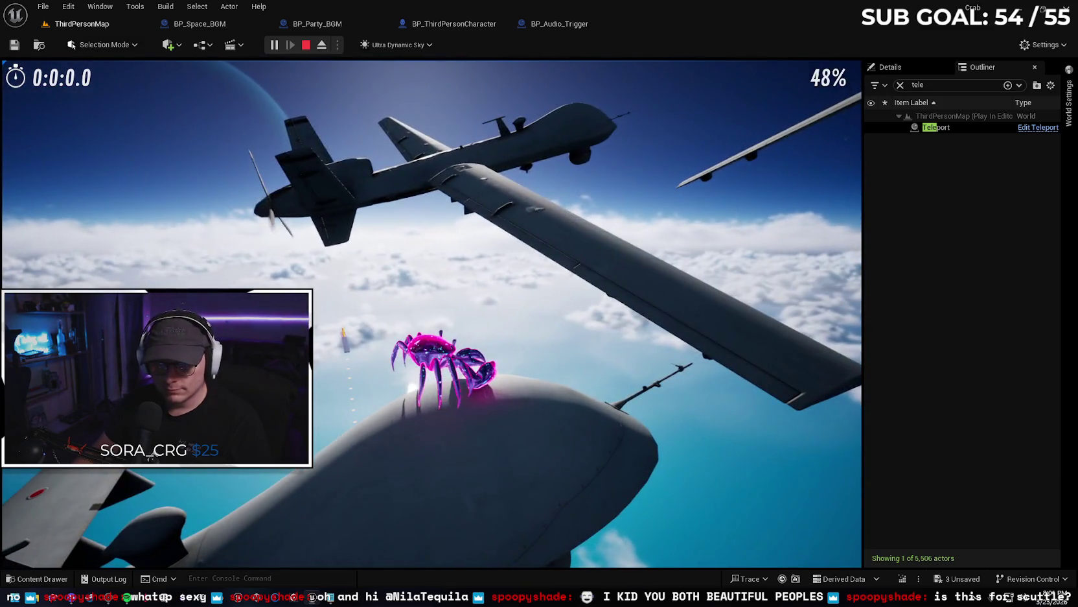
Step: Stop the playtest, frame the Teleport actor, undo its scale change, and select the tall box
key("Escape")
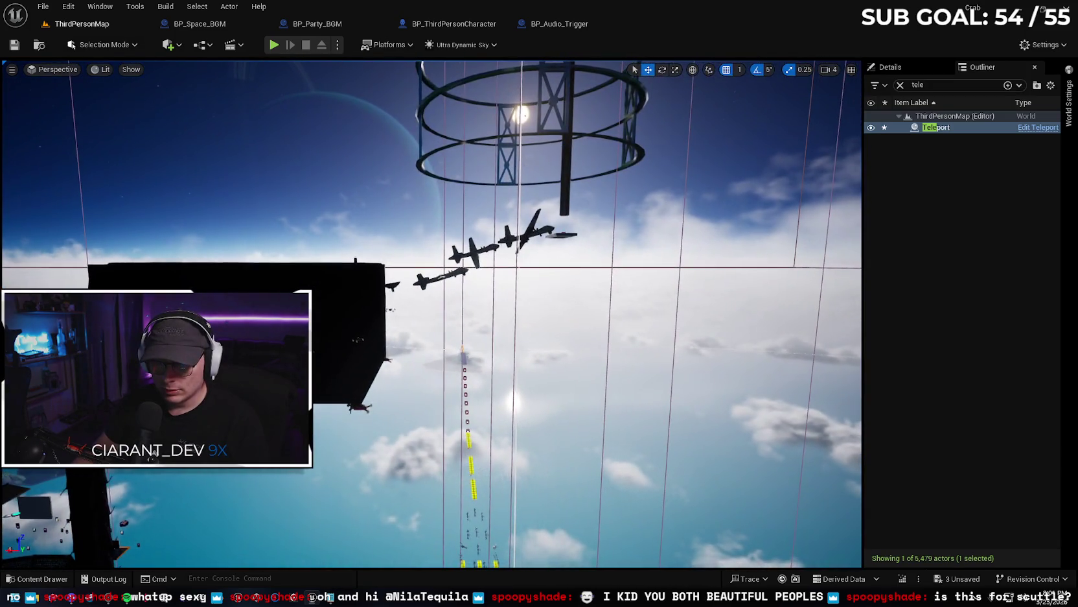
key("f")
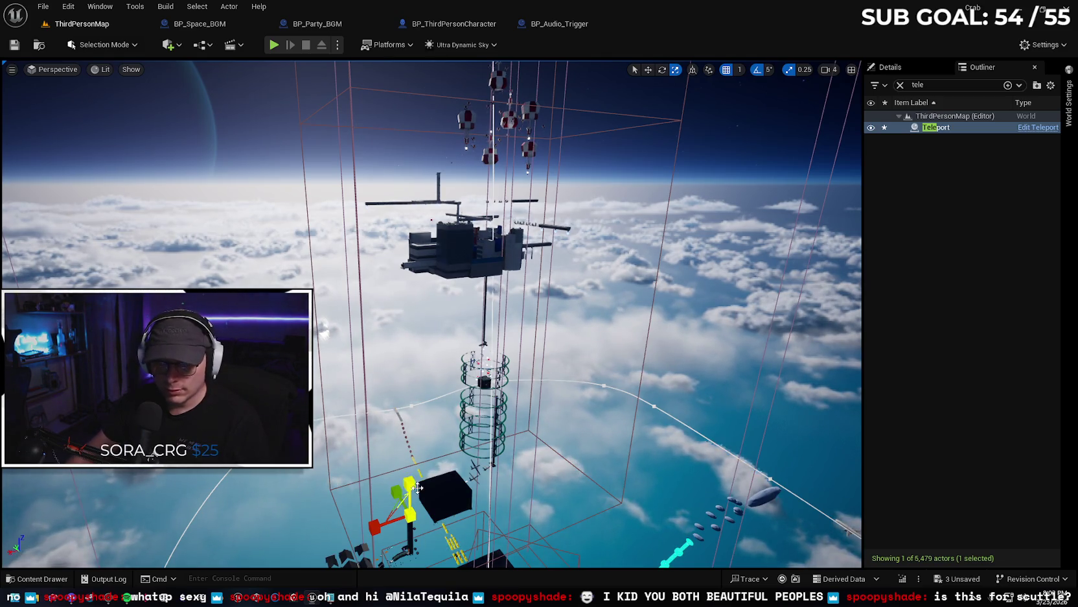
key("ctrl+z")
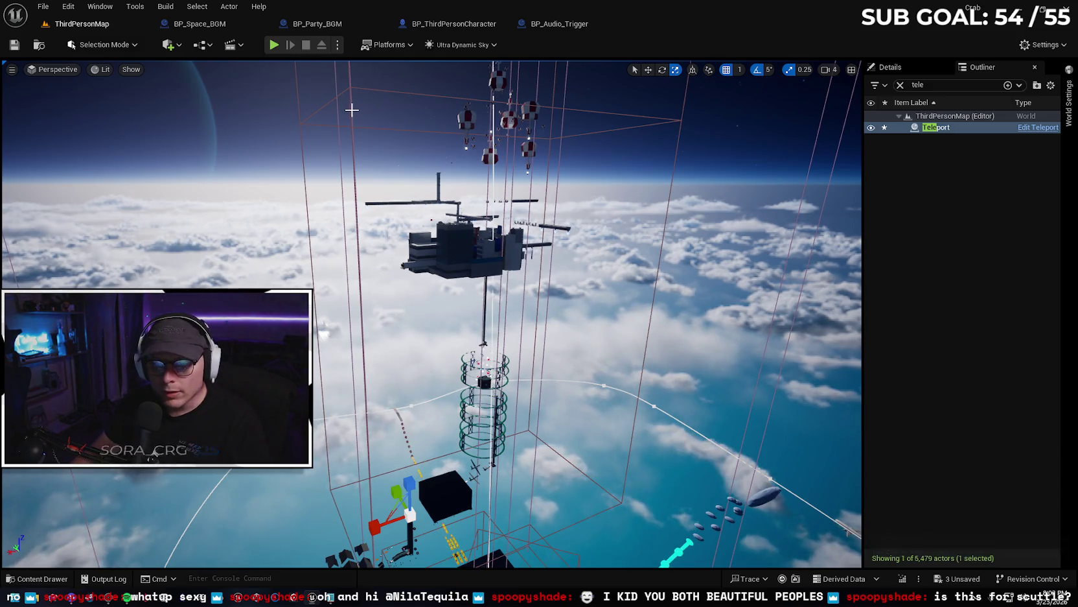
left_click(375, 107)
Step: Select the BP_Sky_BGM box and stretch it taller along Z
left_click(889, 67)
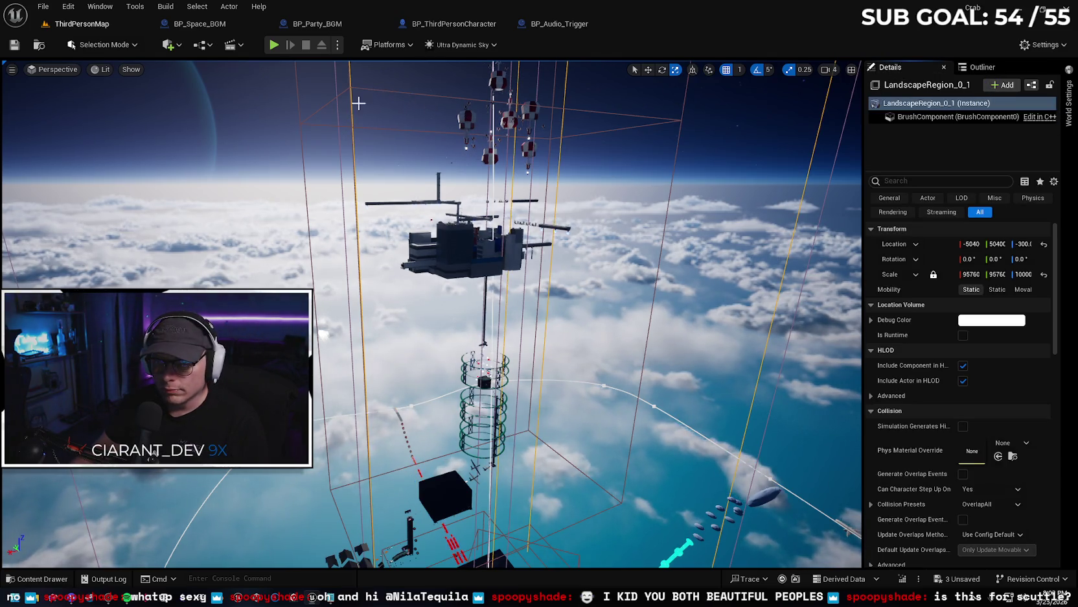
left_click(335, 96)
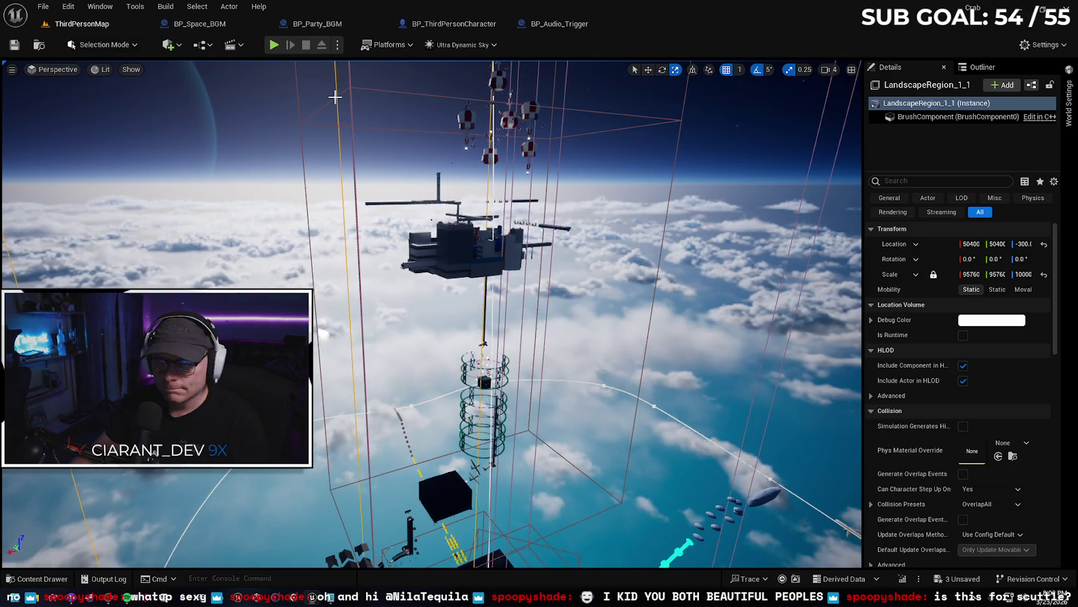
left_click(340, 93)
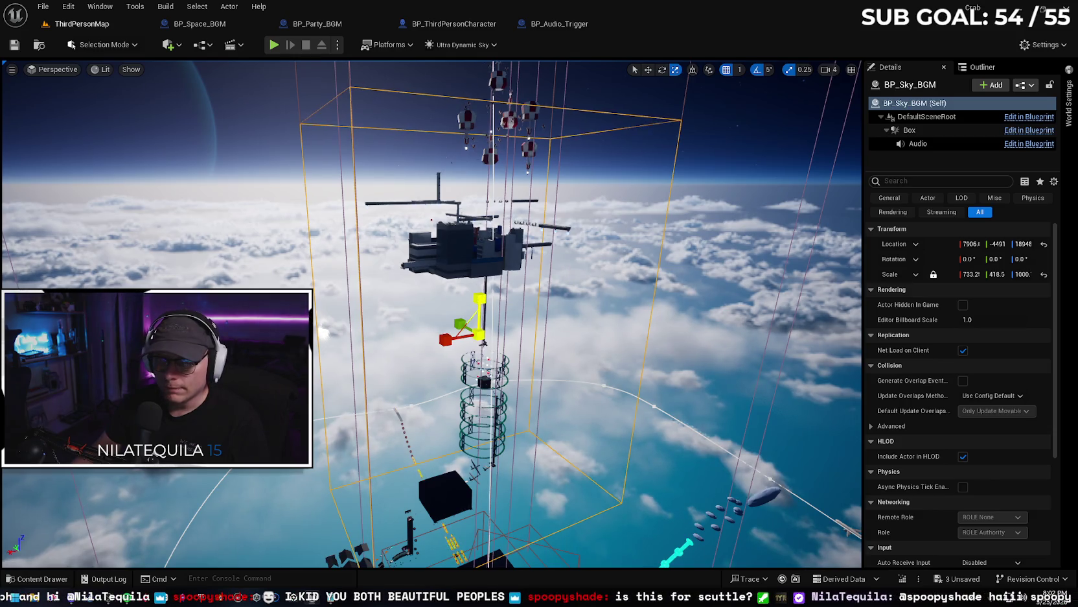
left_click_drag(480, 298, 479, 277)
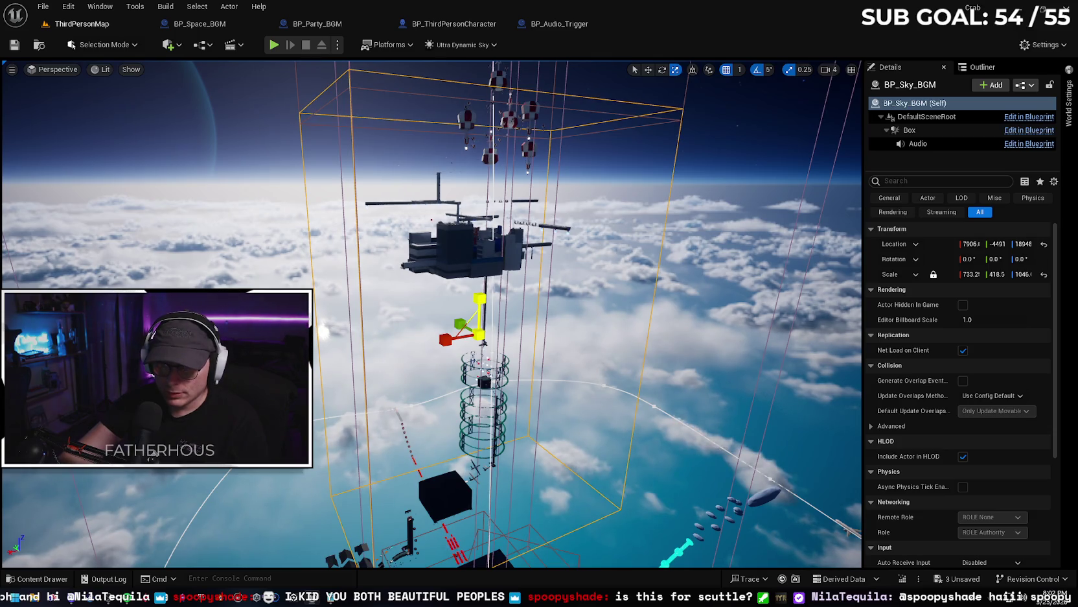
key("w")
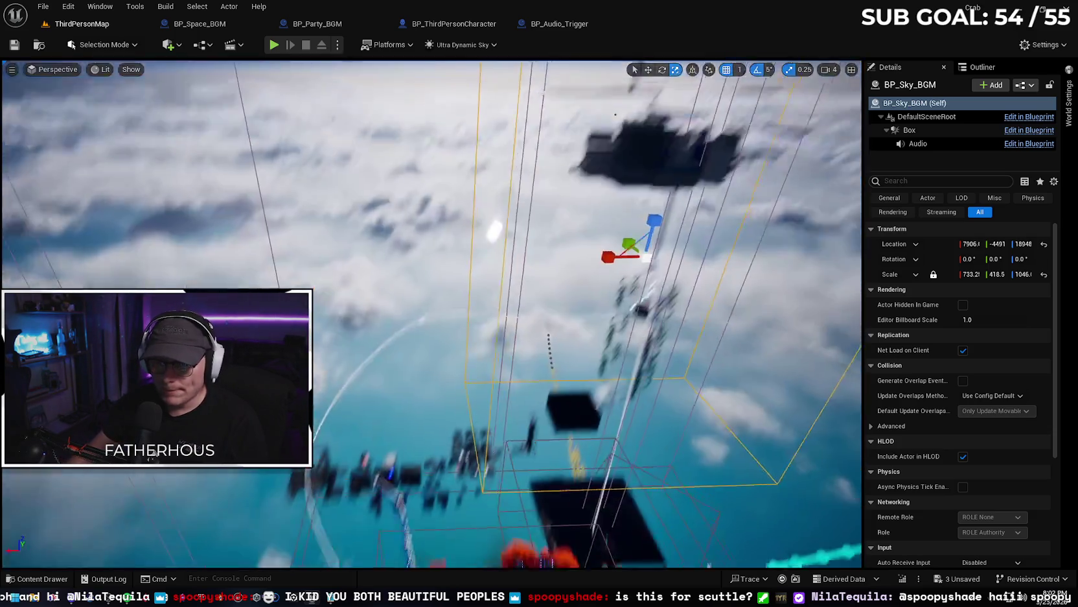
key("w")
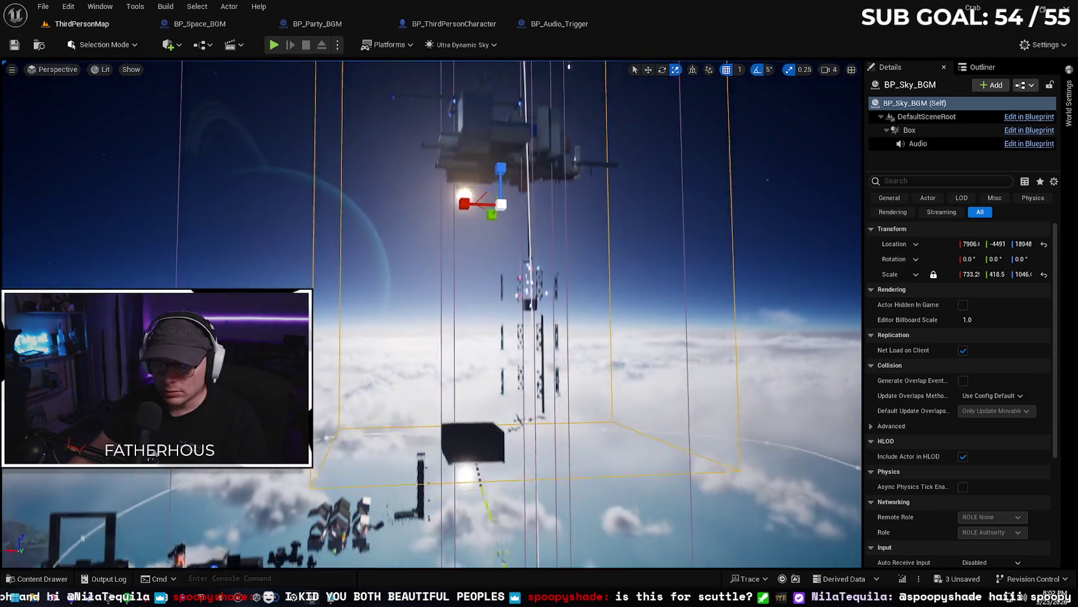
key("s")
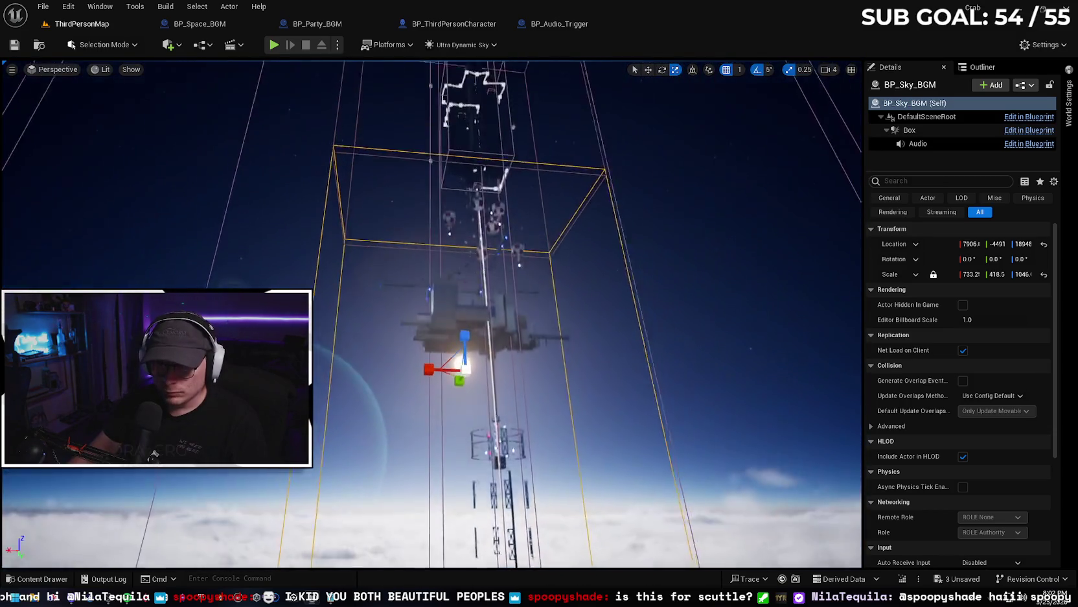
key("s")
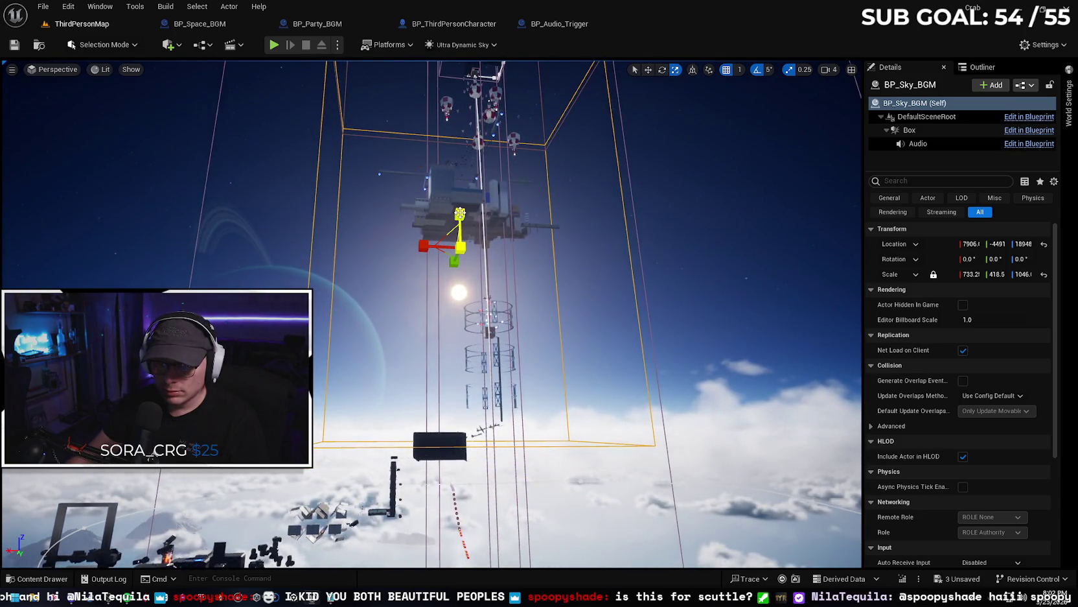
left_click_drag(459, 223, 459, 222)
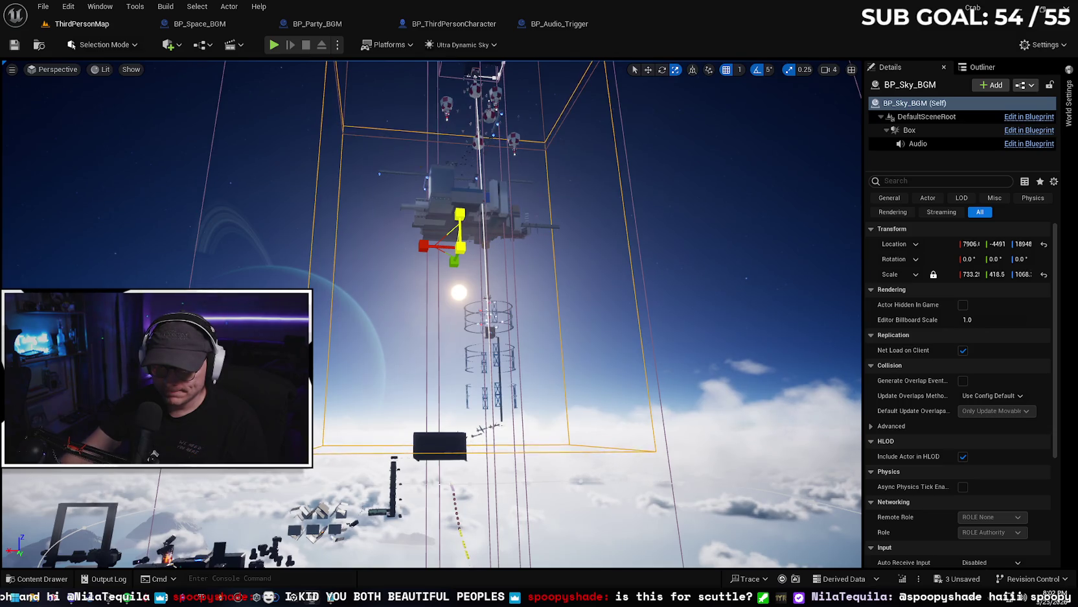
Step: Lower BP_Sky_BGM toward the space station (Z about 18713), then nudge it slightly up
key("w")
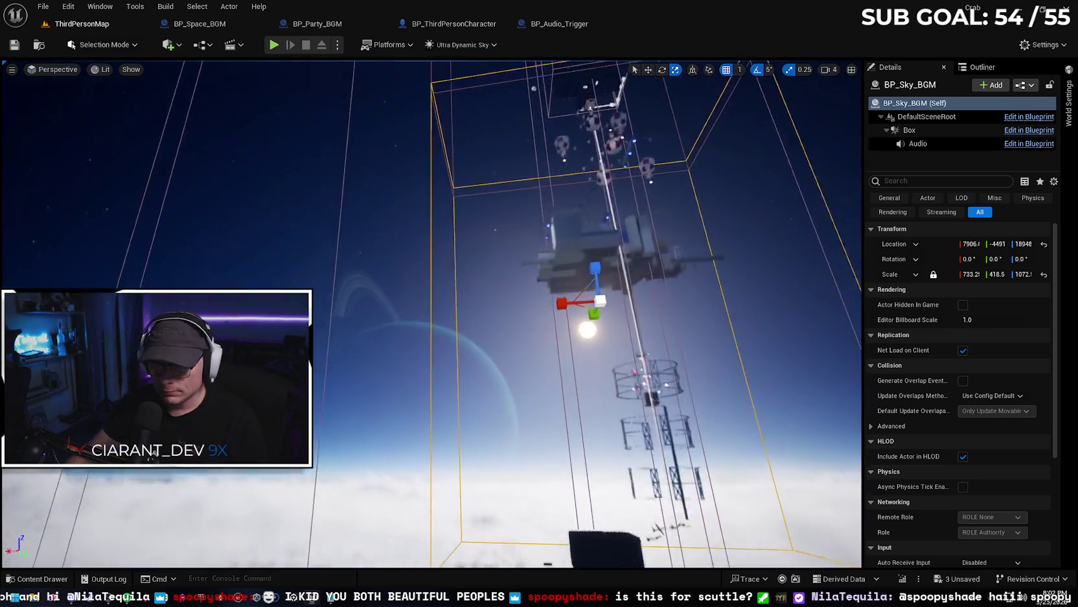
key("s")
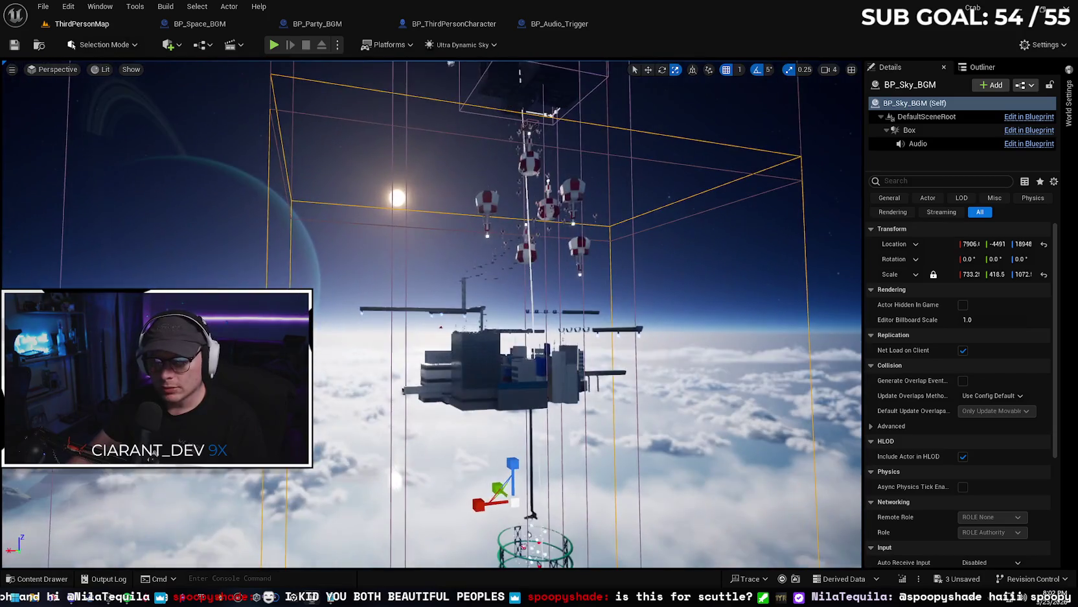
left_click_drag(512, 458, 512, 474)
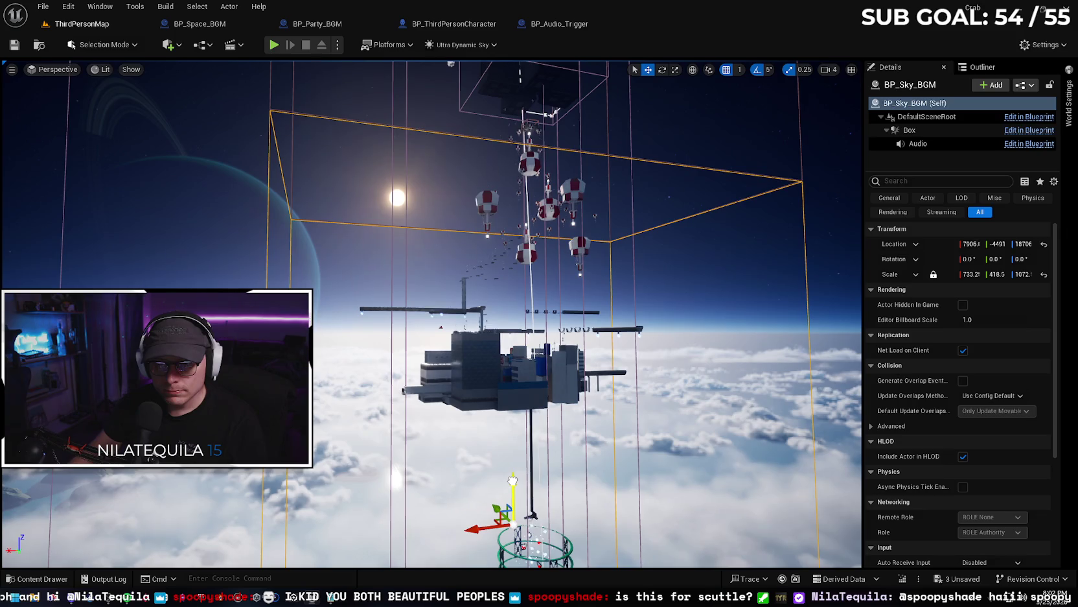
key("w")
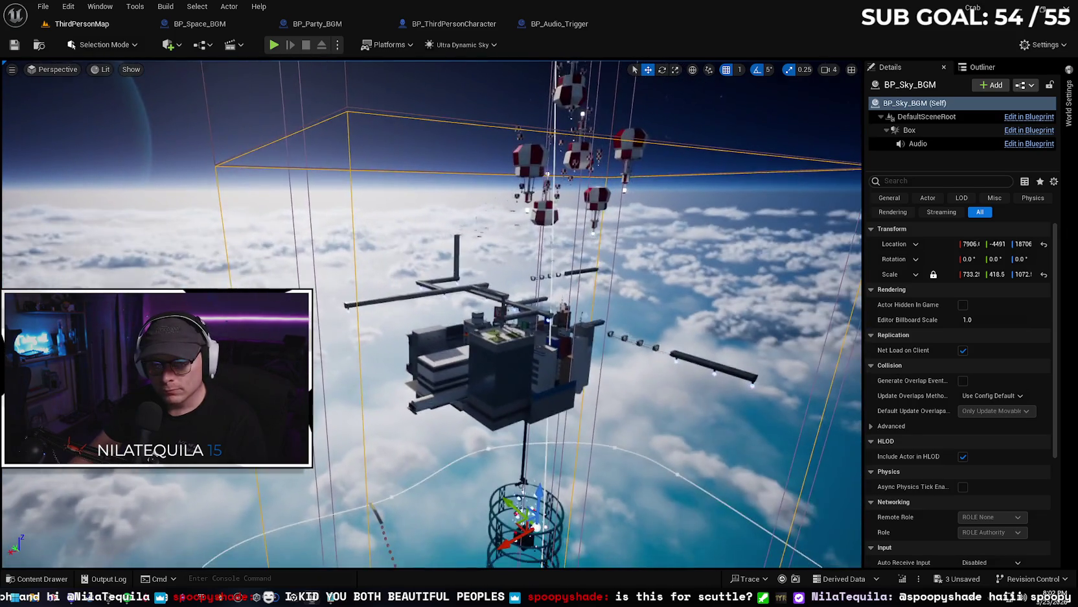
key("w")
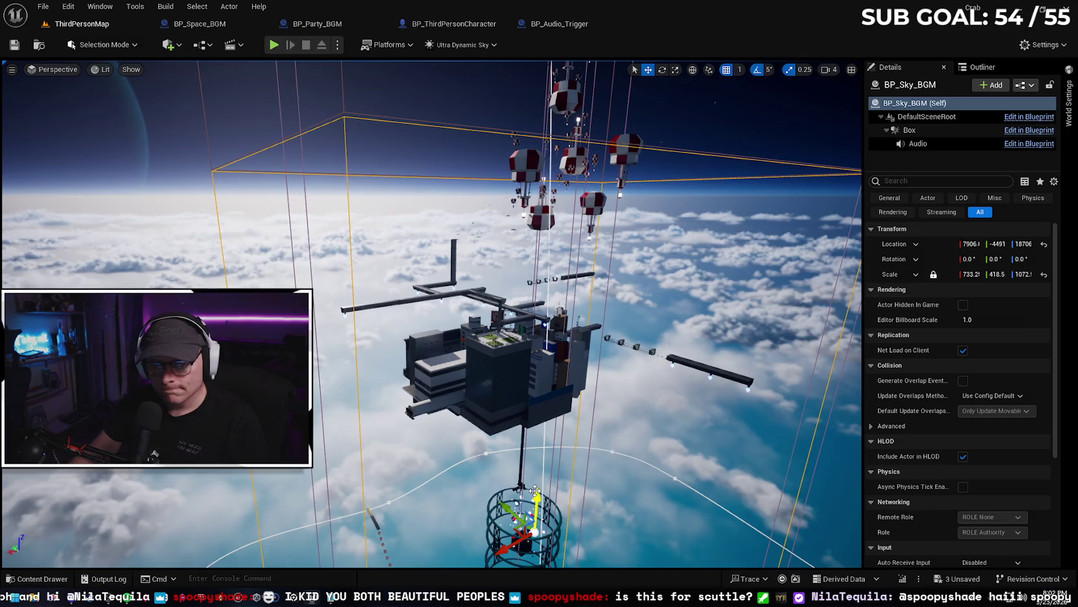
left_click_drag(537, 502, 537, 498)
Step: Fly the view around the tower and black box, then run and stop a playtest
key("w")
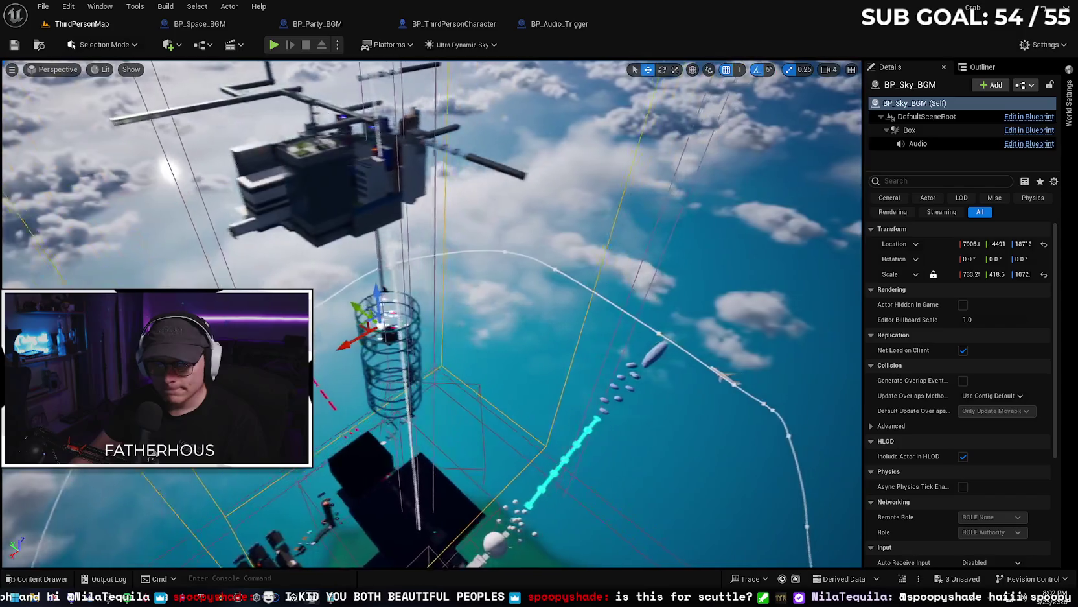
key("s")
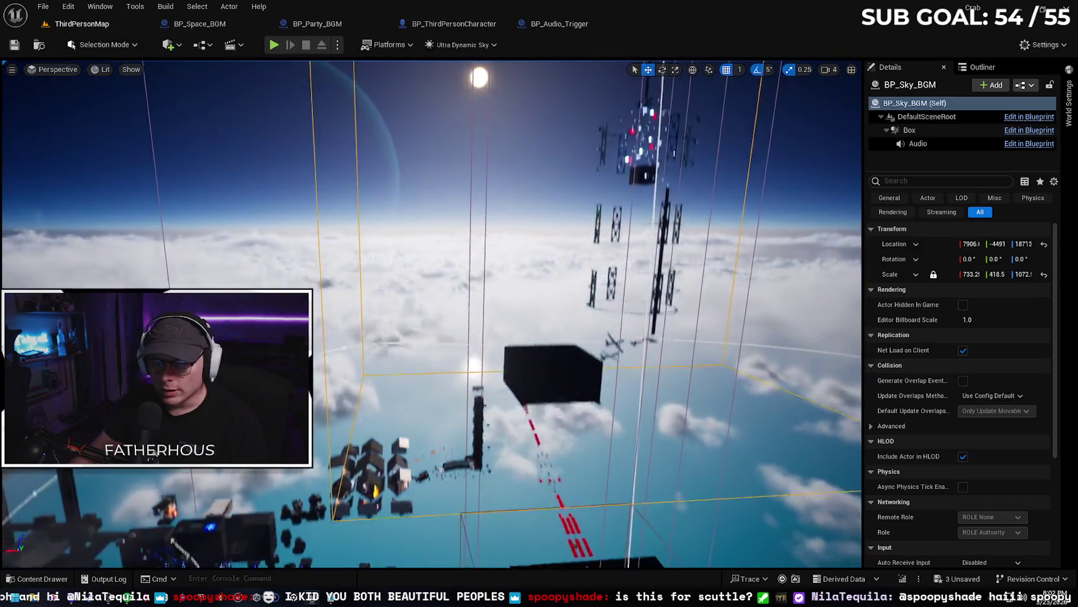
key("w")
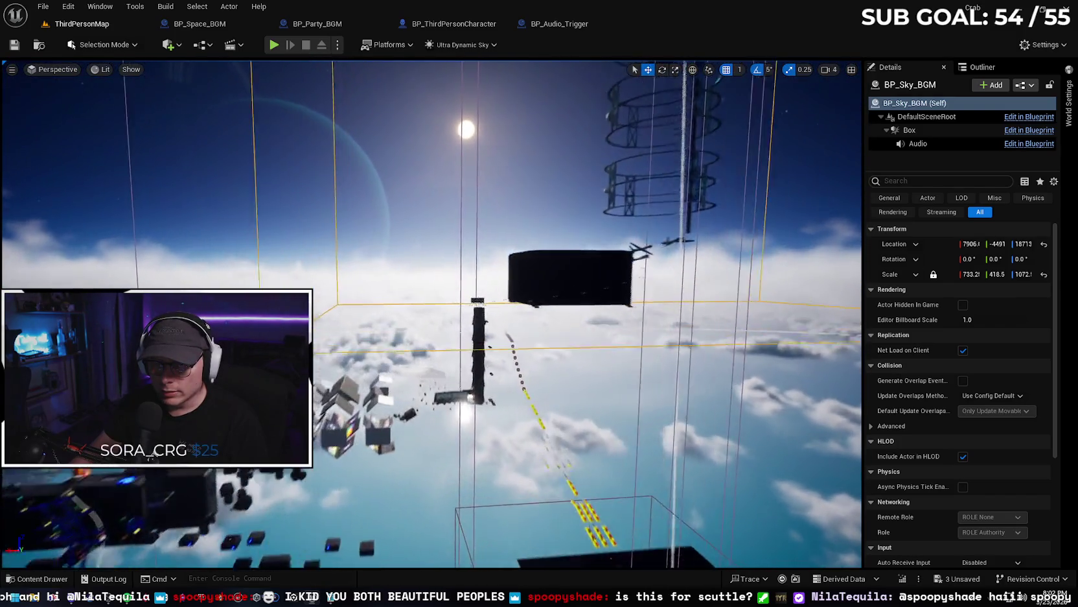
key("w")
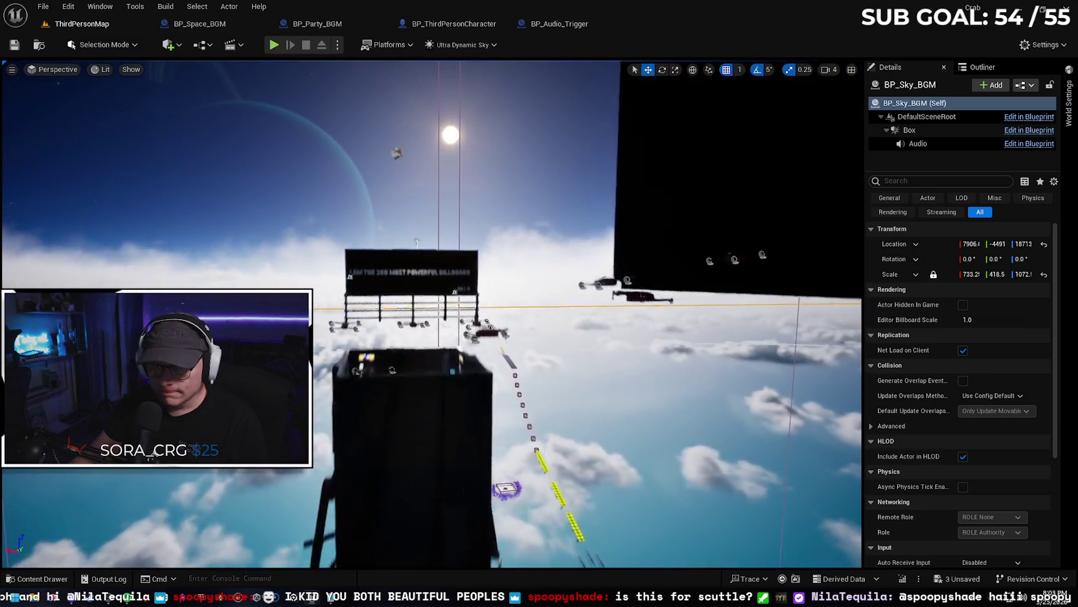
key("w")
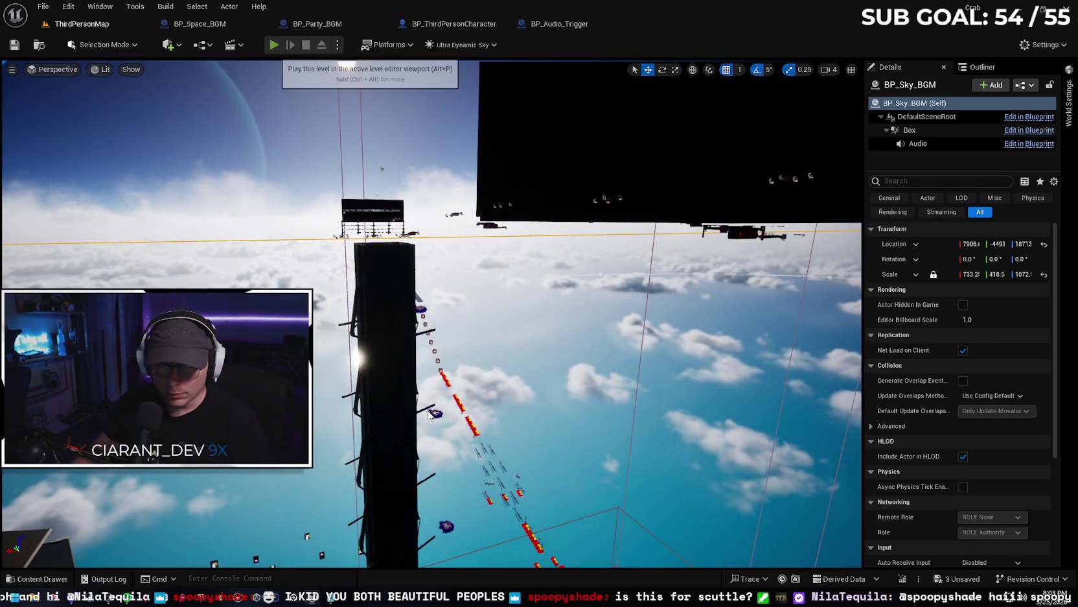
key("alt+p")
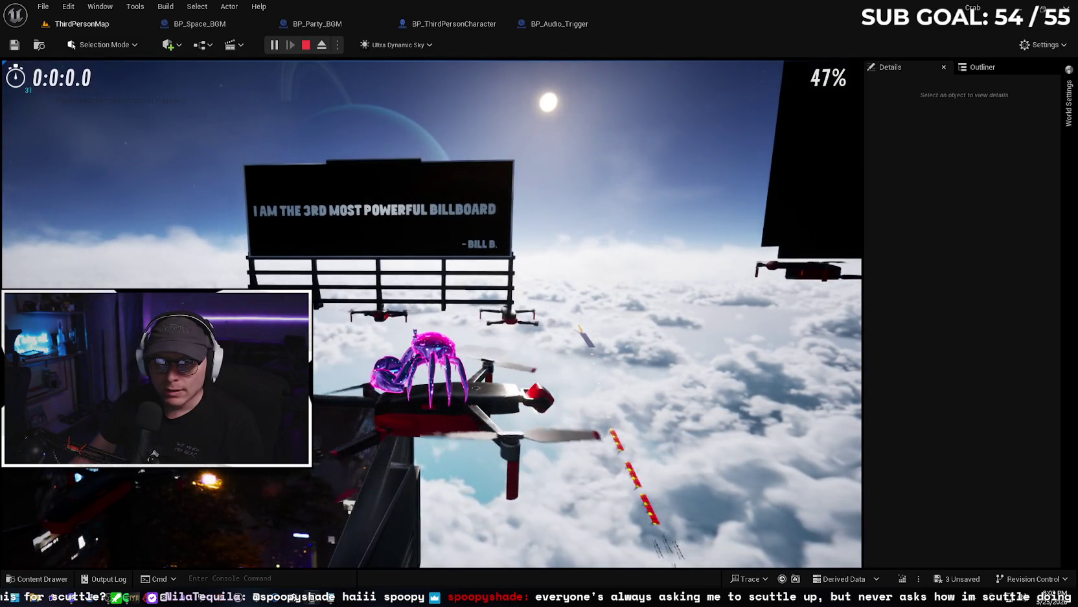
key("Escape")
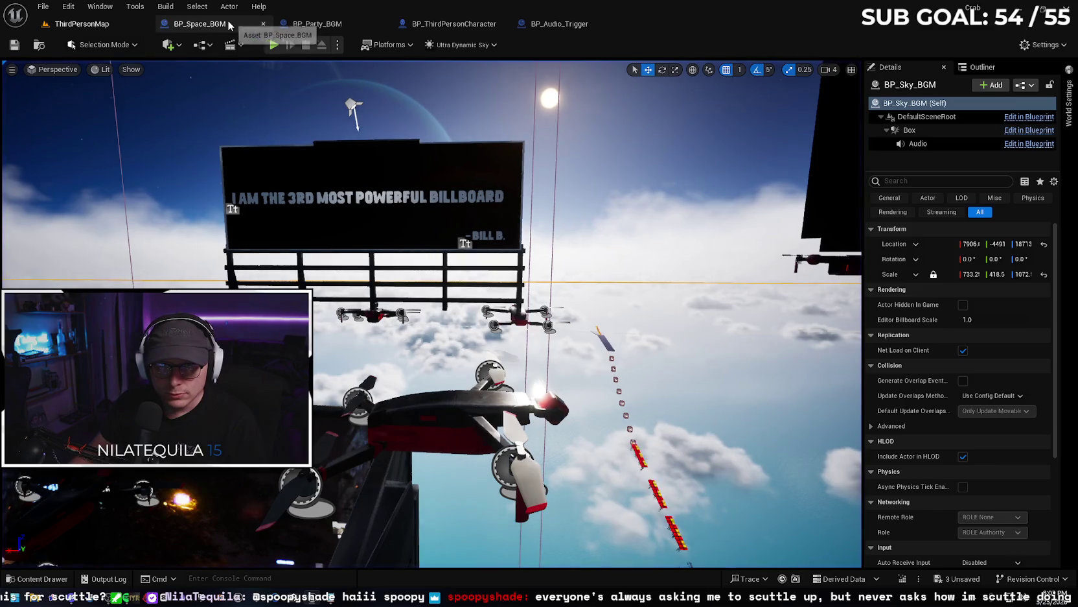
Step: Preview The_Frozen_North sound wave from the project's WAVS folder
key("ctrl+b")
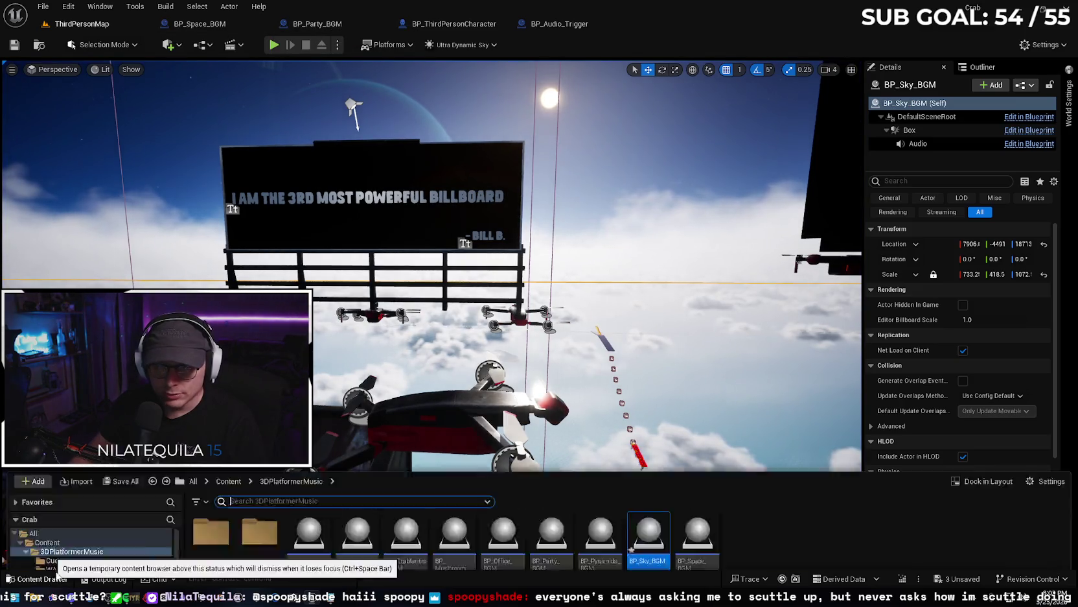
double_click(212, 421)
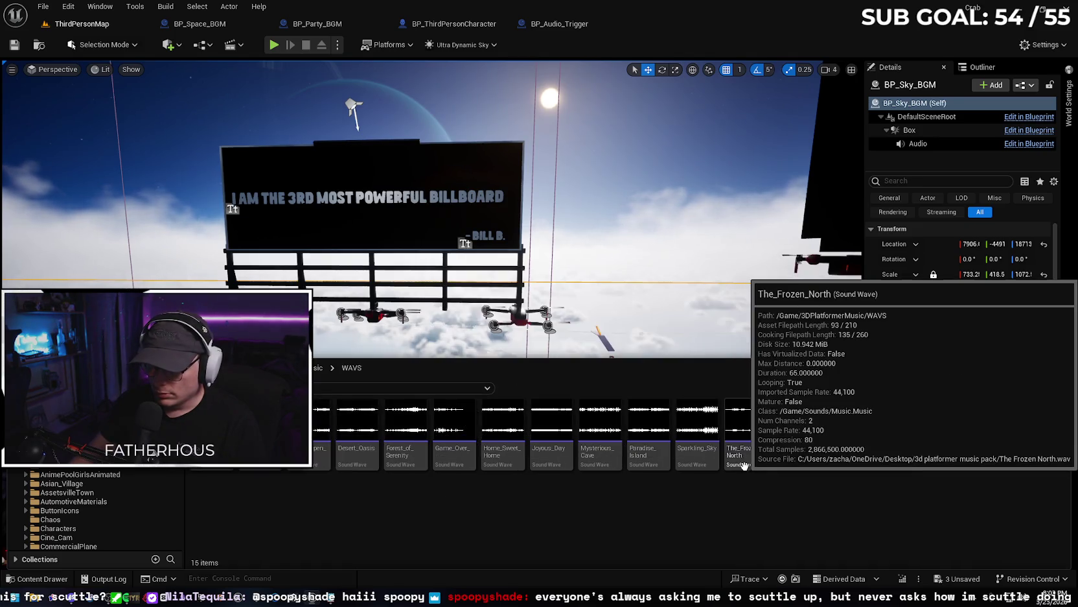
left_click(753, 438)
left_click(747, 420)
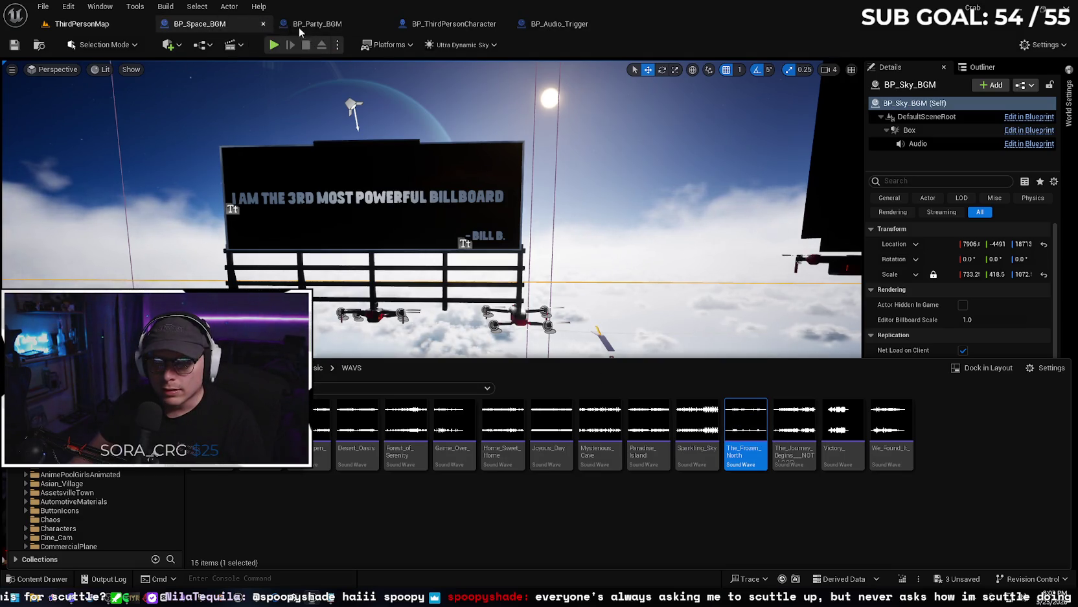
Step: Check BP_Sky_BGM's Audio component, compile and save it, then playtest ThirdPersonMap
left_click(1029, 116)
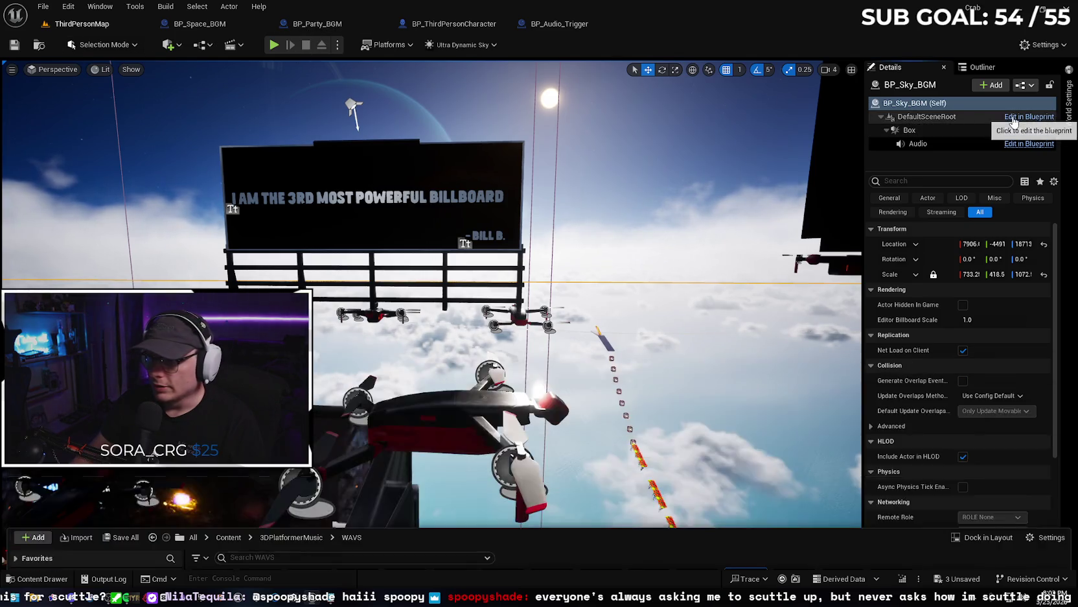
left_click(84, 140)
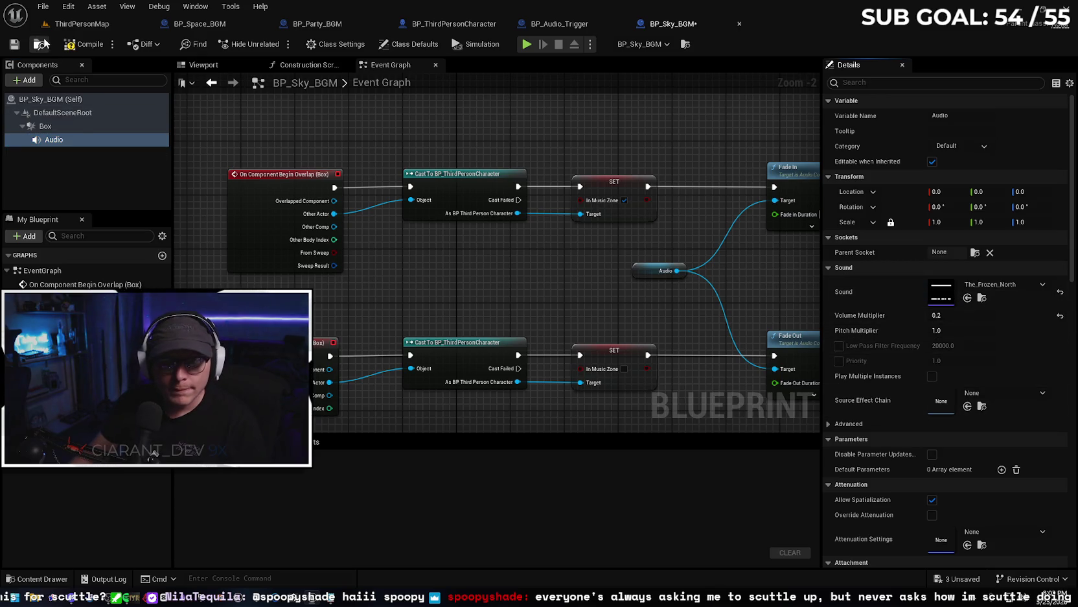
left_click(95, 44)
left_click(14, 44)
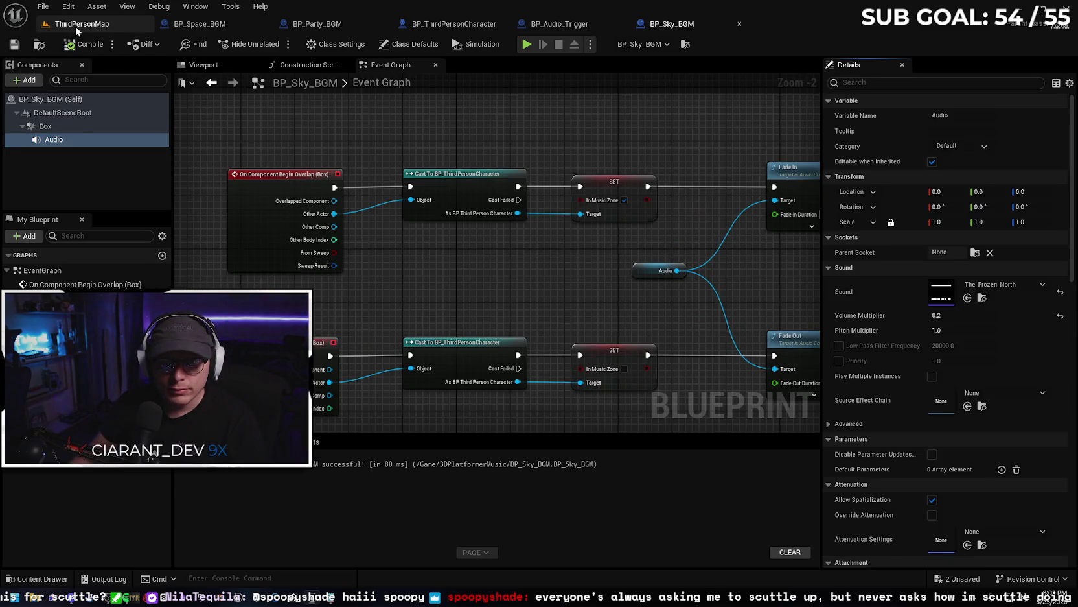
left_click(82, 24)
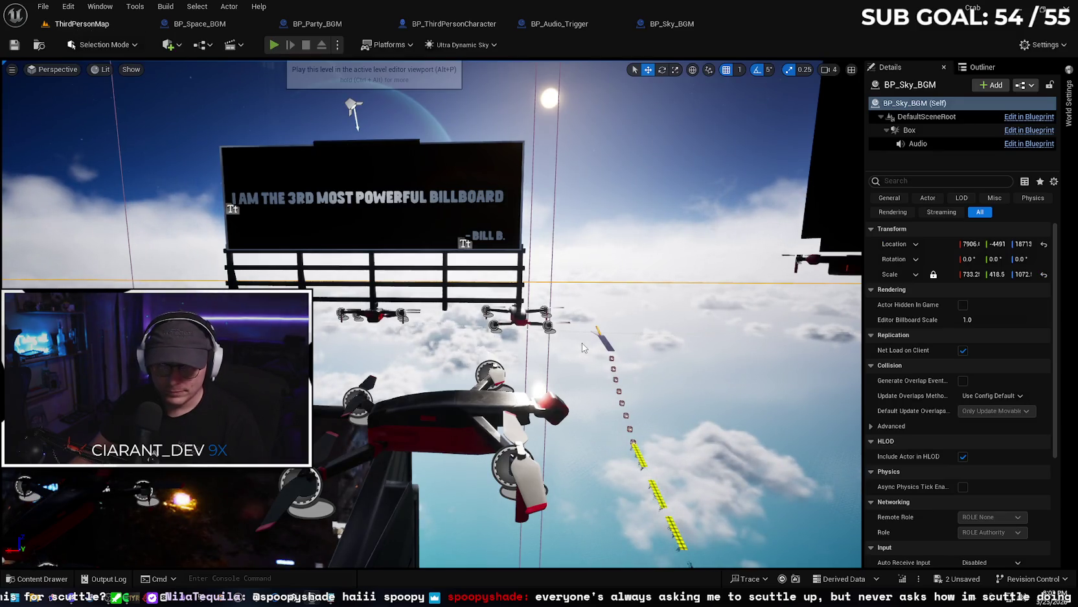
key("alt+p")
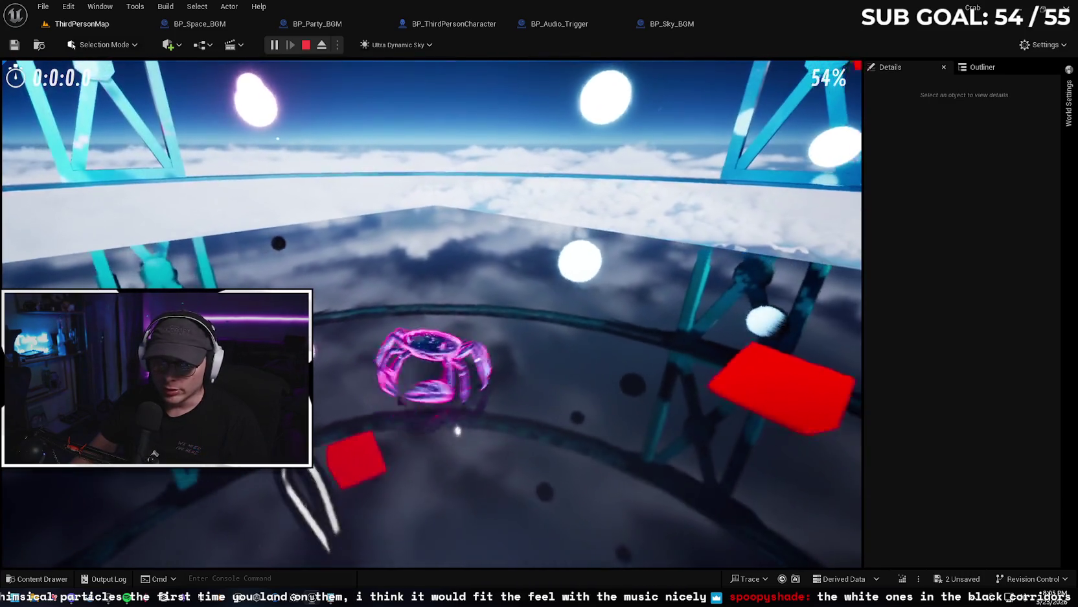
Step: Stop the playtest after running the crab across the floating platforms
key("Escape")
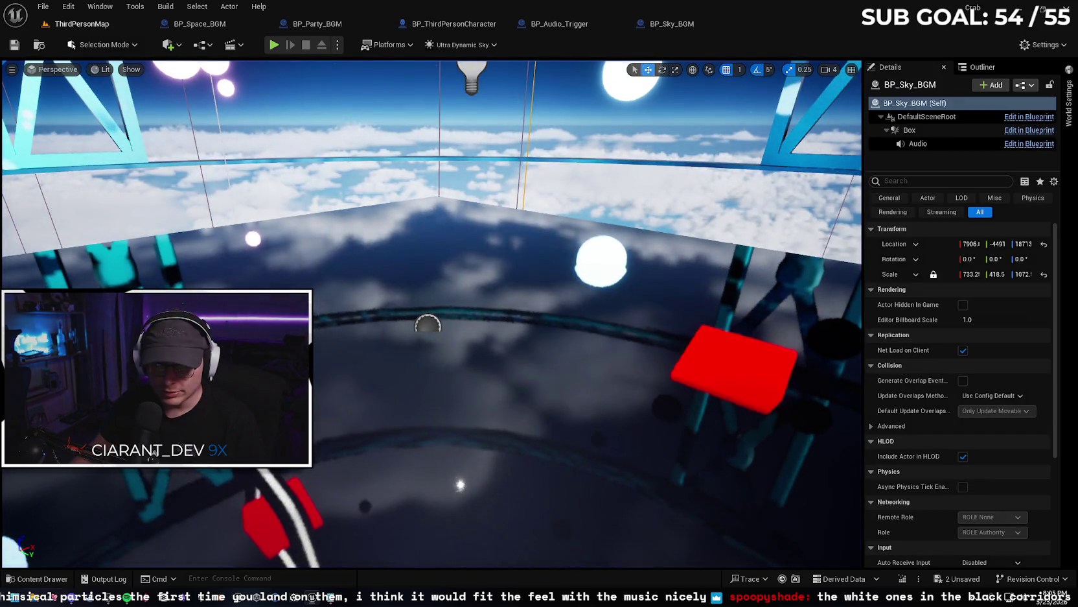
Step: Select the black wall panel and pick a material from Vefects Stylized_Galaxy_Shader Galaxy Materials
key("f")
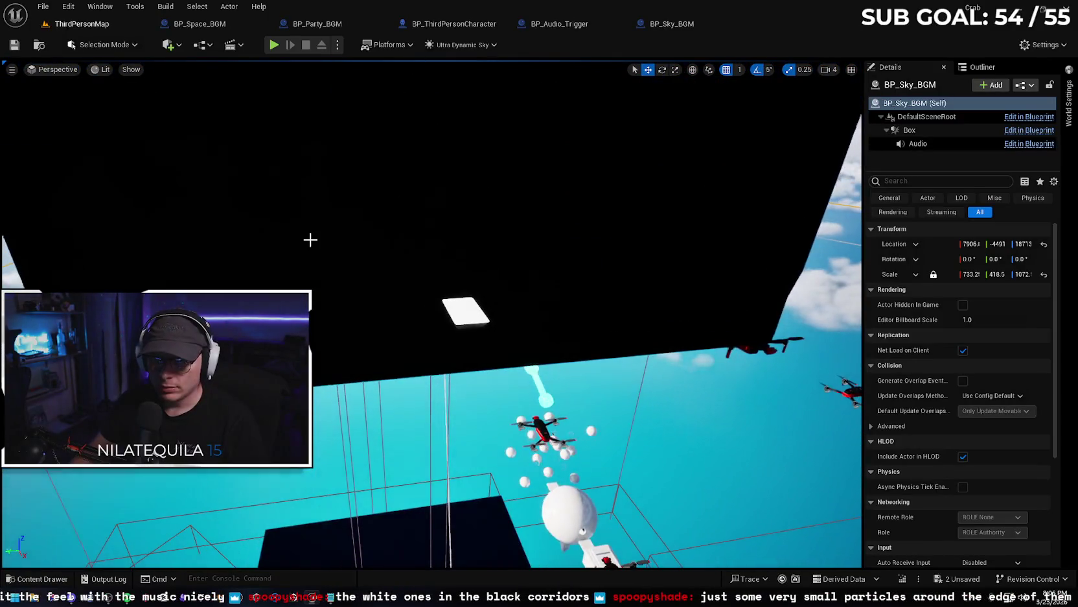
left_click(311, 240)
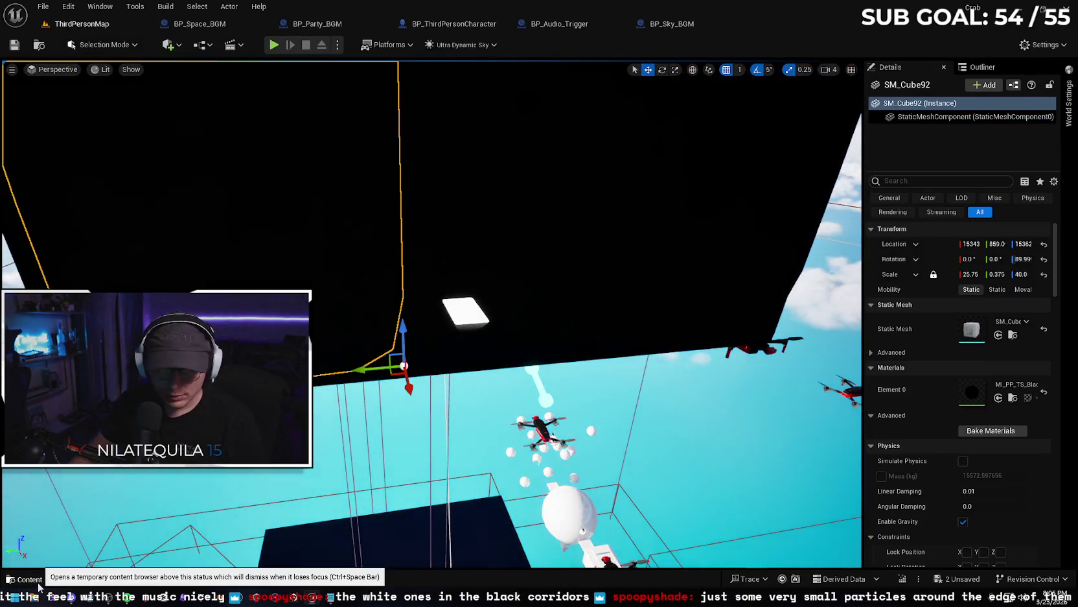
left_click(43, 579)
scroll(90, 499, "down", 10)
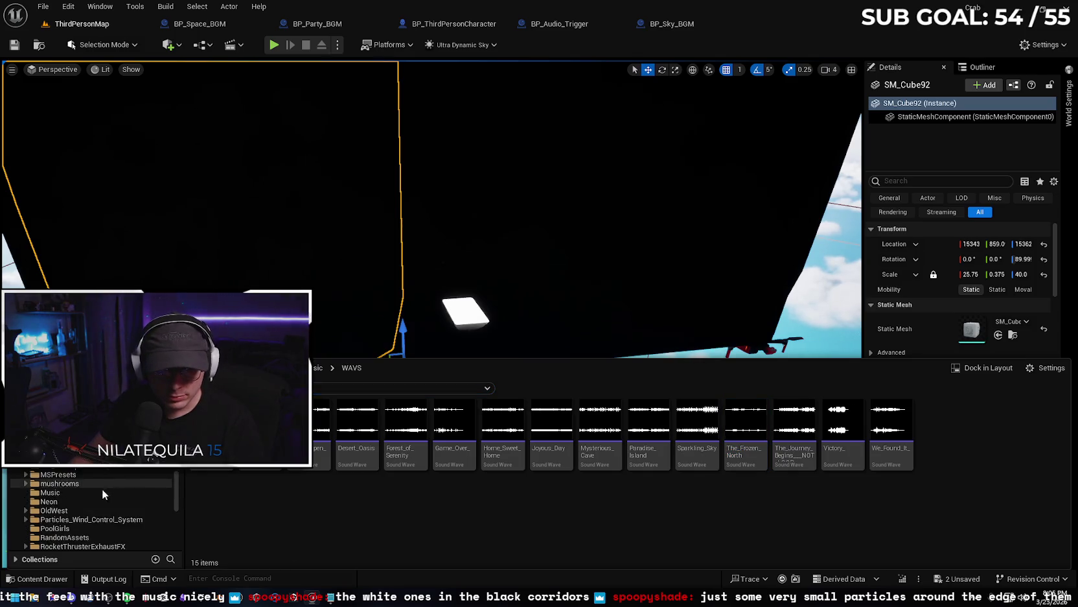
double_click(85, 526)
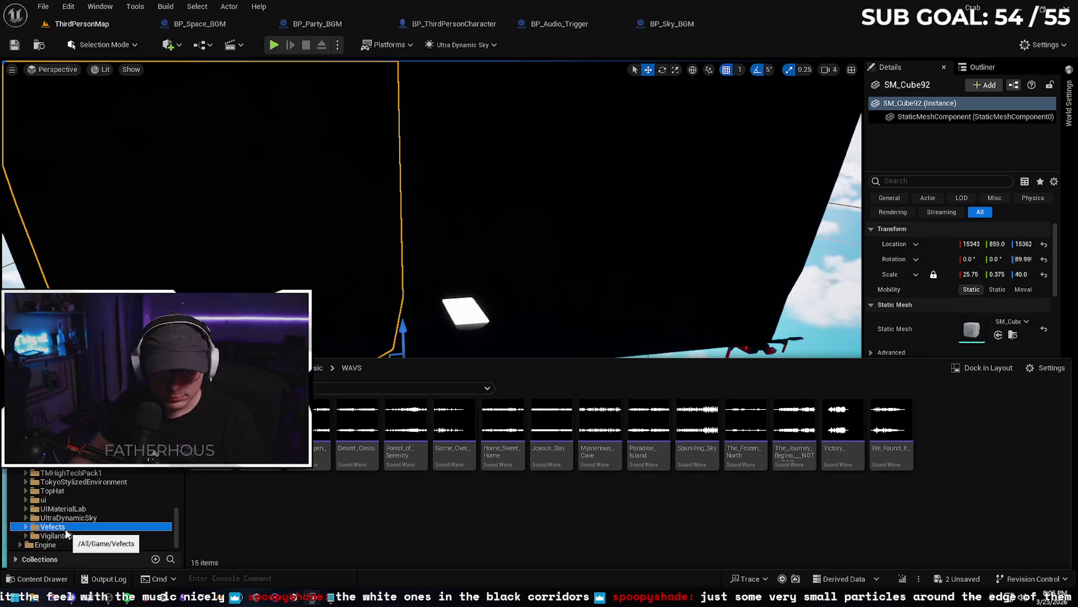
double_click(241, 472)
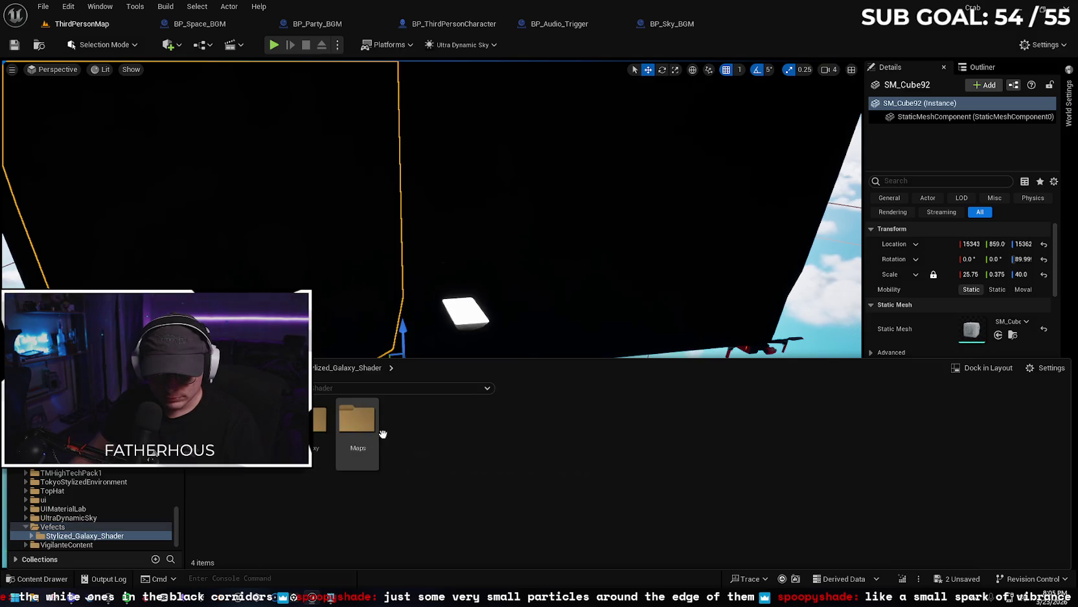
double_click(313, 424)
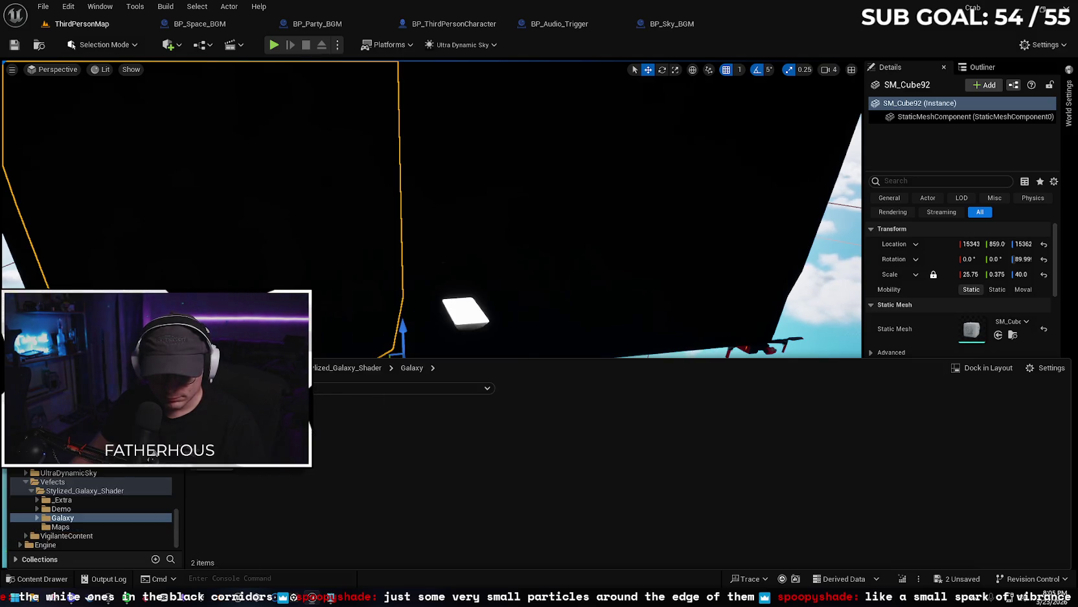
double_click(212, 421)
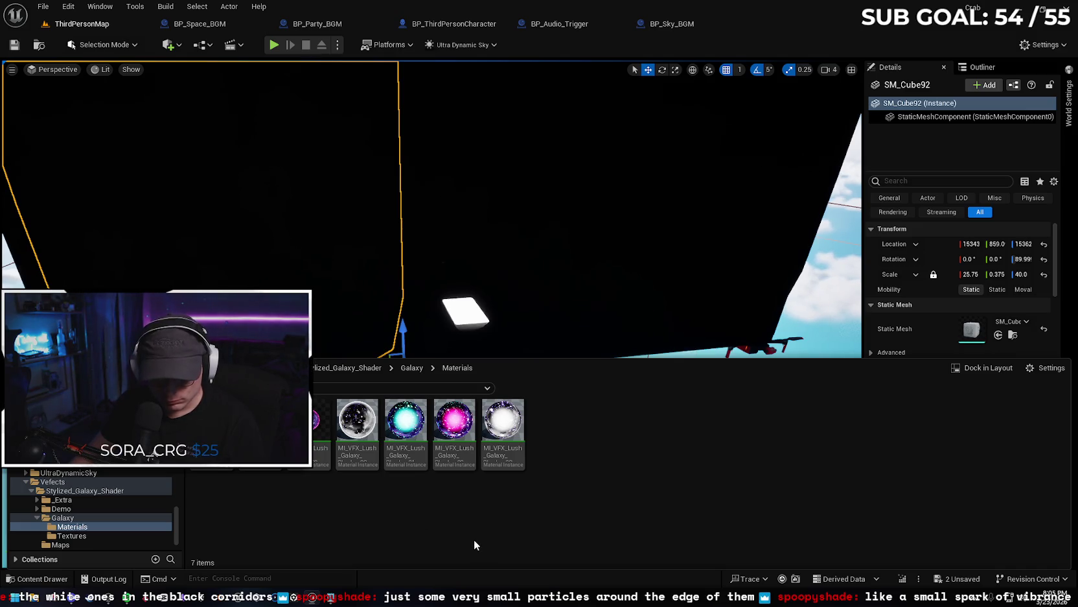
left_click(260, 422)
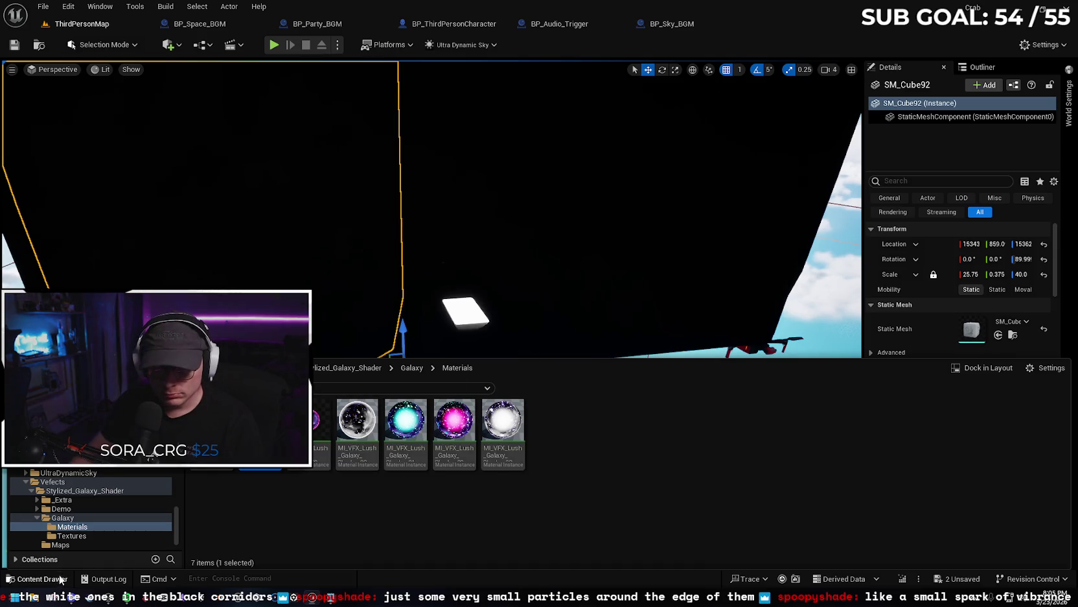
left_click(60, 578)
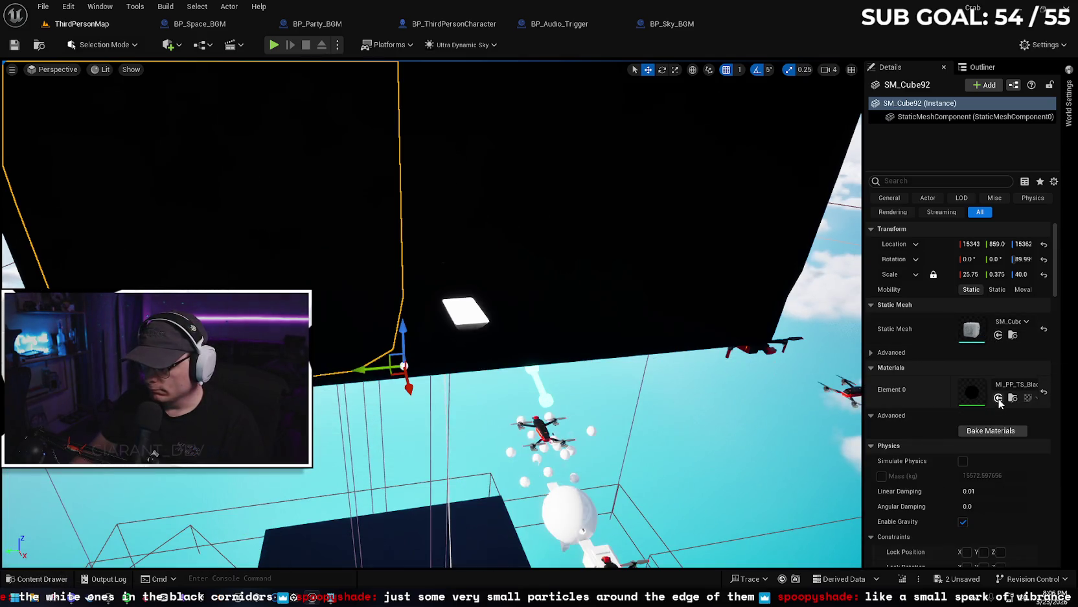
Step: Assign the MI_VFX_Lush galaxy material to the selected black wall panel
left_click(998, 398)
key("f")
scroll(562, 368, "up", 5)
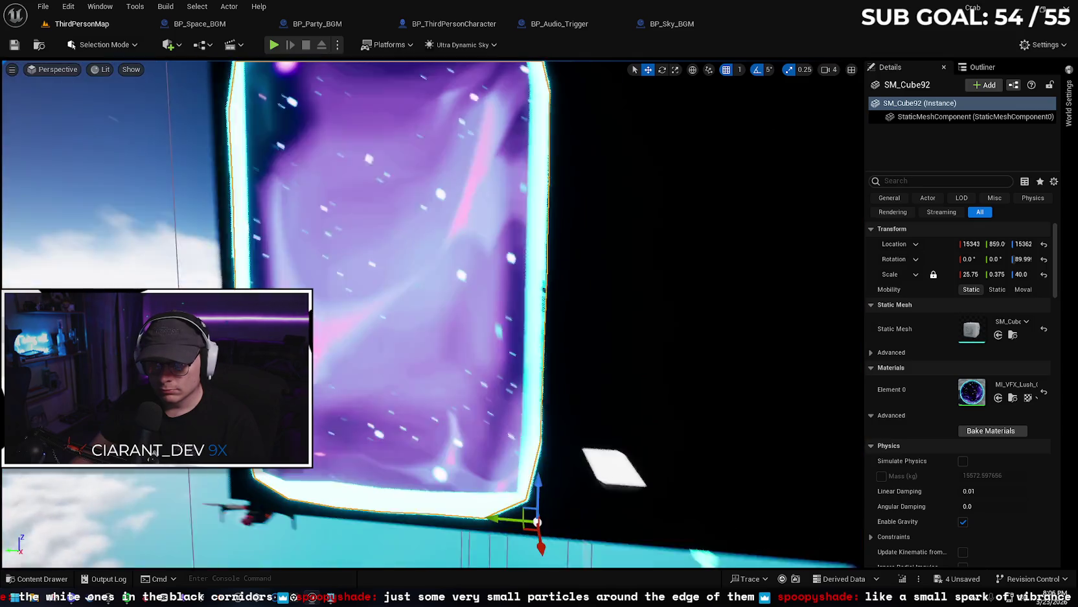
key("f")
scroll(432, 313, "up", 5)
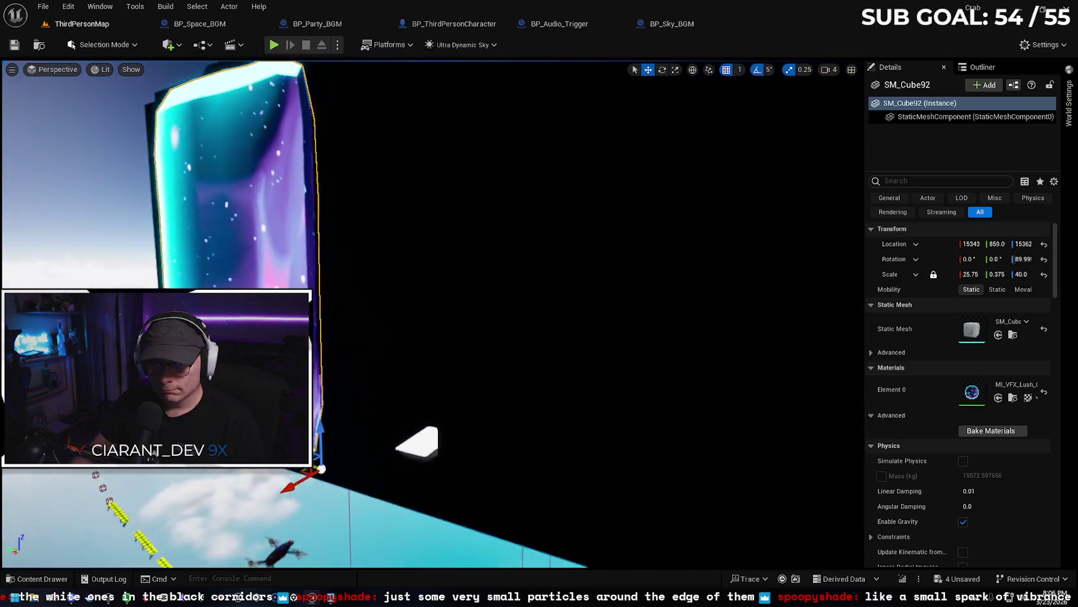
scroll(432, 313, "down", 5)
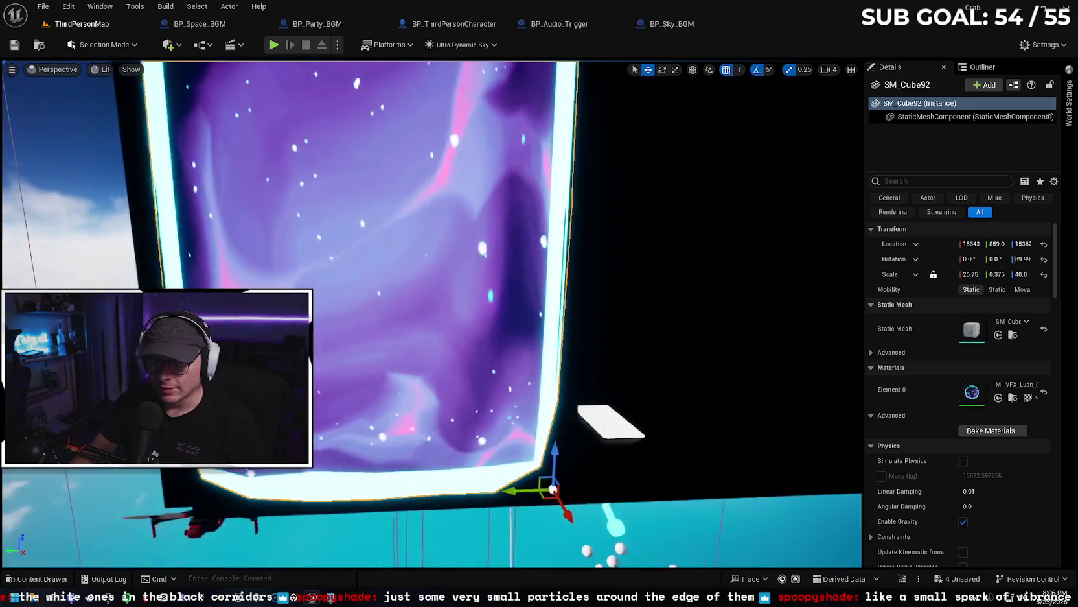
left_click_drag(414, 383, 454, 383)
Step: Apply MI_VFX_Lush to the narrow middle and right black panels
left_click(468, 409)
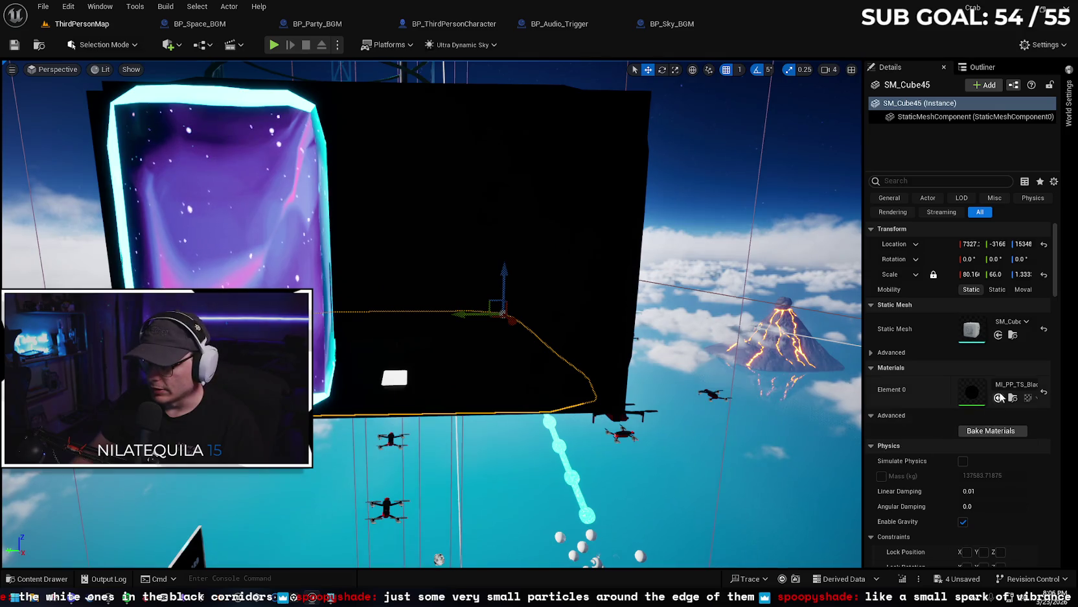
mouse_move(467, 409)
left_mouse_down()
mouse_move(450, 295)
mouse_move(523, 392)
left_mouse_up()
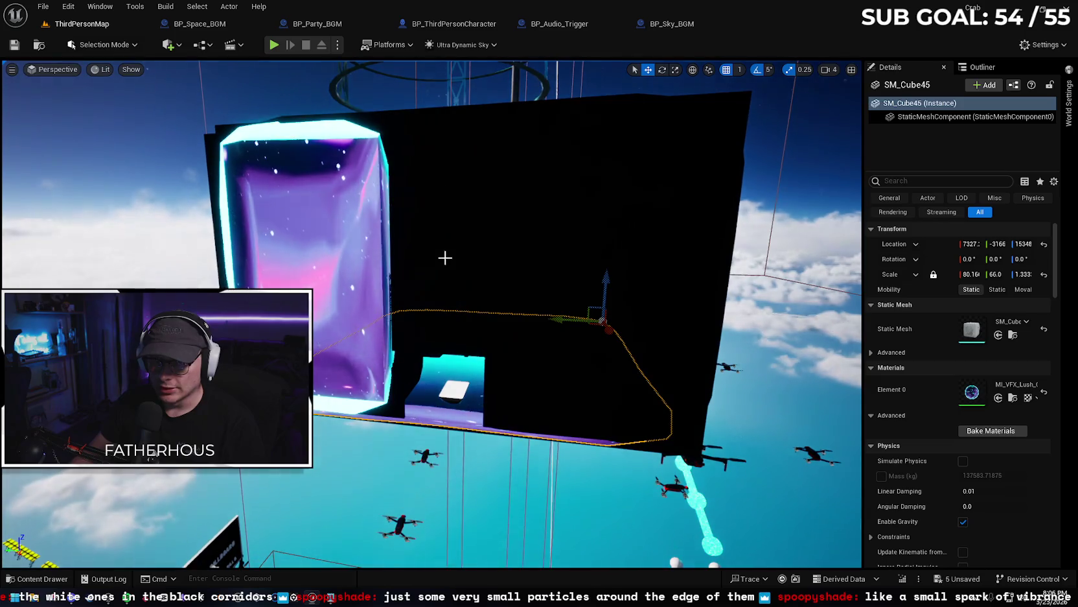
left_click(460, 256)
left_click(999, 400)
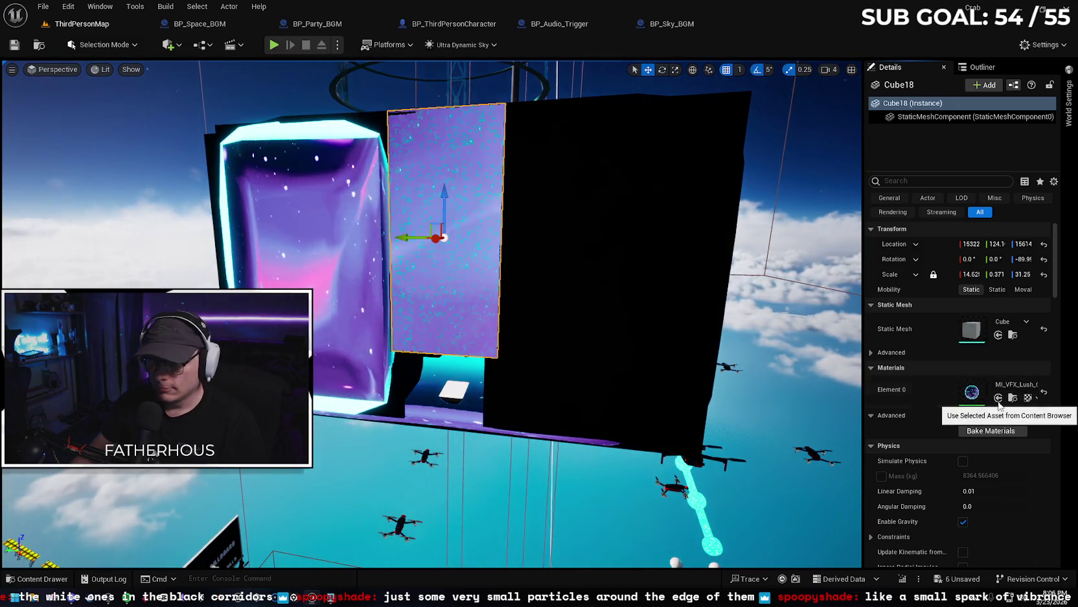
left_click(615, 259)
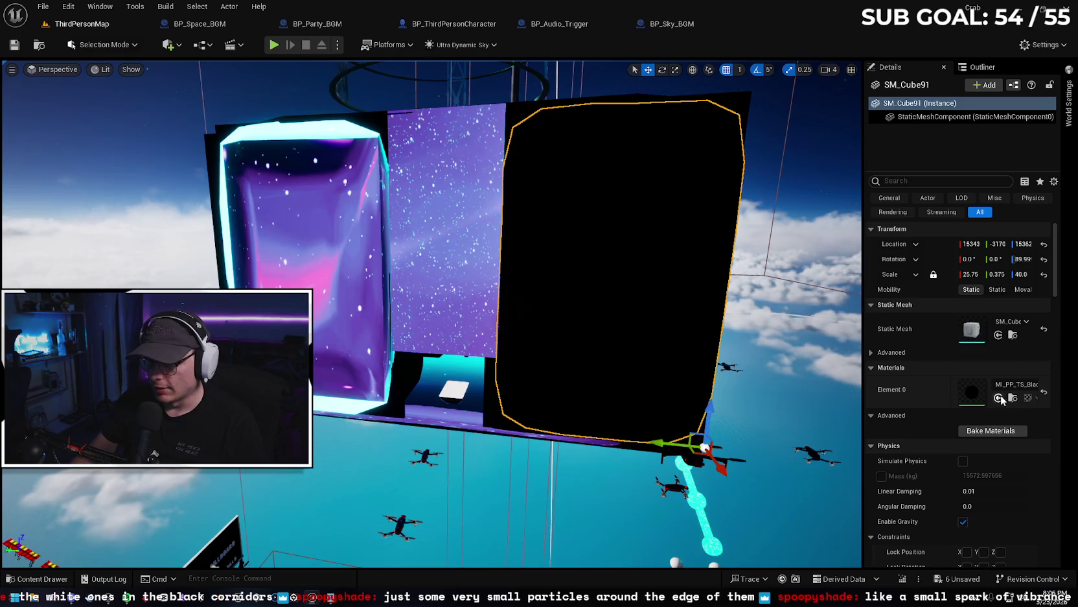
left_click(999, 399)
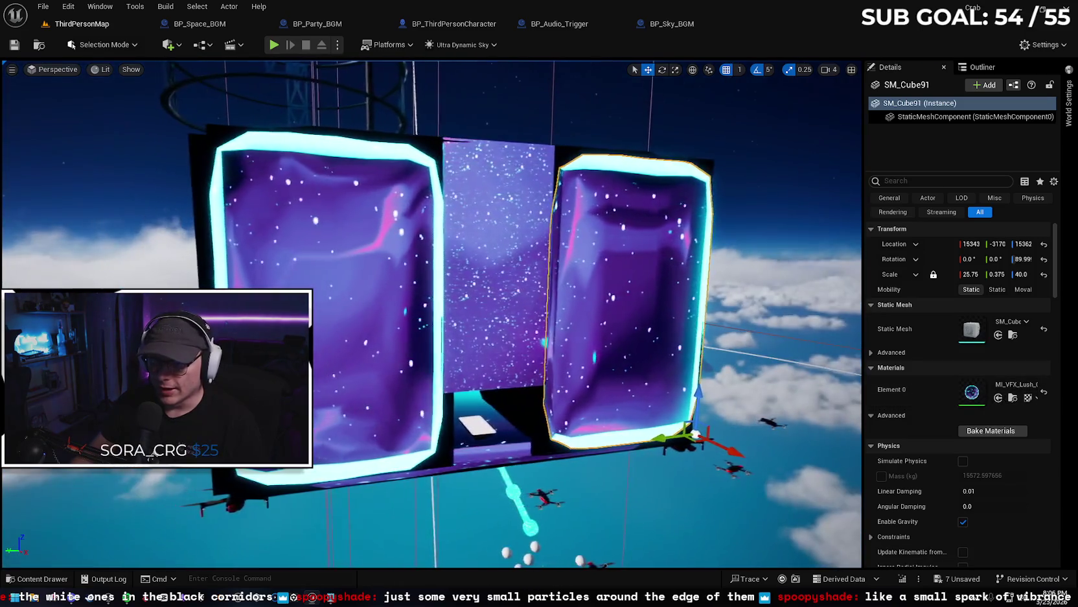
Step: Give the black outer box the MI_VFX_Lush galaxy material as well
key("w")
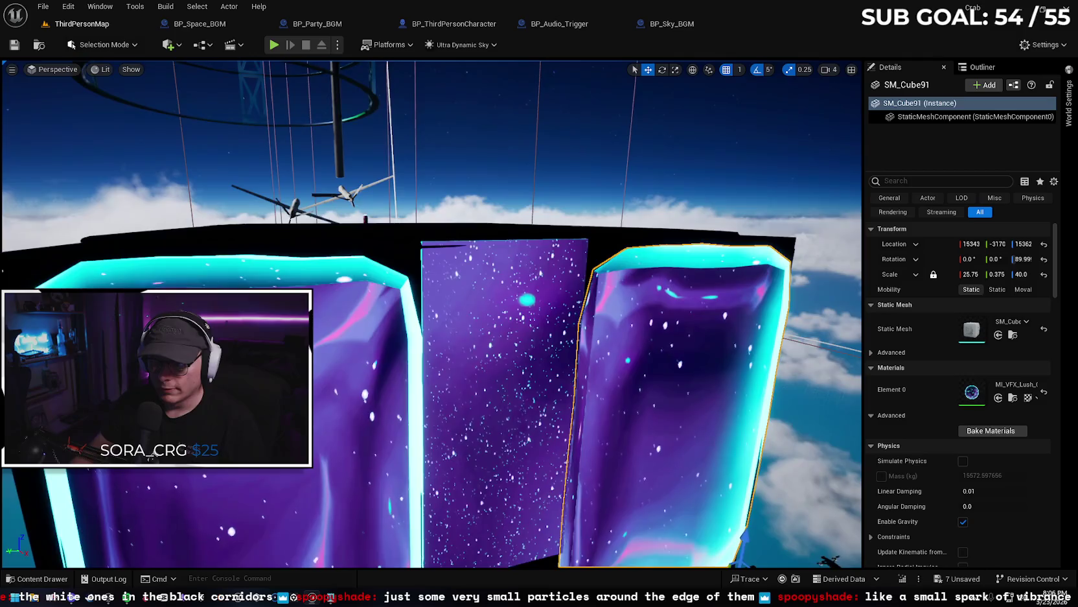
key("s")
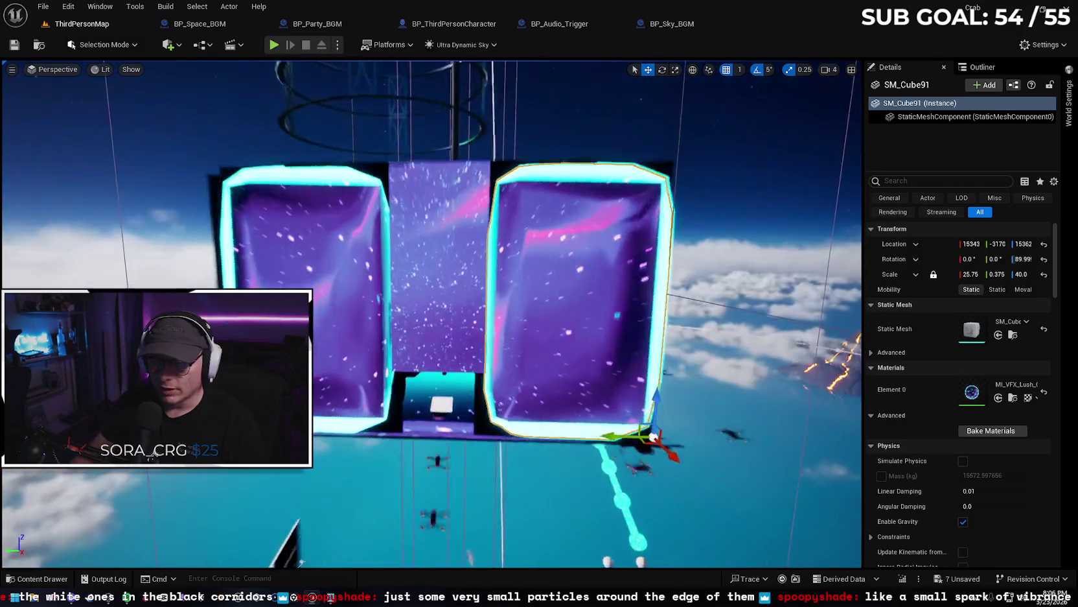
key("w")
key("a")
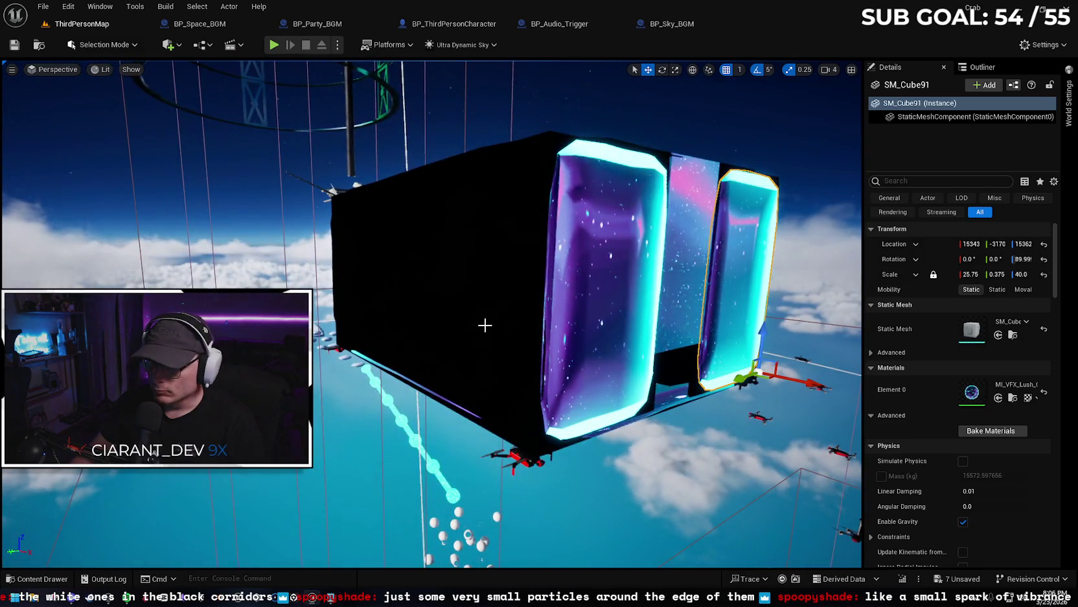
left_click(485, 325)
left_click(998, 397)
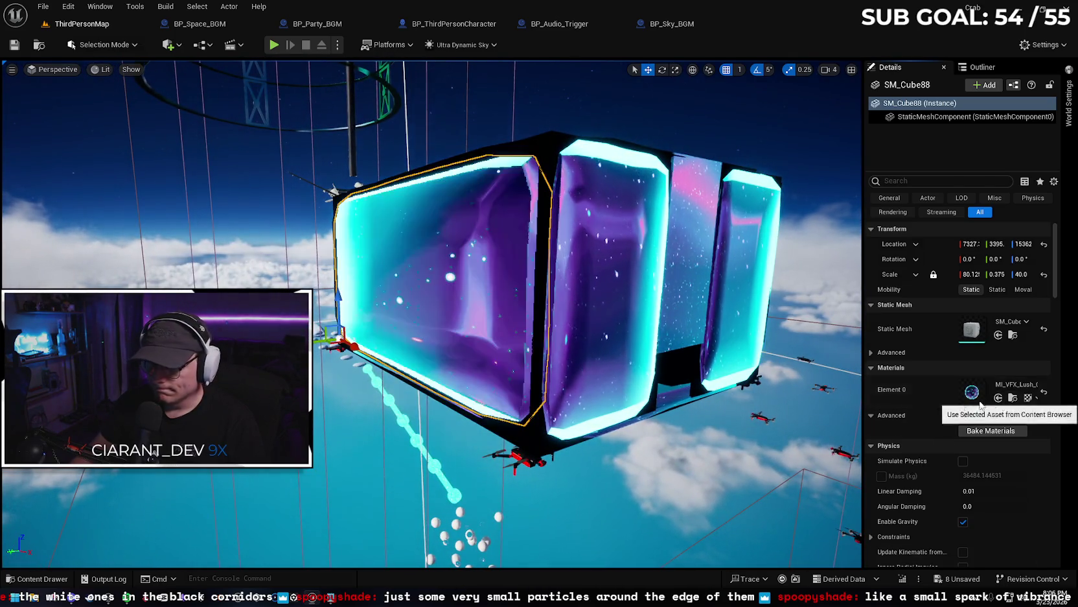
Step: Undo the galaxy material on wall panel SM_Cube88, restoring its black material
key("a")
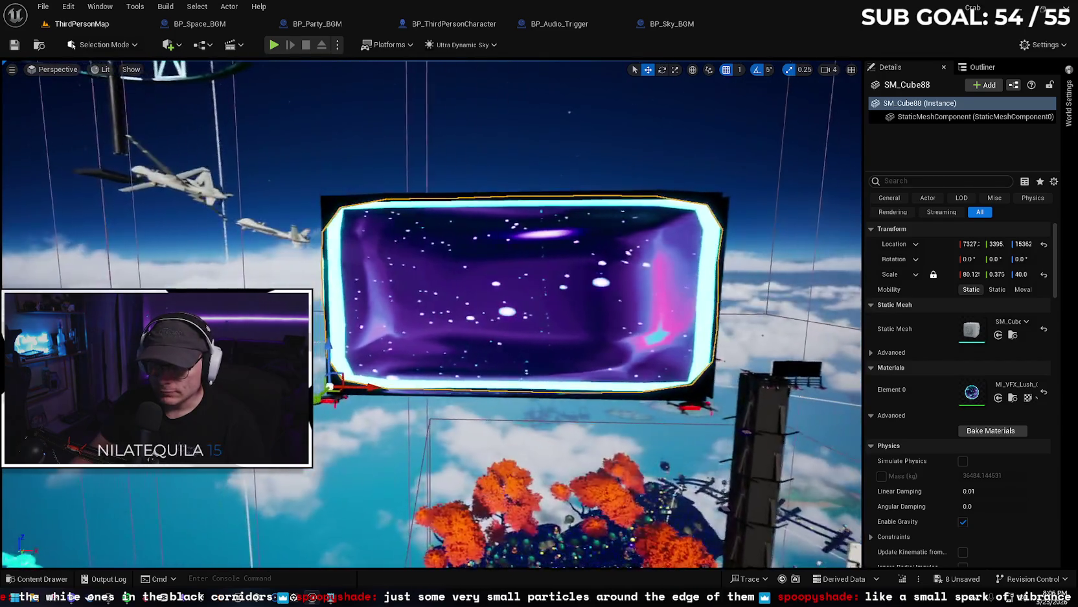
key("w")
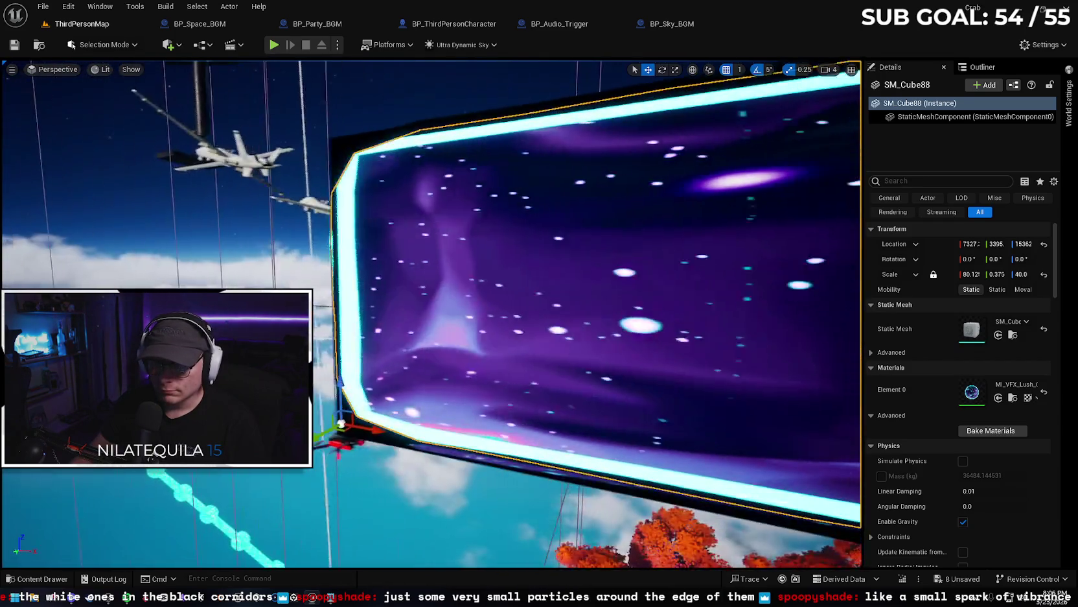
key("s")
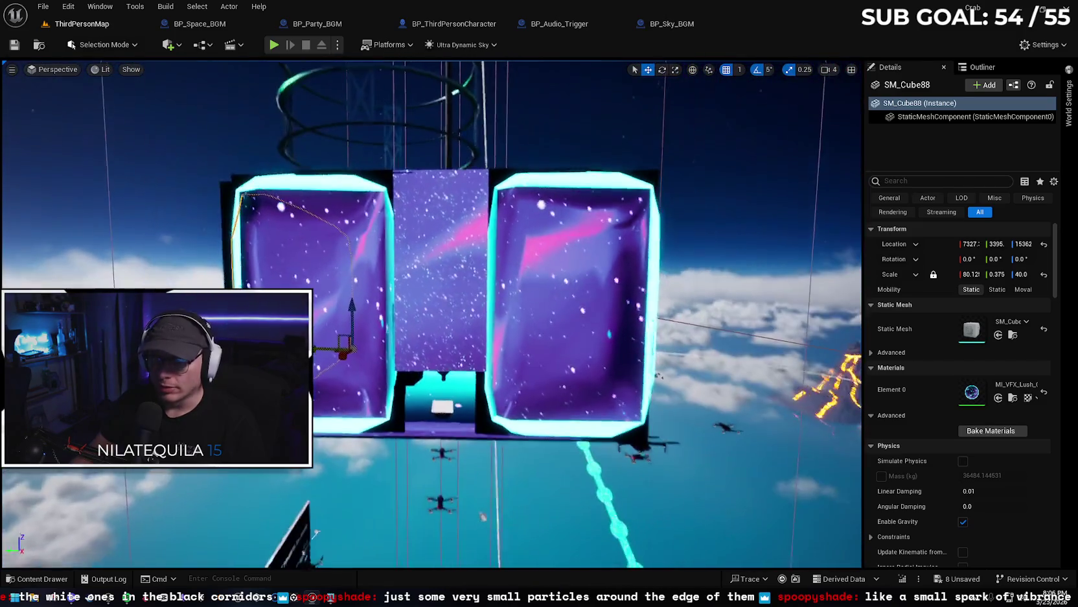
key("ctrl+z")
key("ctrl+z")
key("ctrl+z")
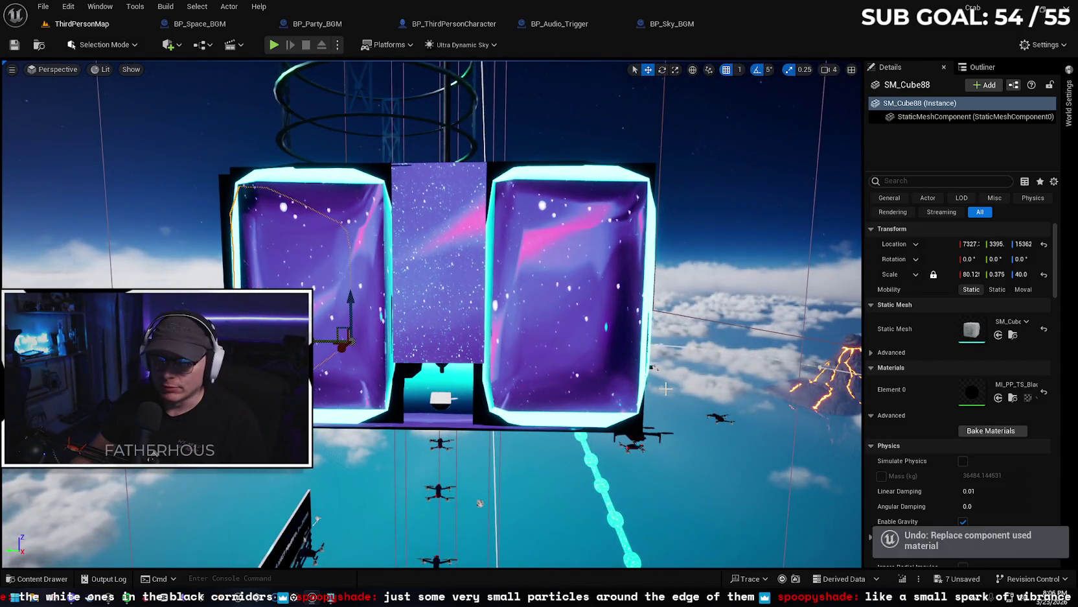
key("ctrl+z")
key("ctrl+z")
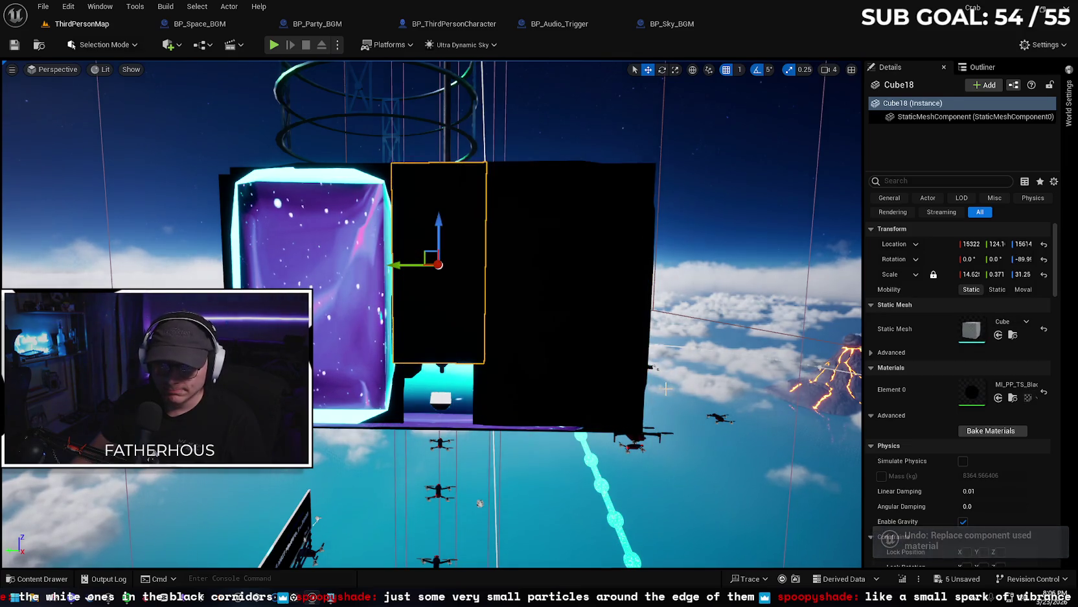
key("ctrl+z")
key("ctrl+z")
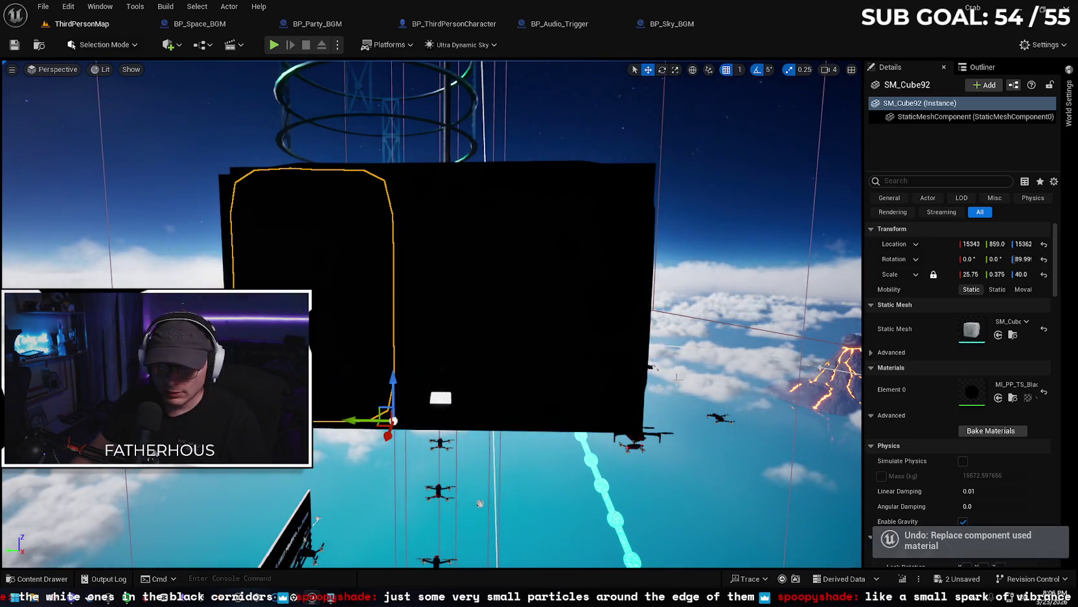
key("w")
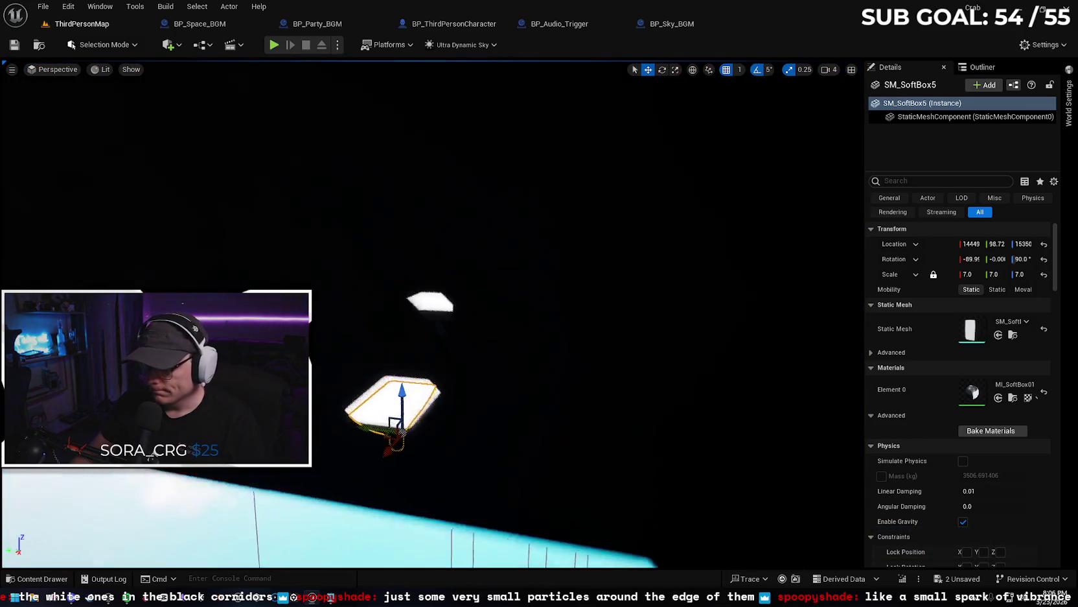
left_click(396, 397)
key("s")
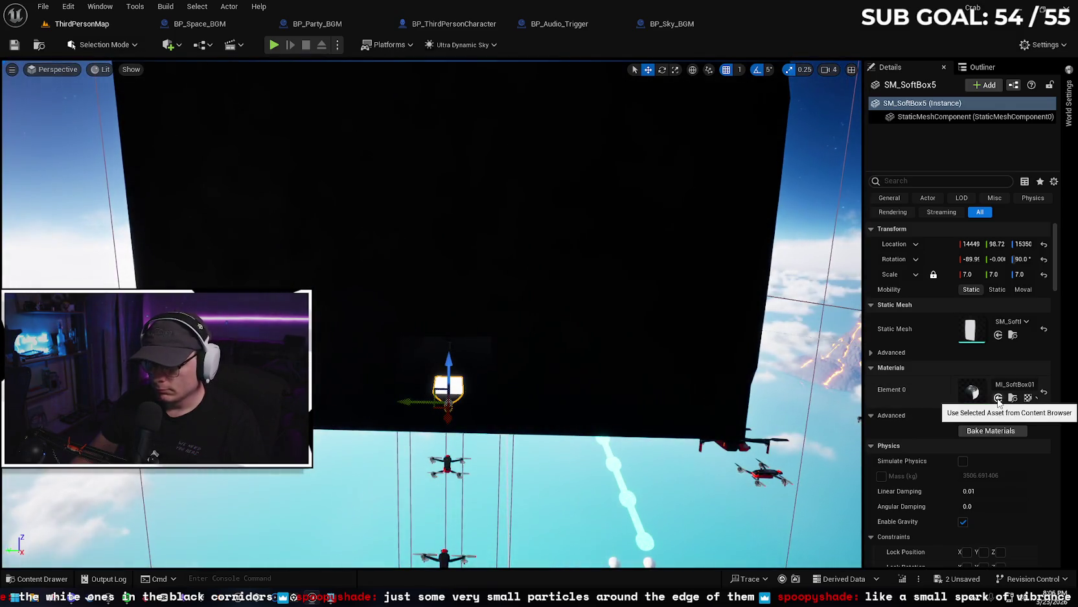
left_click(998, 397)
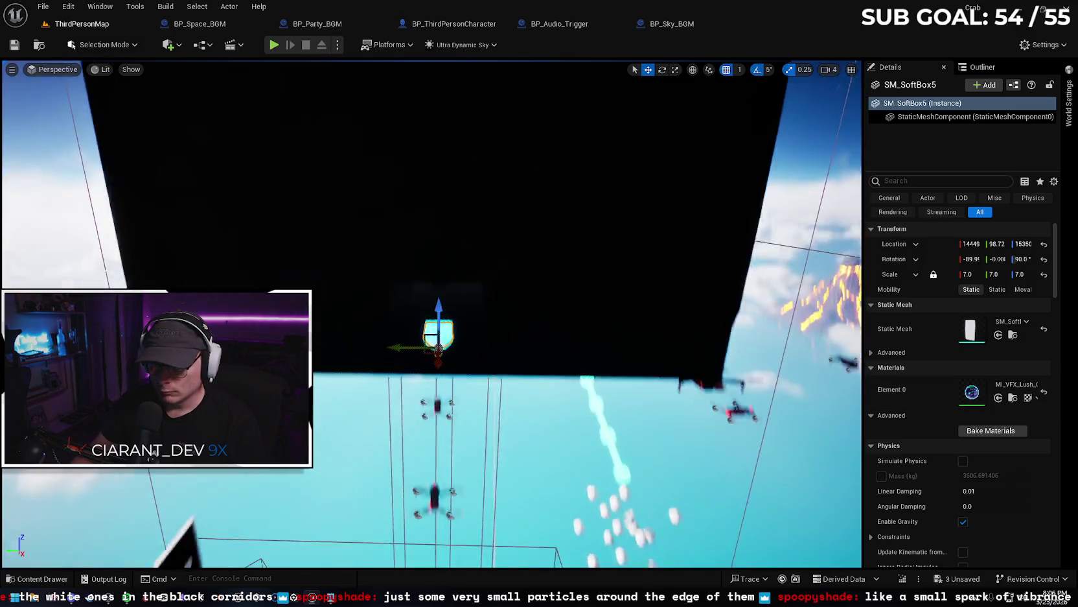
scroll(453, 324, "down", 2)
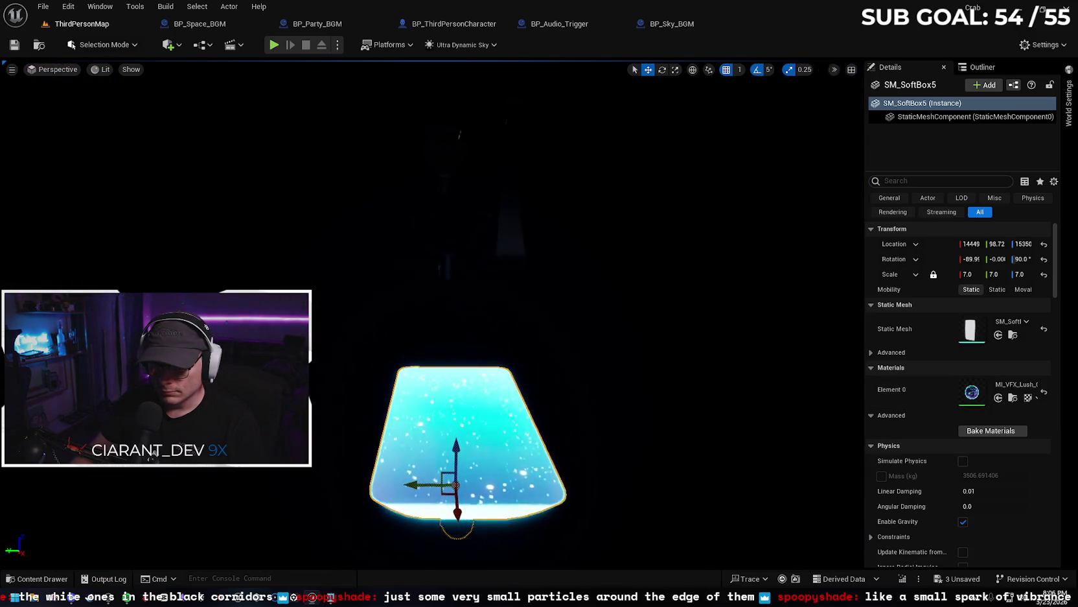
scroll(454, 454, "up", 4)
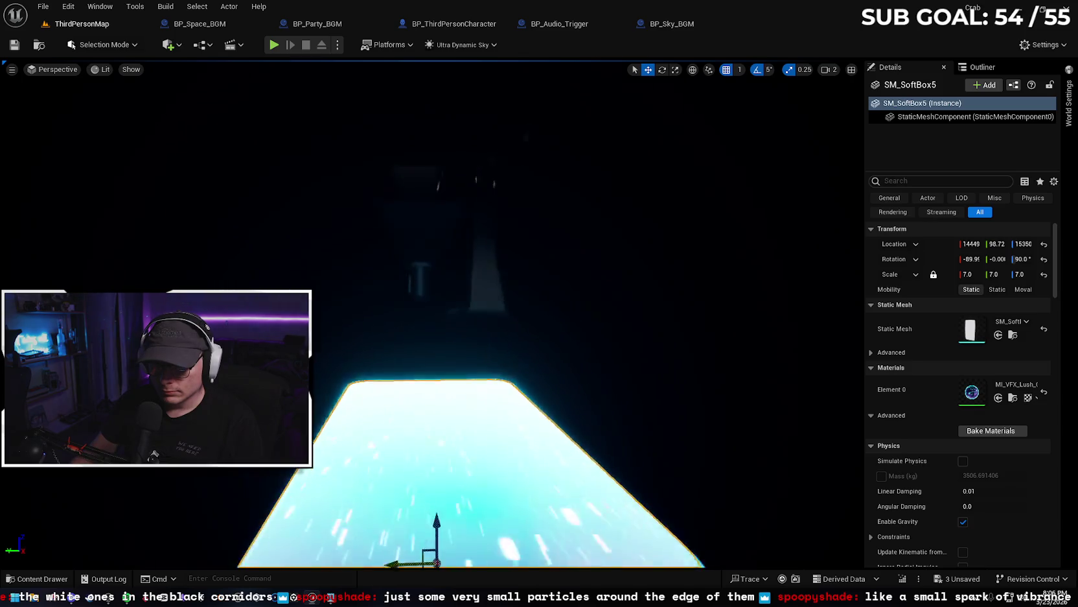
scroll(434, 324, "down", 5)
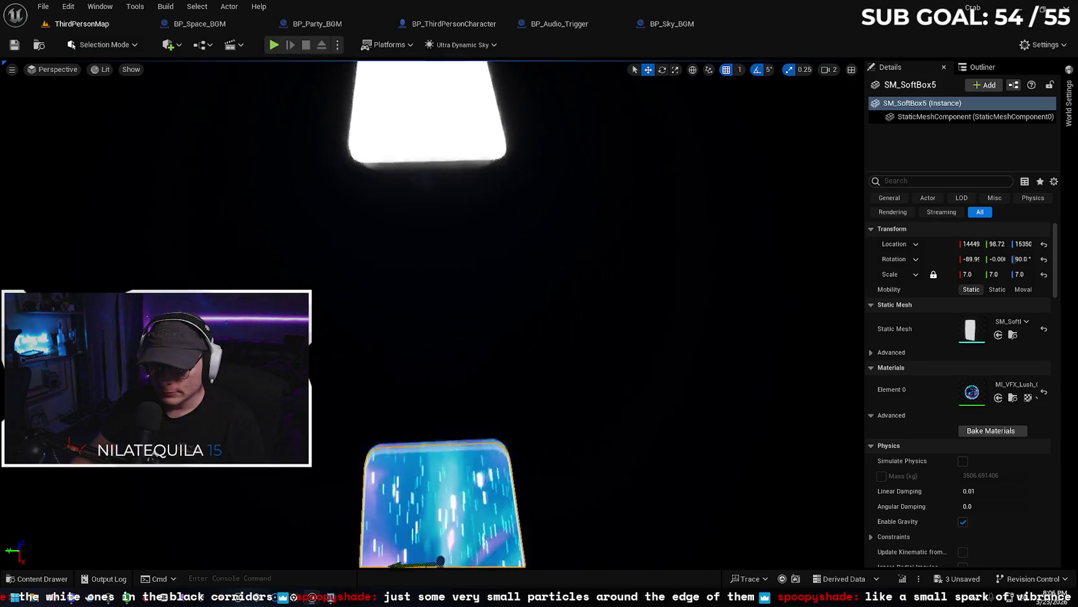
mouse_move(441, 324)
left_mouse_down()
mouse_move(440, 401)
mouse_move(458, 454)
mouse_move(456, 434)
left_mouse_up()
scroll(447, 363, "up", 6)
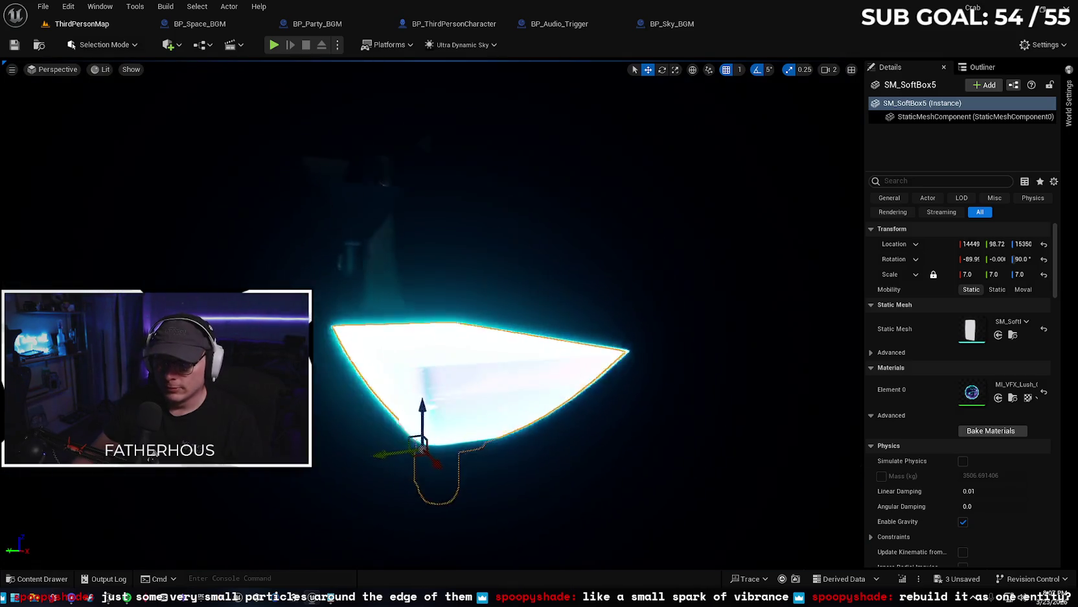
scroll(447, 363, "up", 8)
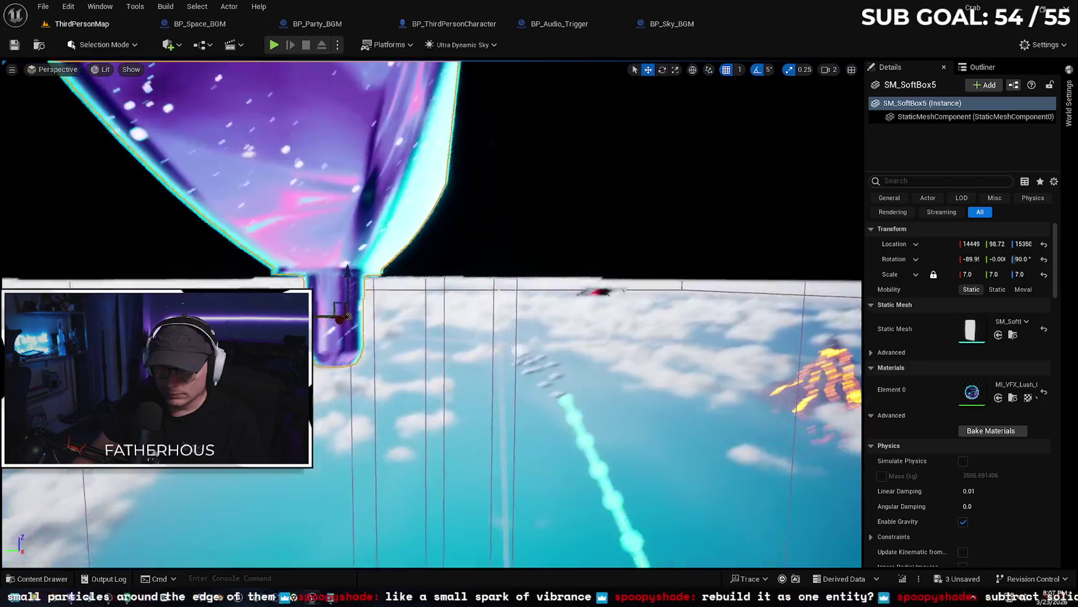
scroll(447, 363, "down", 3)
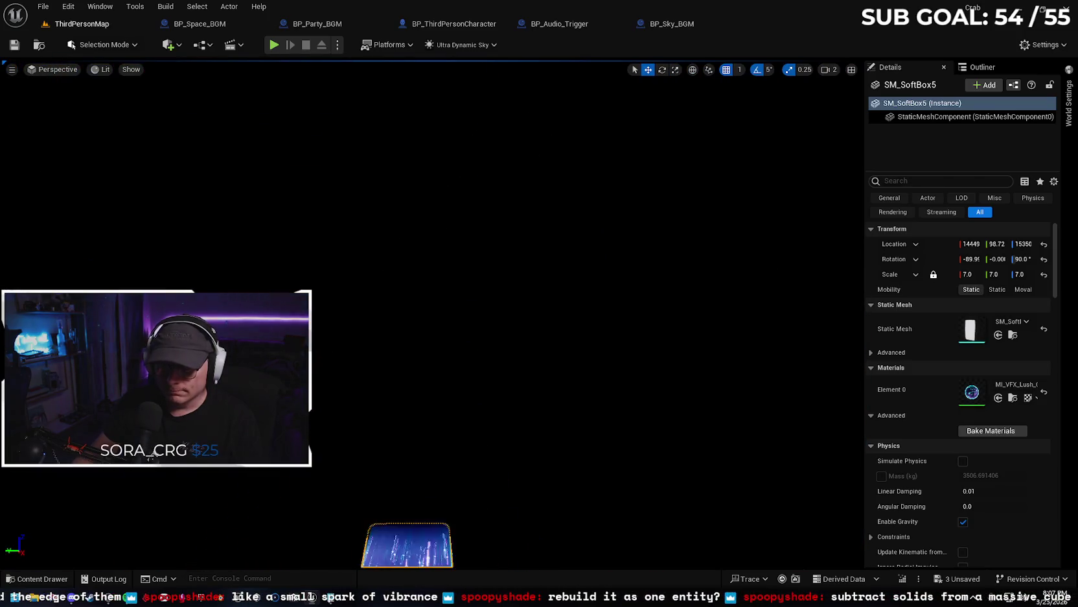
scroll(586, 370, "down", 3)
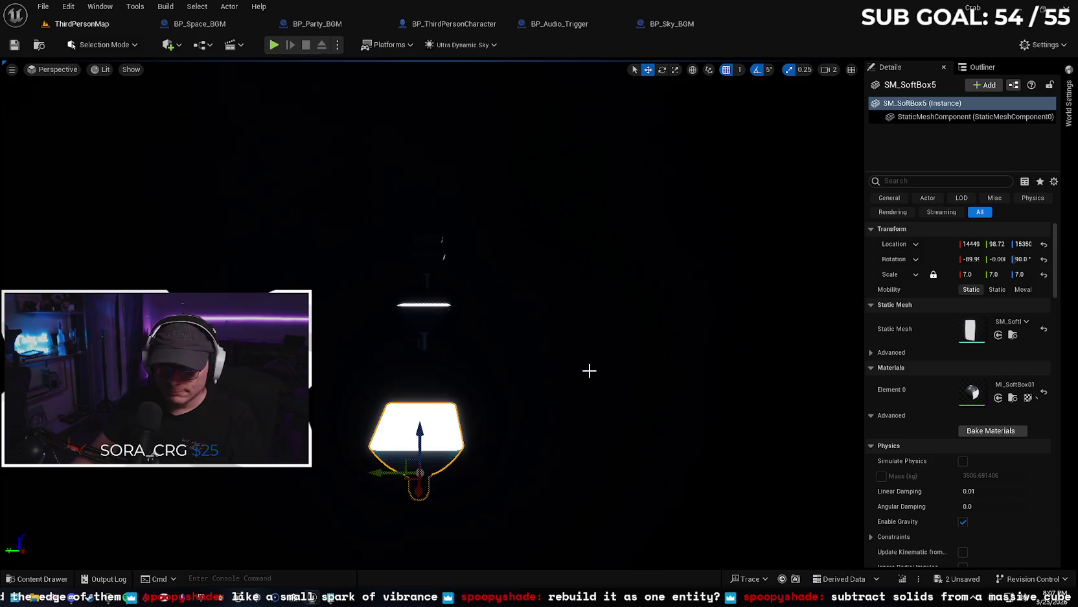
key("ctrl+z")
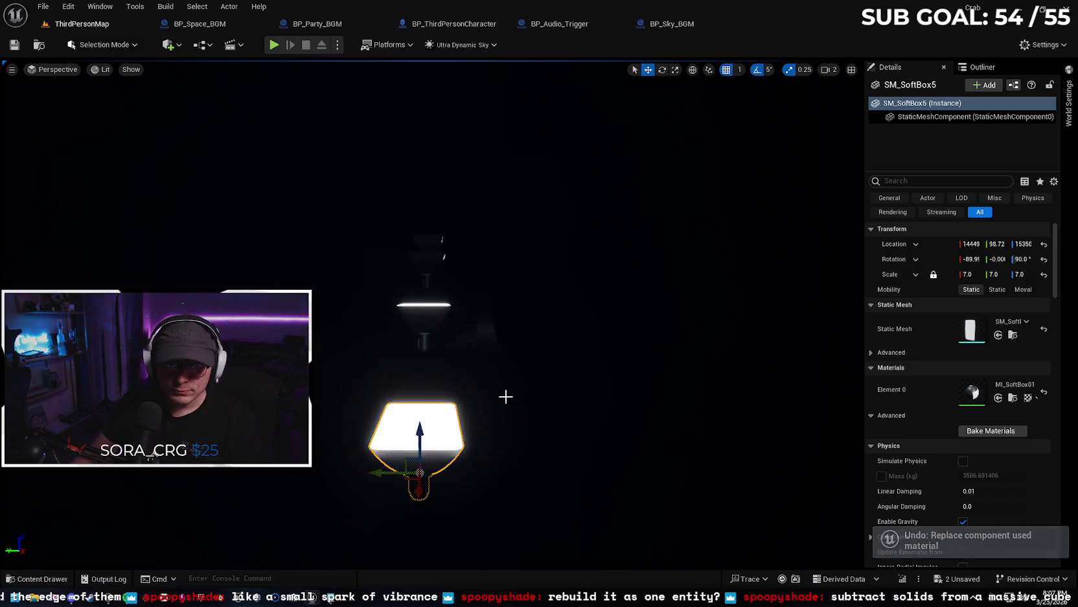
mouse_move(505, 392)
left_mouse_down()
mouse_move(506, 422)
mouse_move(440, 369)
mouse_move(403, 432)
left_mouse_up()
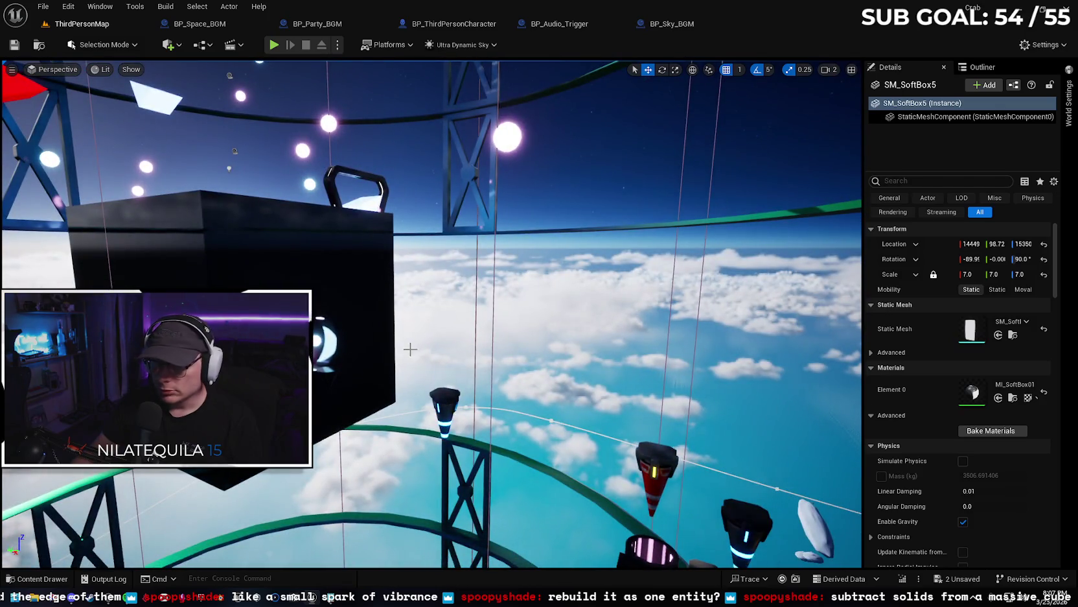
left_click_drag(410, 349, 410, 349)
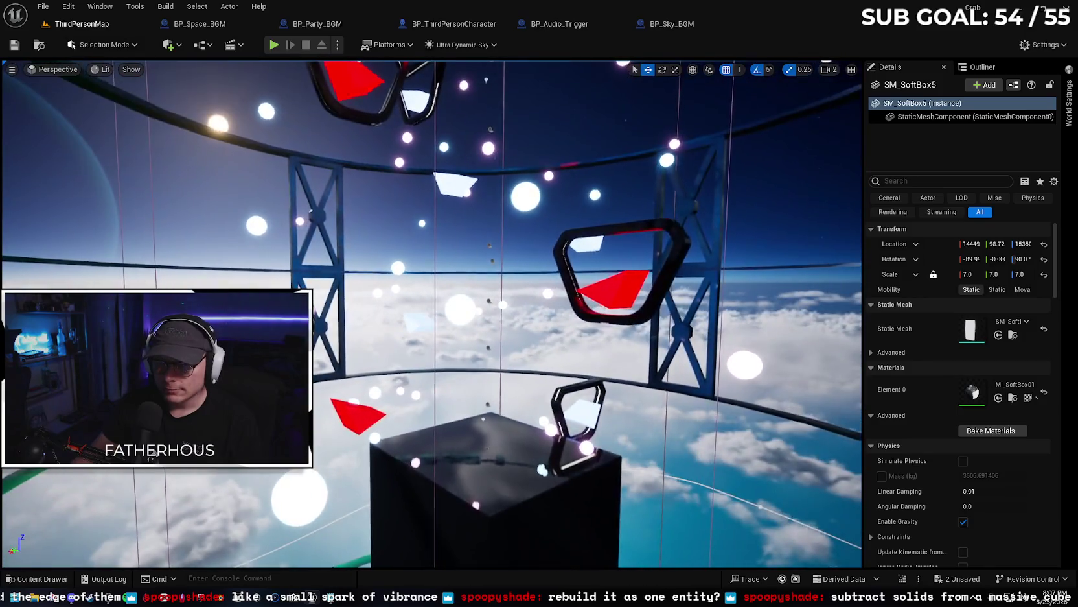
left_click(303, 418)
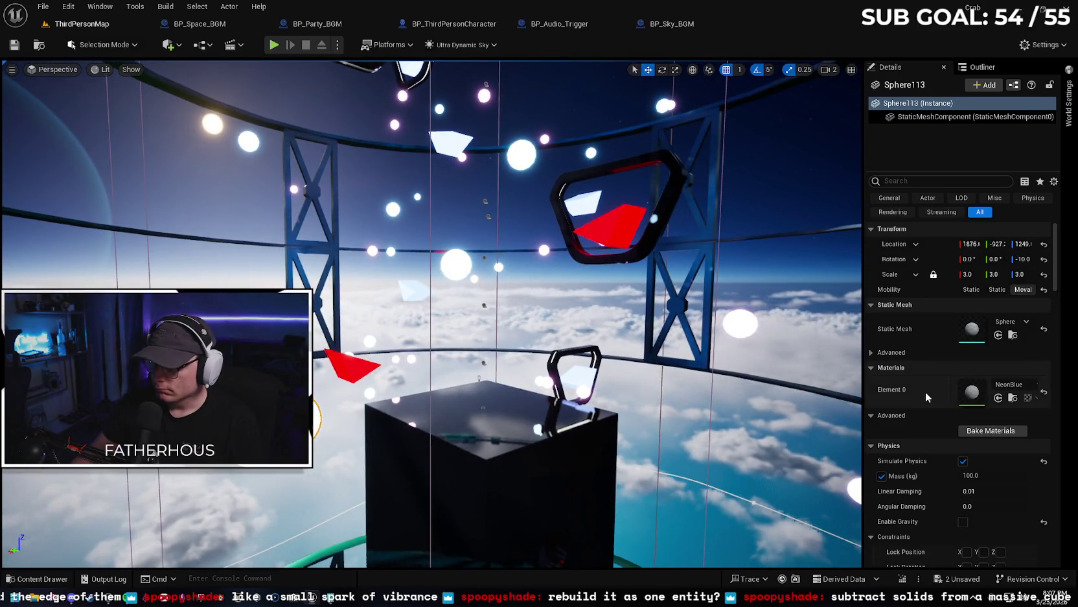
left_click(998, 397)
left_click_drag(410, 350, 410, 350)
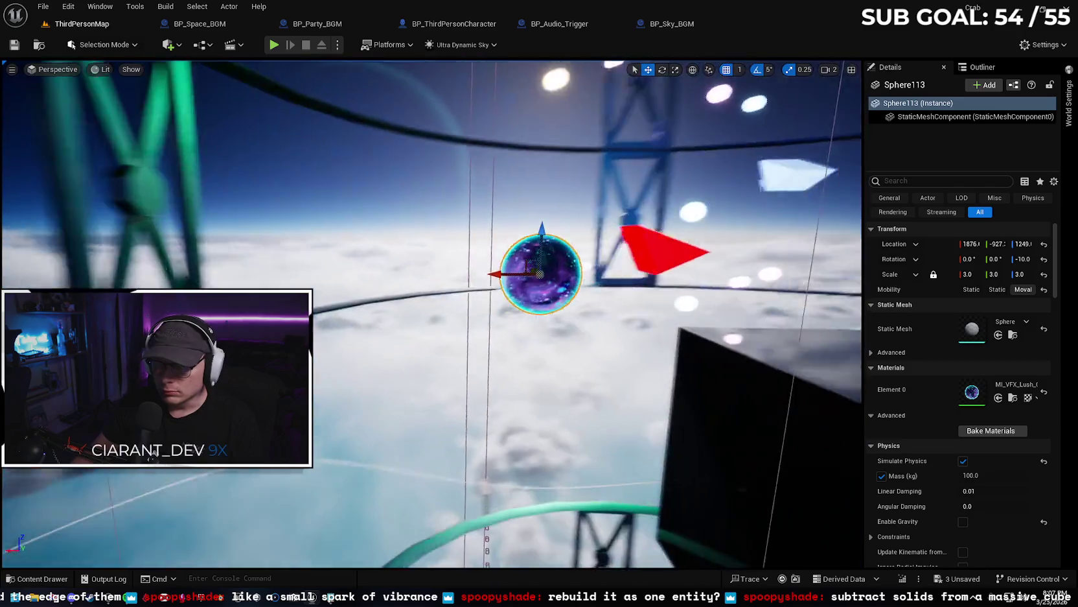
left_click_drag(410, 349, 410, 349)
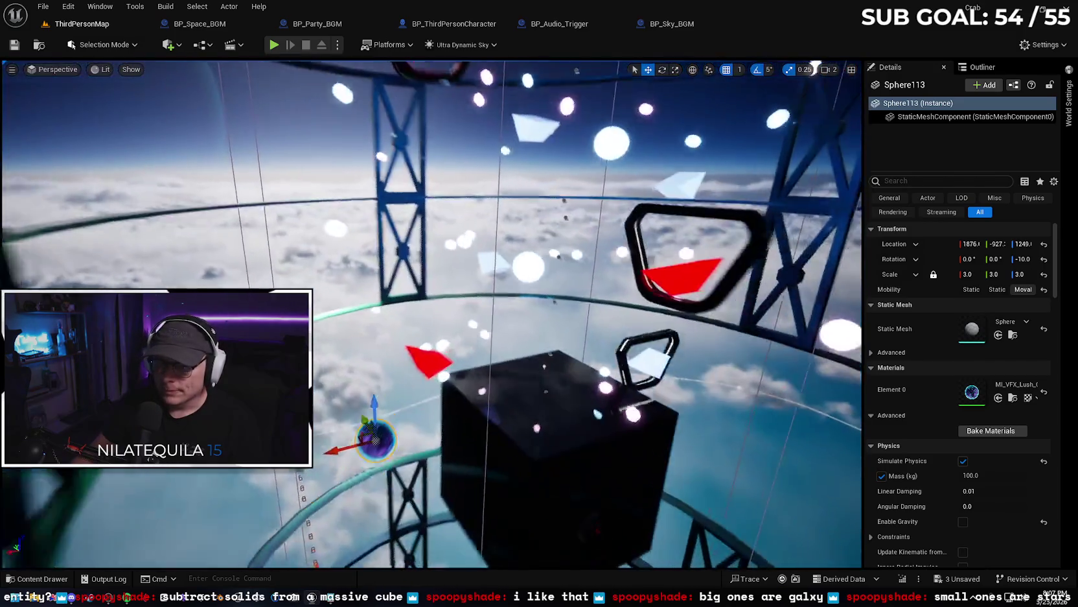
key("ctrl+z")
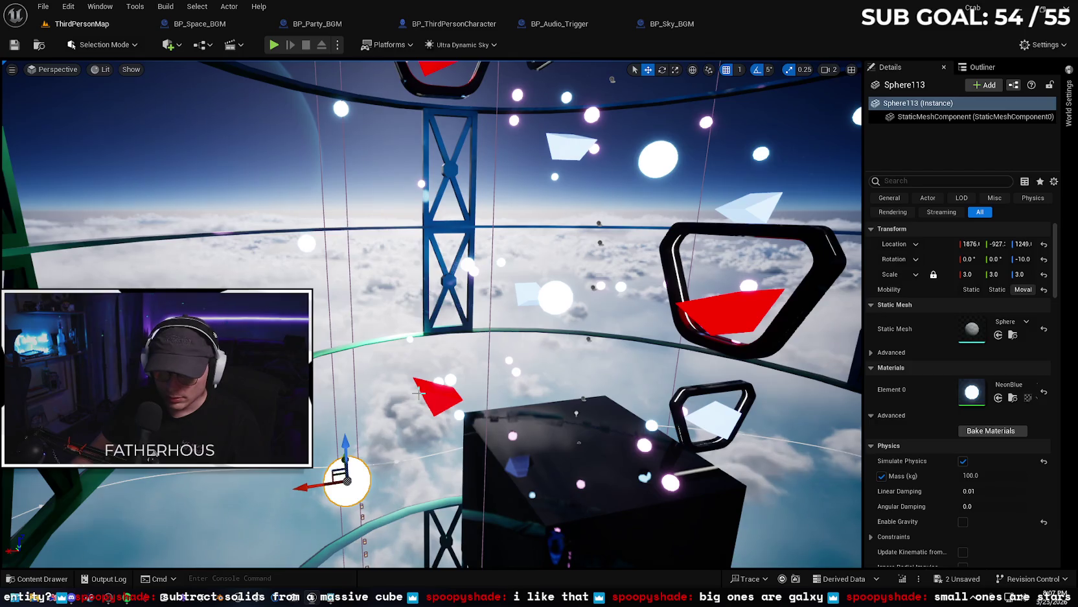
Step: Select all 97 spheres up to Sphere131 in the Outliner and frame them
left_click(983, 67)
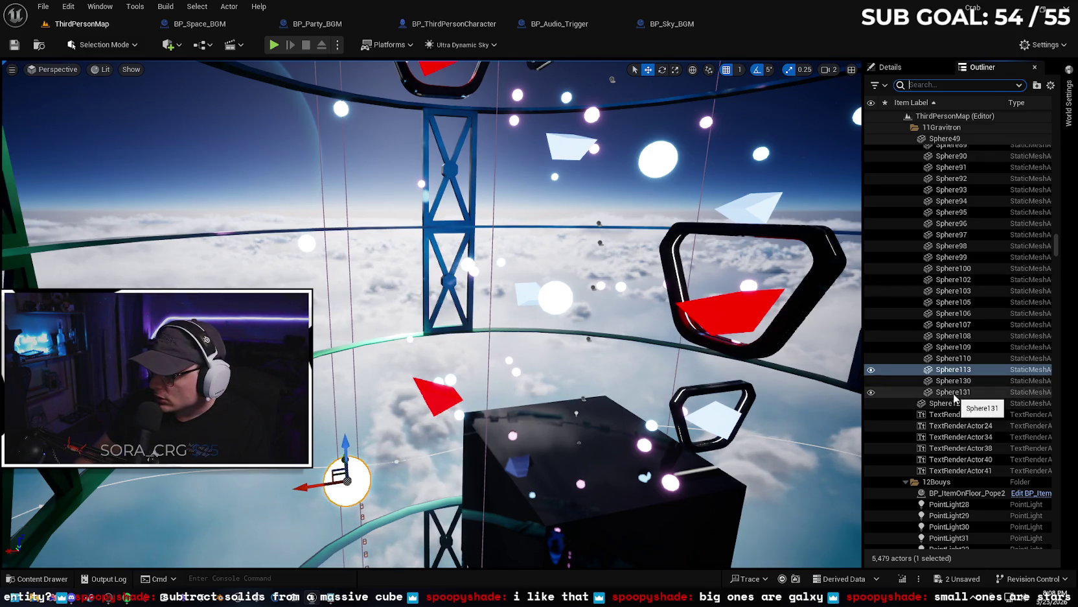
scroll(981, 350, "up", 15)
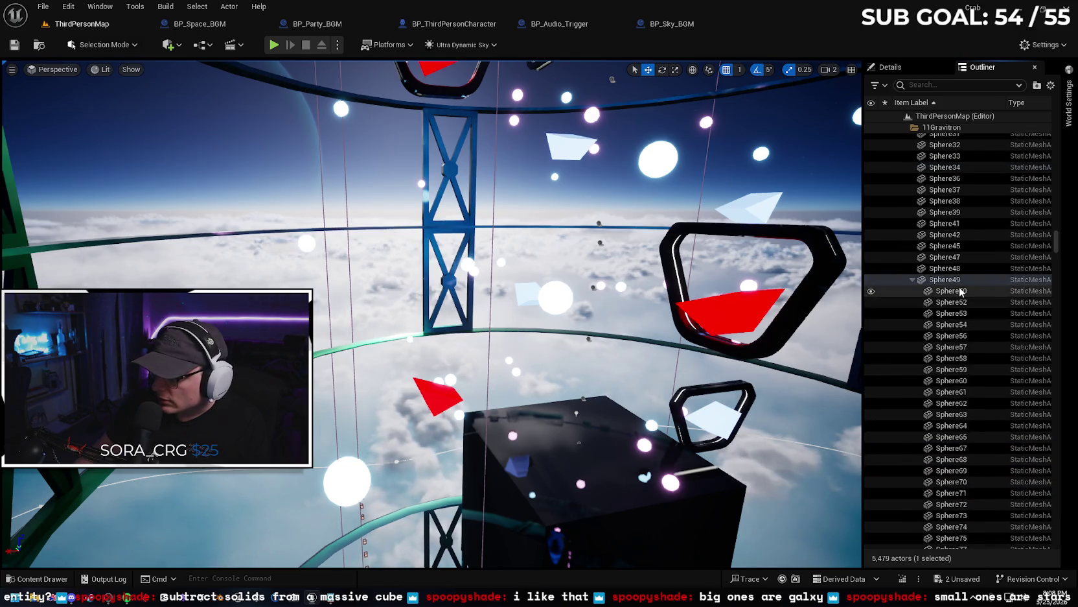
scroll(991, 276, "up", 9)
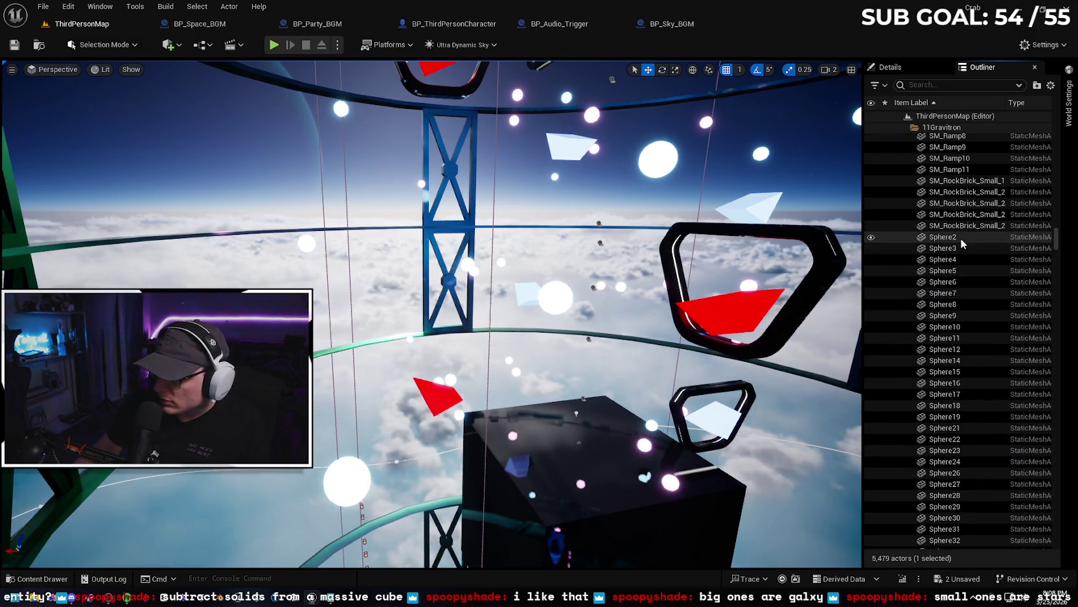
left_click(961, 238, "shift")
scroll(913, 259, "down", 20)
key("f")
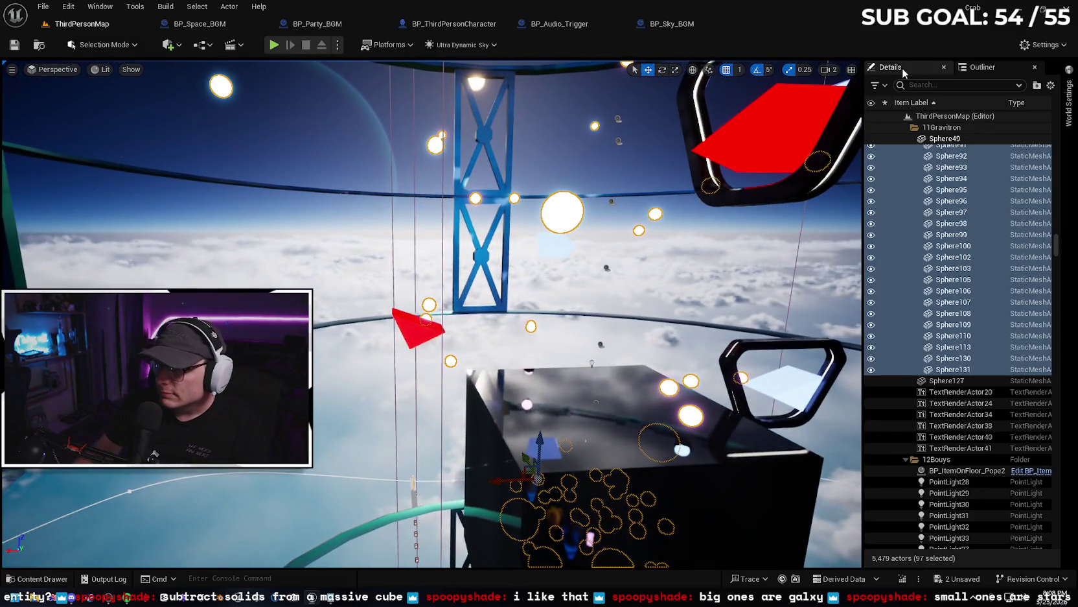
Step: Replace the spheres' NeonBlue material slot with a cyan galaxy material
left_click(889, 66)
left_click(985, 301)
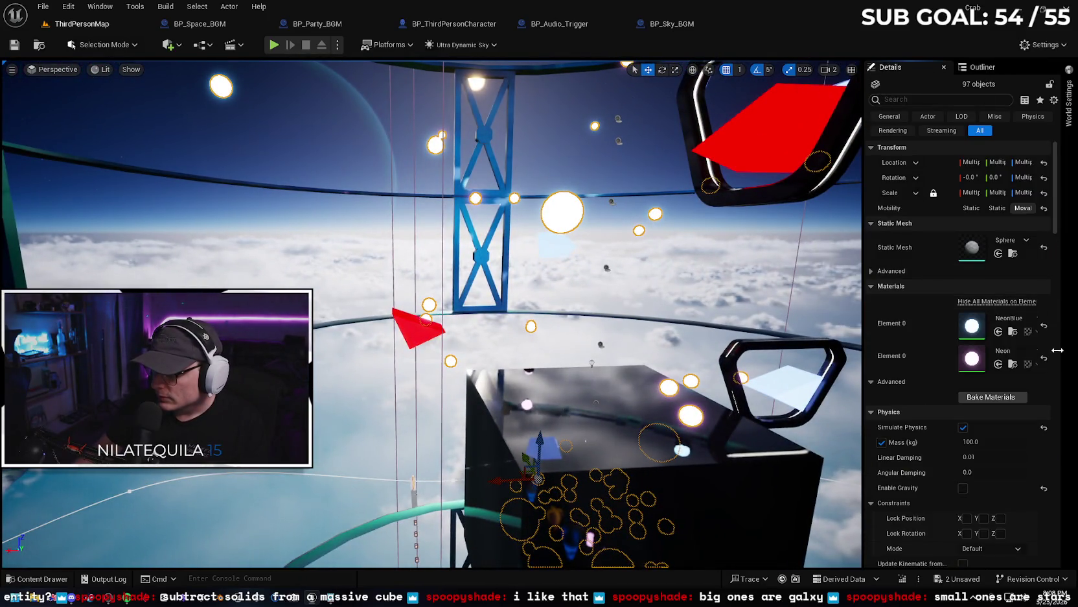
left_click(39, 579)
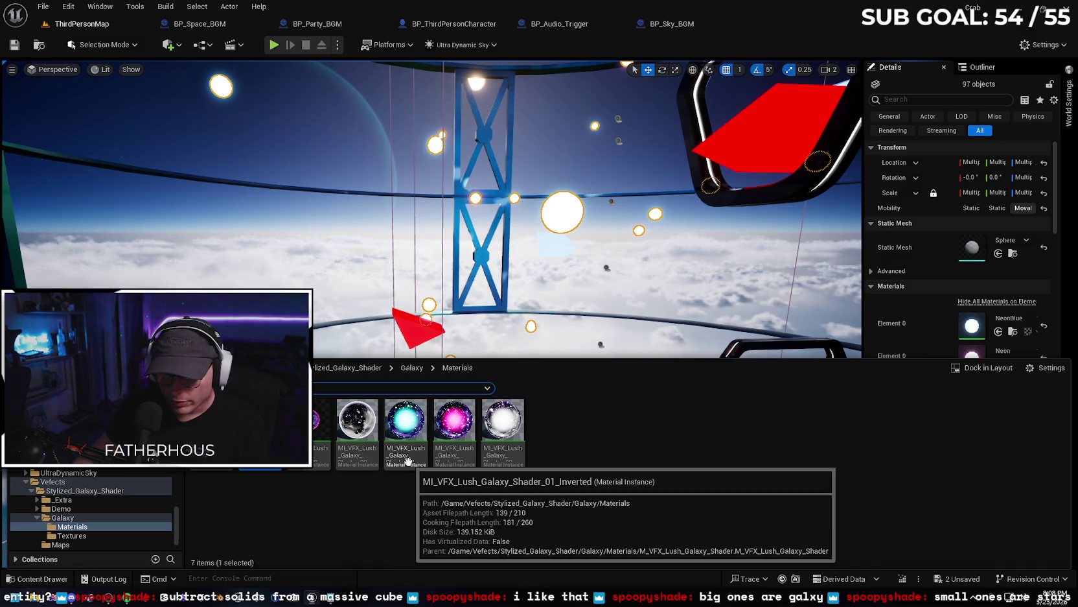
left_click(407, 457)
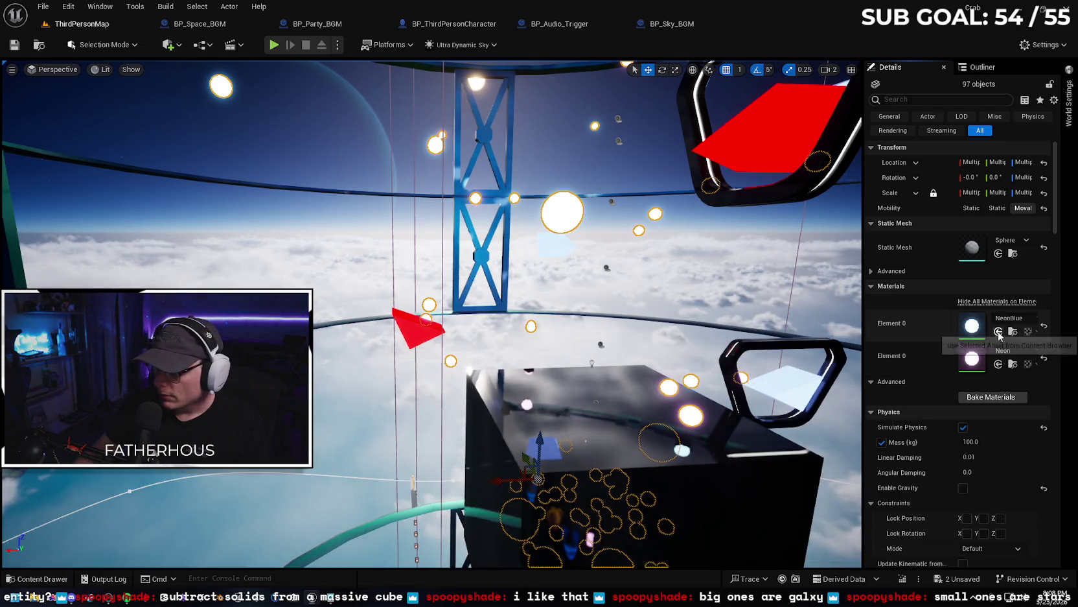
left_click(998, 335)
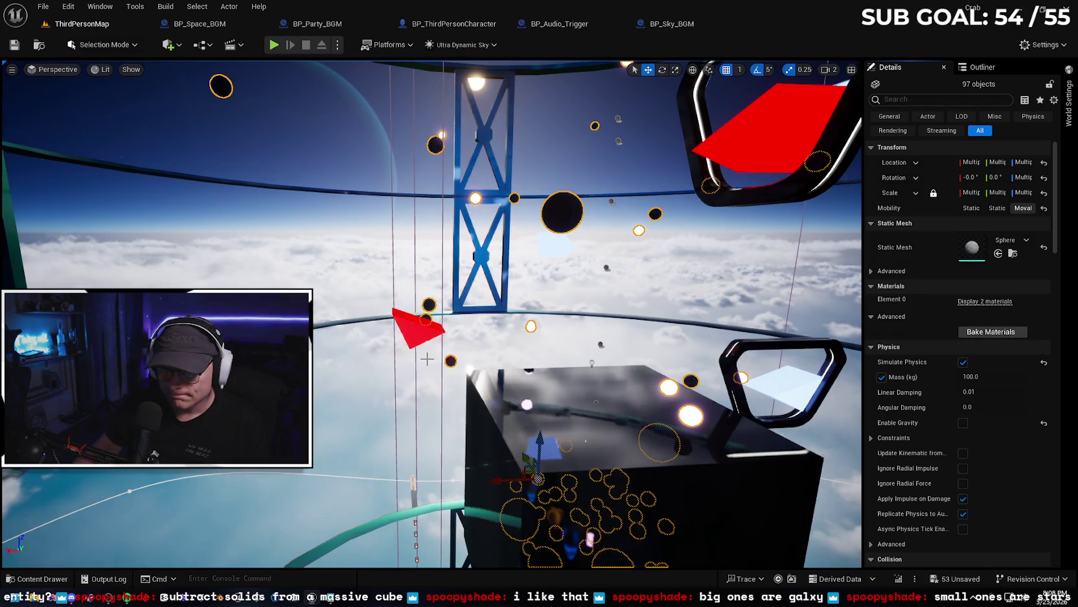
mouse_move(427, 359)
left_mouse_down()
mouse_move(259, 341)
mouse_move(337, 379)
mouse_move(419, 383)
left_mouse_up()
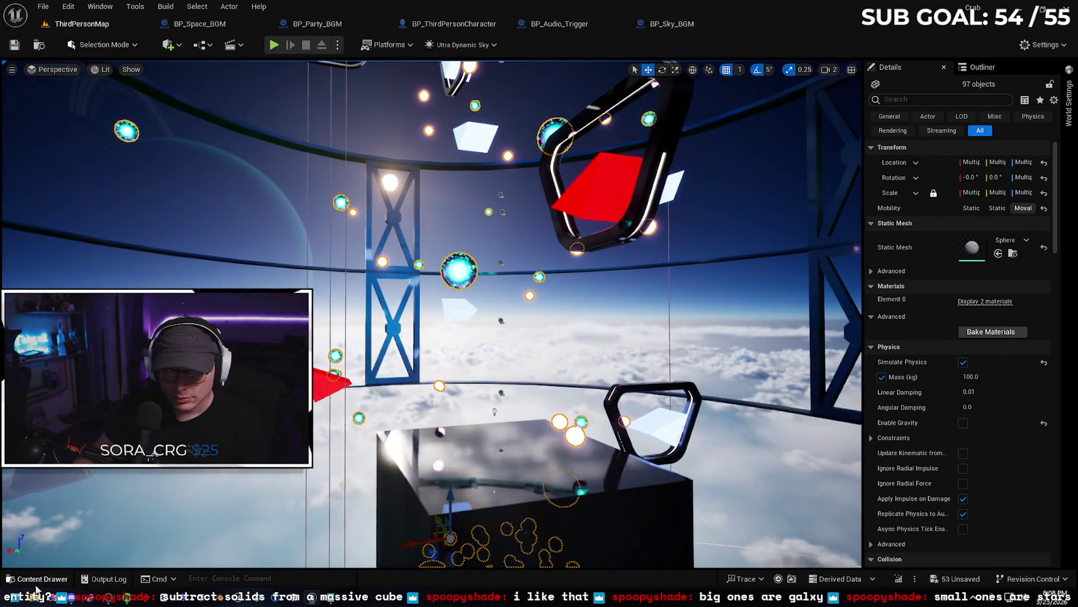
Step: Put the pink galaxy material in the Neon slot, then play from the cube
left_click(37, 579)
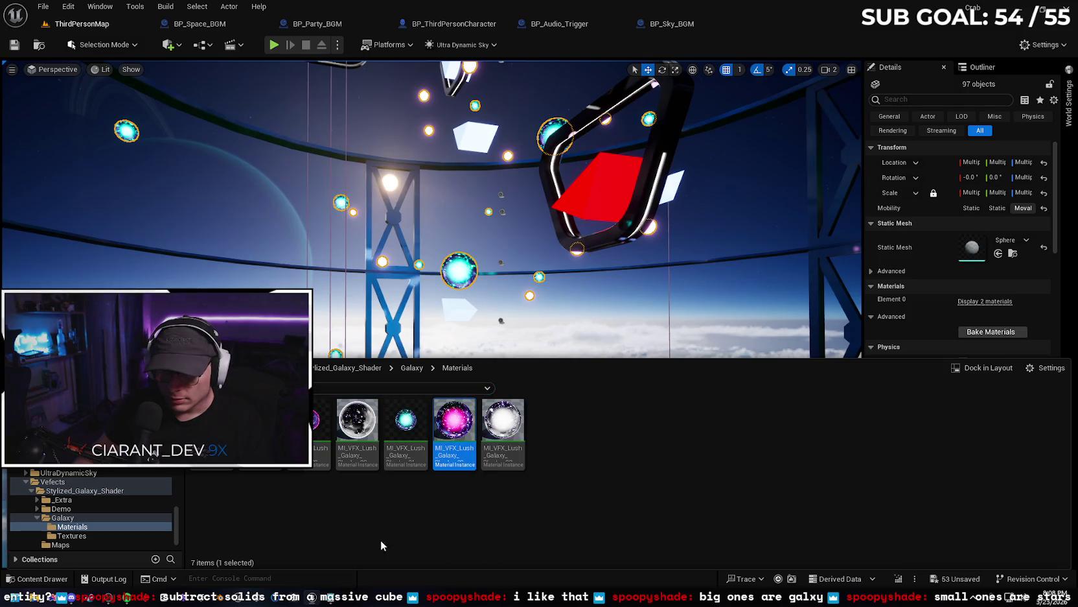
left_click(50, 580)
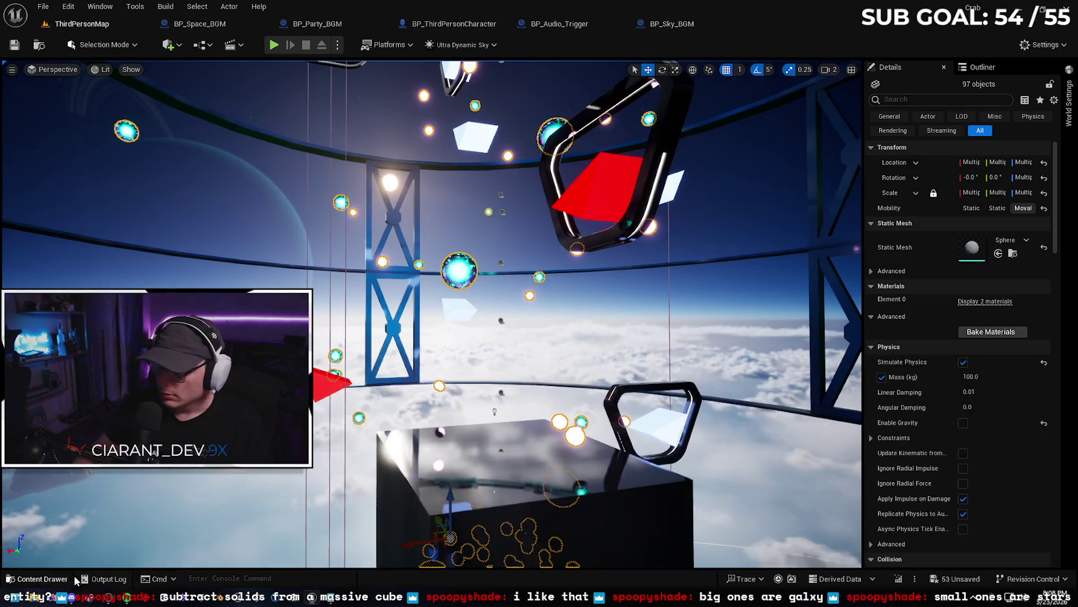
left_click(976, 301)
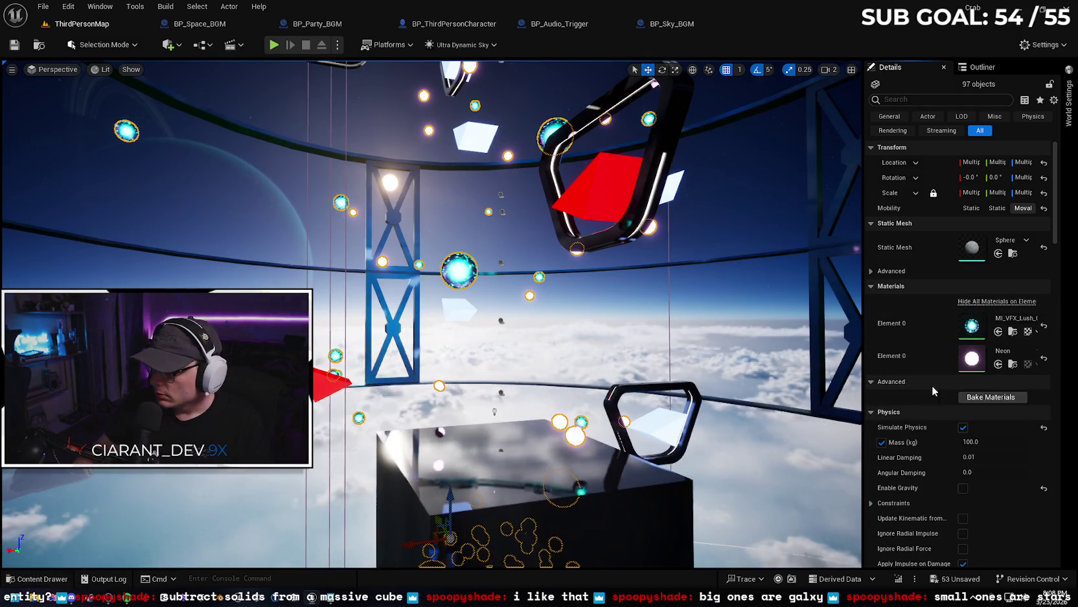
left_click(999, 364)
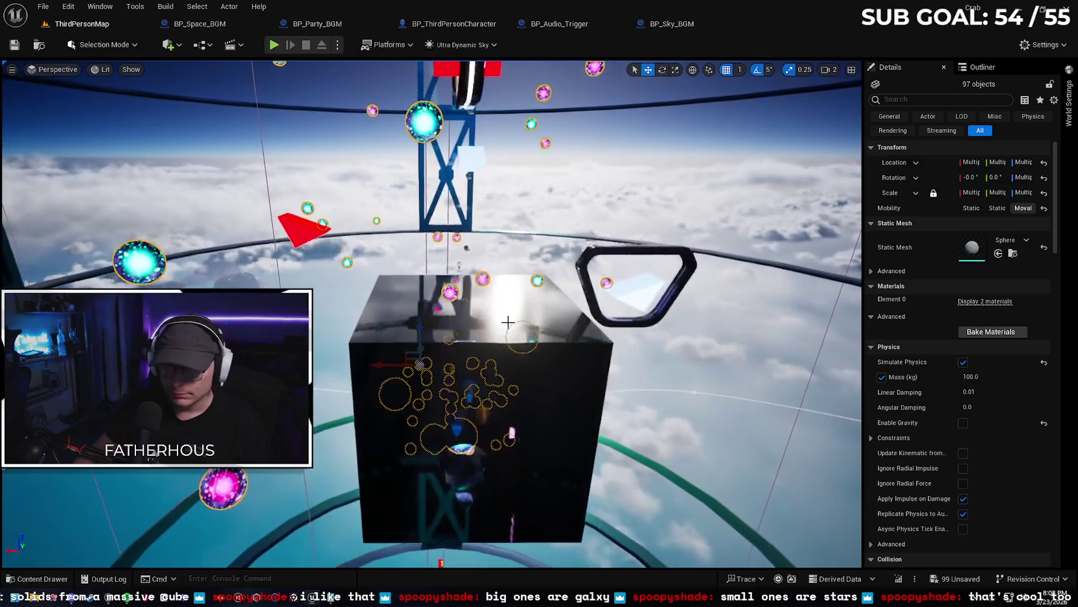
right_click(508, 322)
left_click(568, 577)
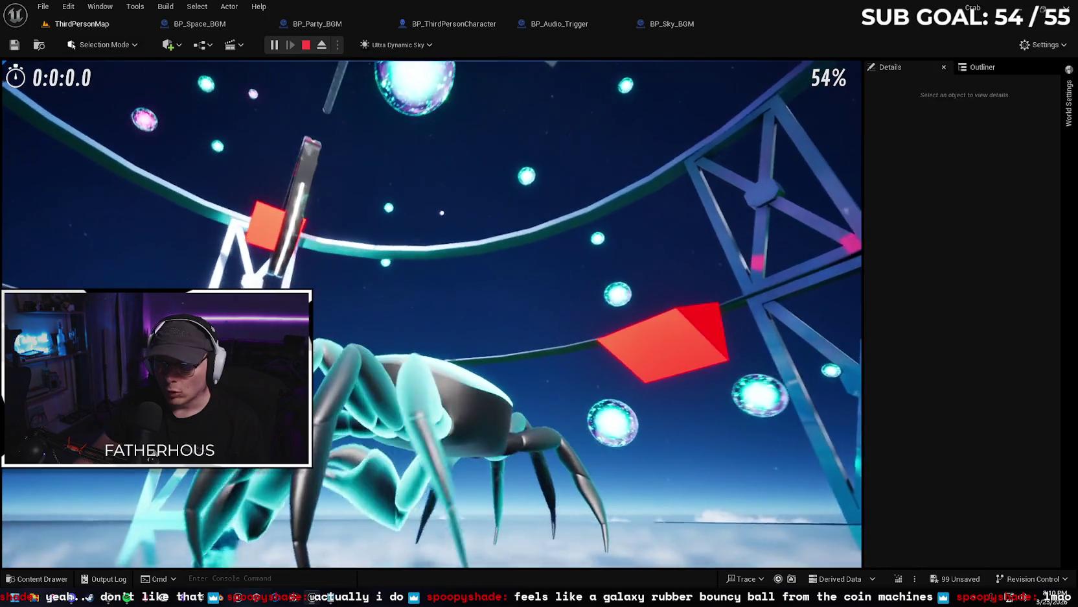
key("Escape")
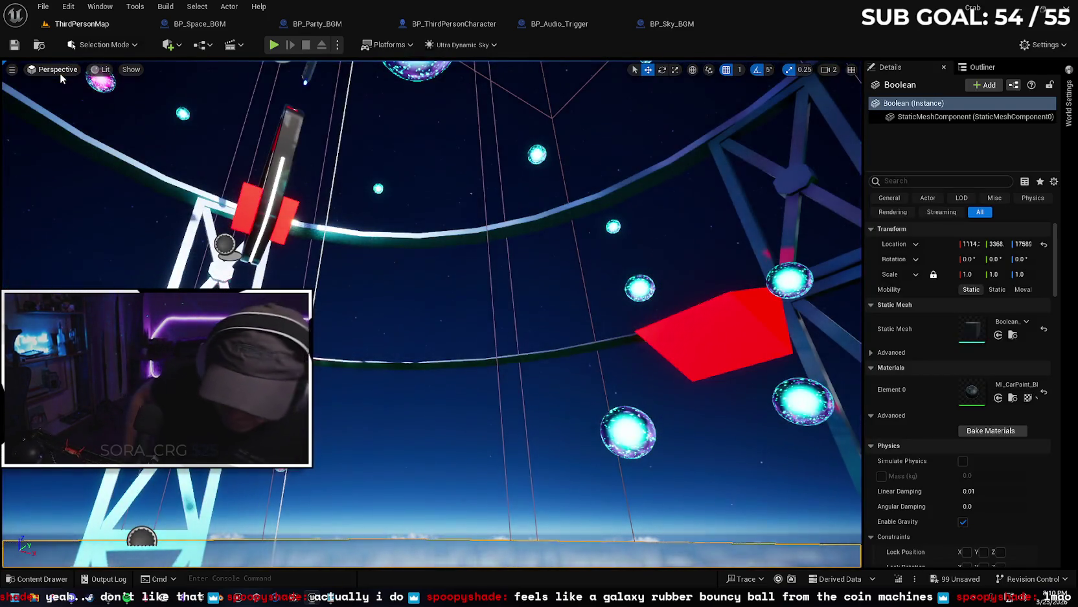
Step: Slide the Teleport actor along X above the dark platform block, then start a playtest
left_click_drag(59, 91, 194, 130)
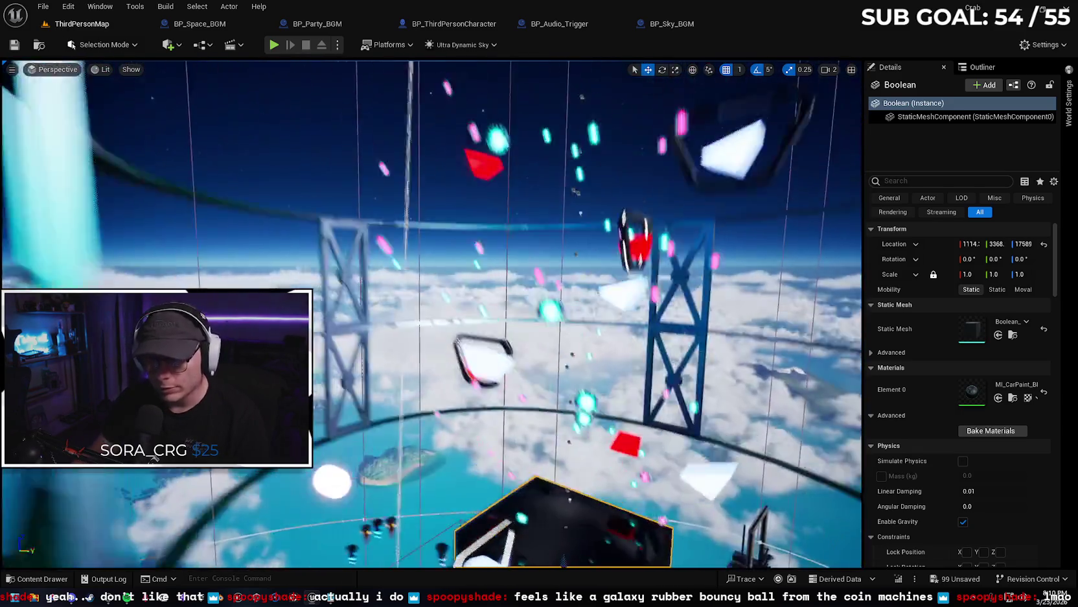
left_click_drag(337, 453, 355, 506)
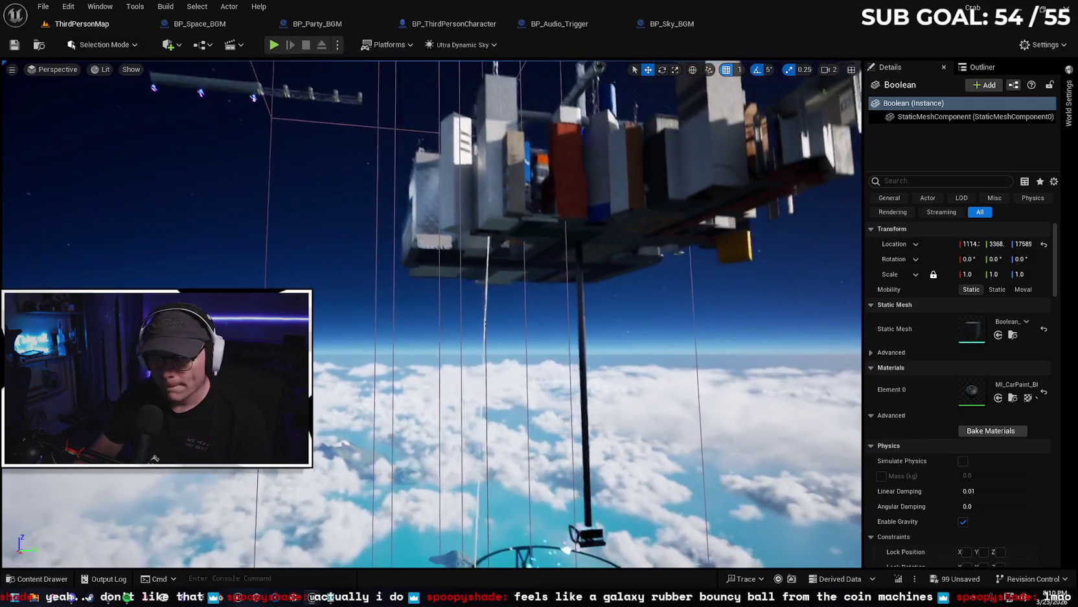
mouse_move(431, 314)
left_mouse_down()
mouse_move(502, 278)
mouse_move(560, 267)
mouse_move(390, 254)
left_mouse_up()
scroll(519, 275, "up", 1)
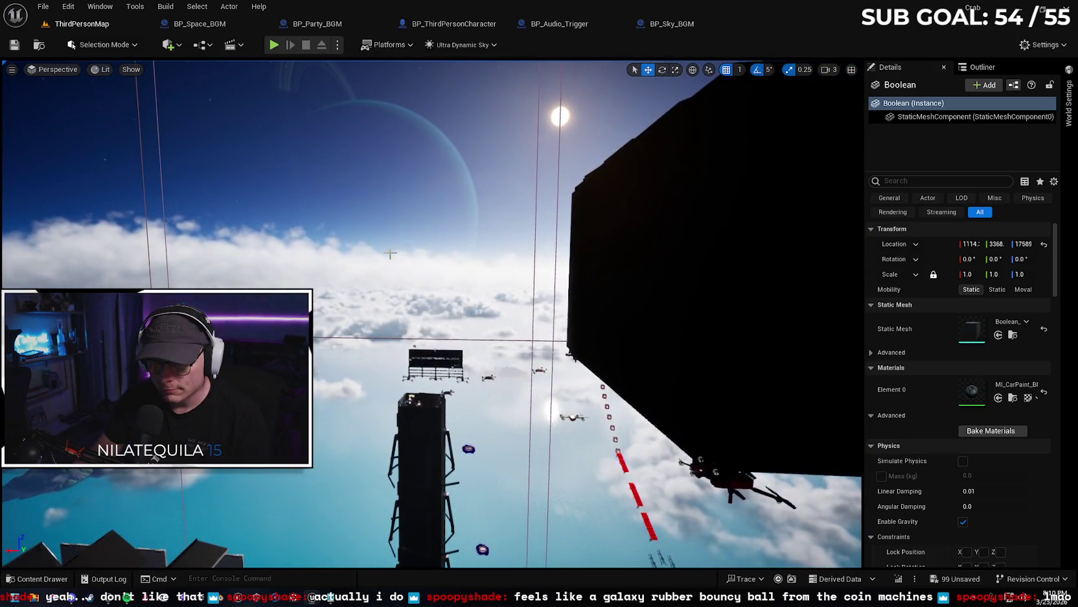
left_click(428, 363)
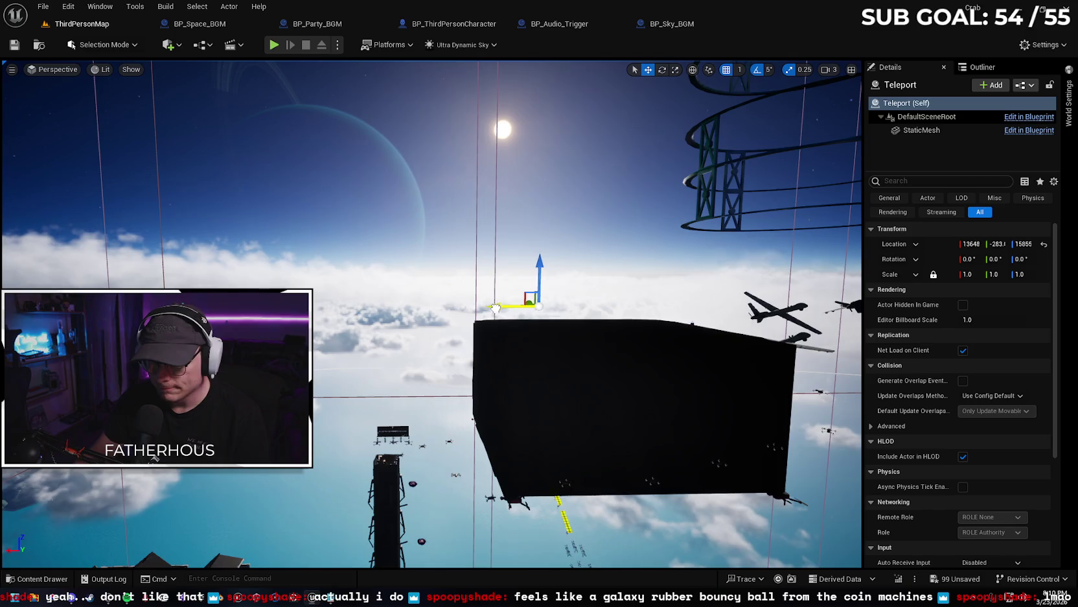
left_click_drag(496, 308, 606, 307)
key("f")
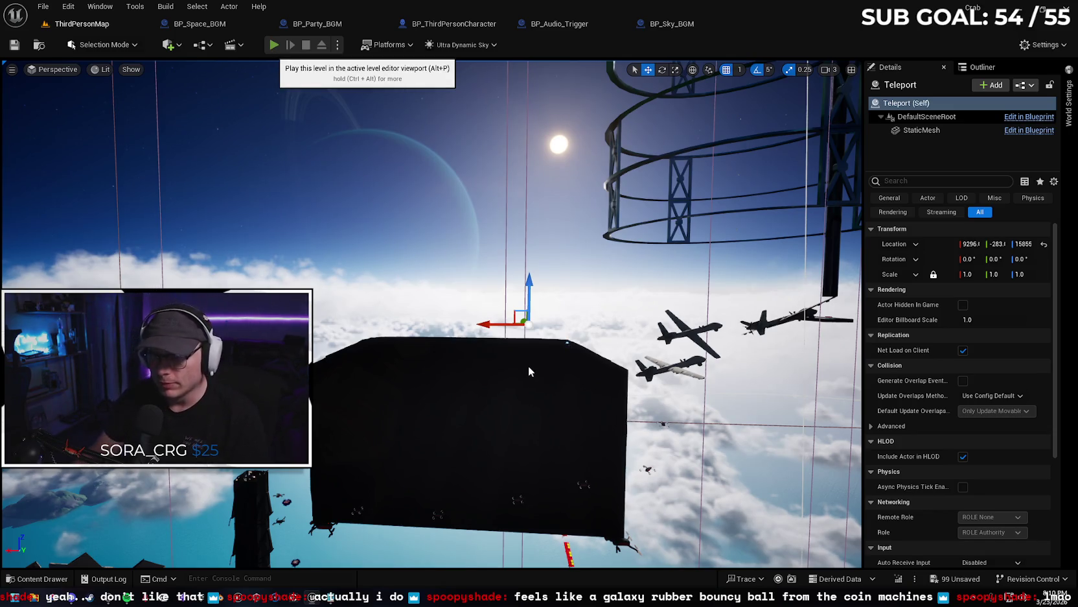
left_click(274, 45)
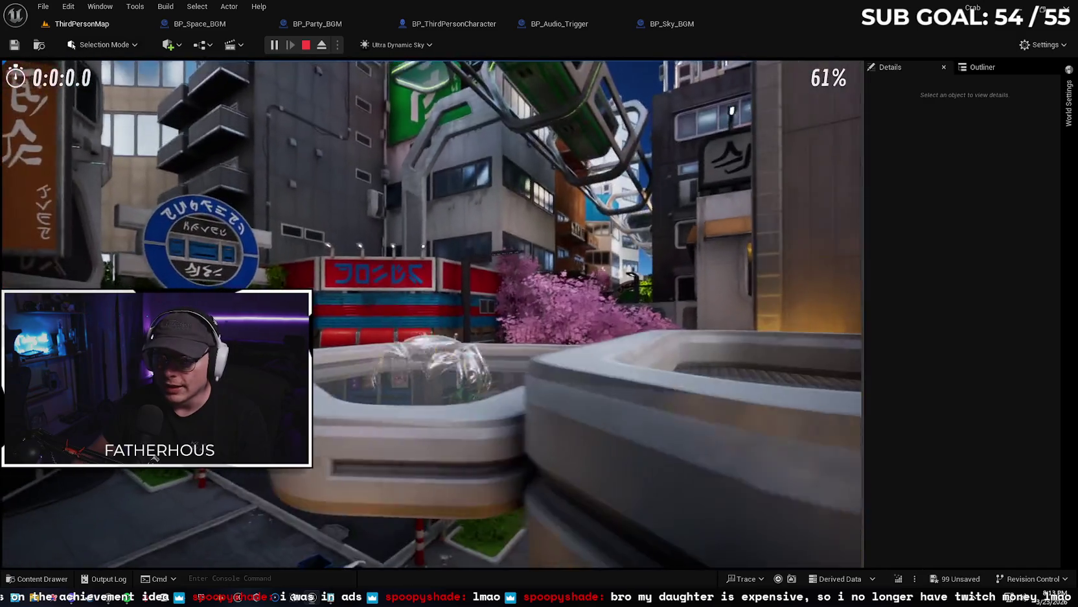
key("space")
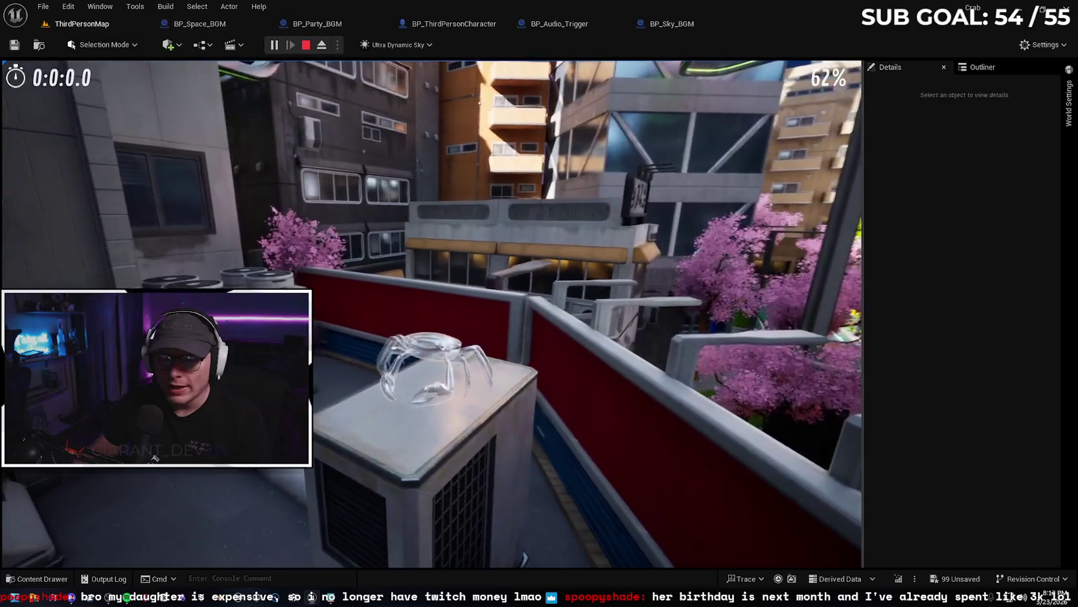
key("Escape")
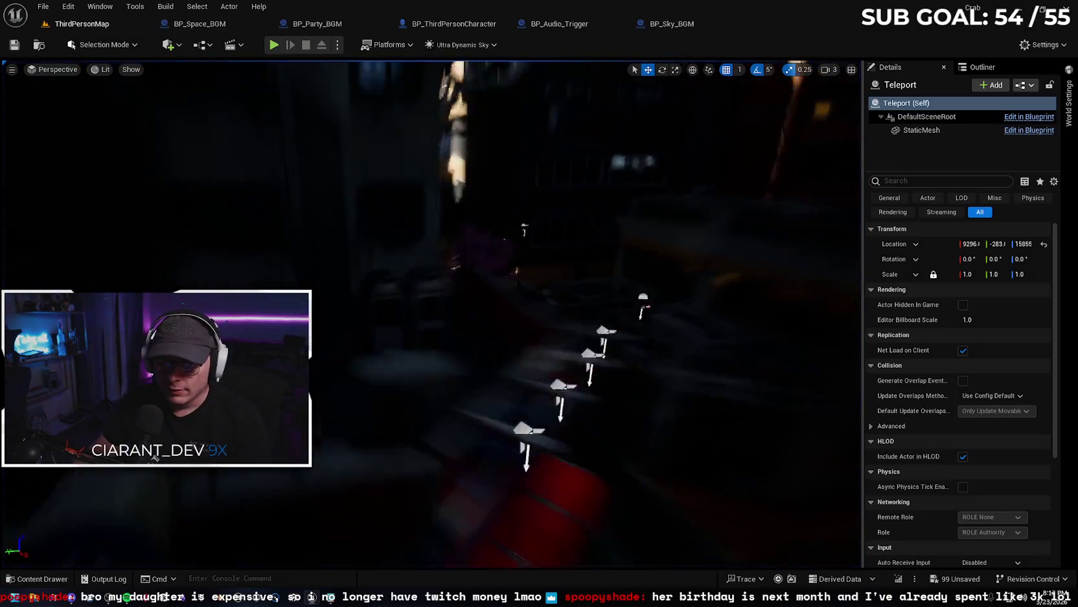
Step: Select the BP_Sky_BGM music volume and move it along Y onto the ring tower
key("f")
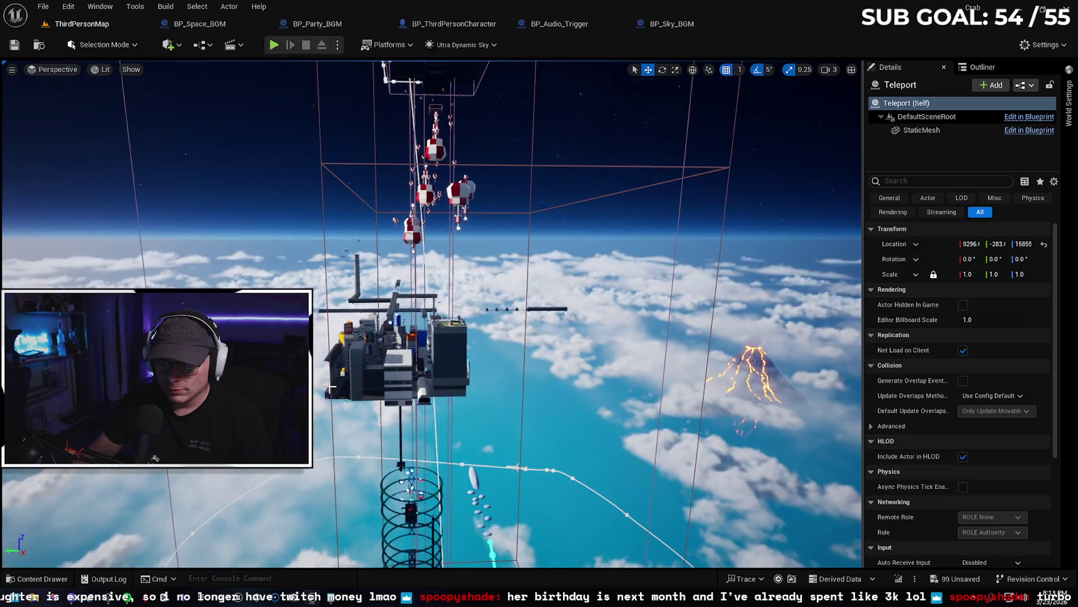
left_click(332, 387)
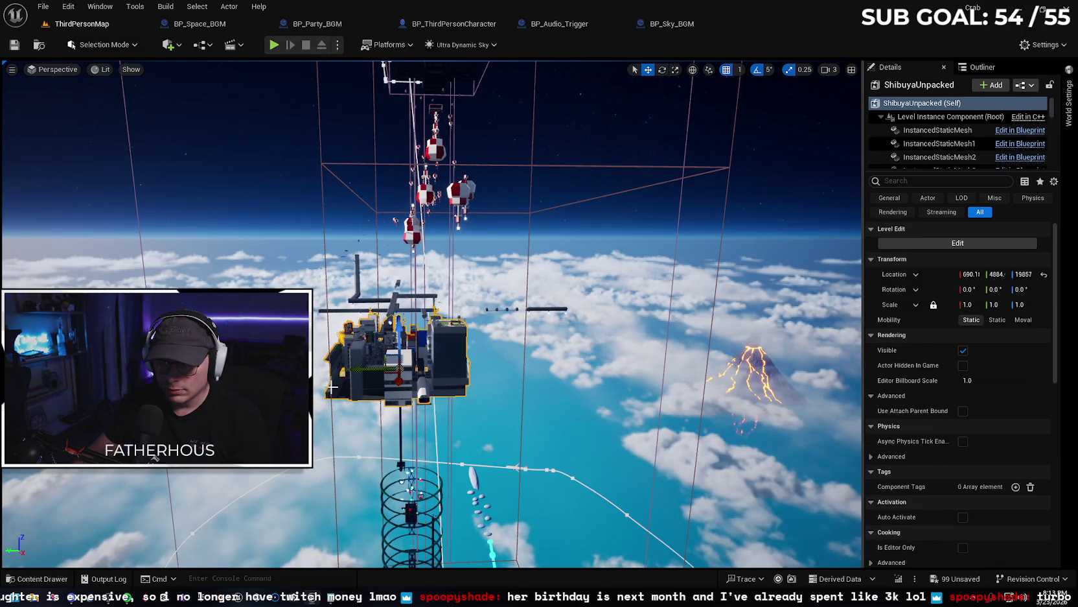
left_click(477, 482)
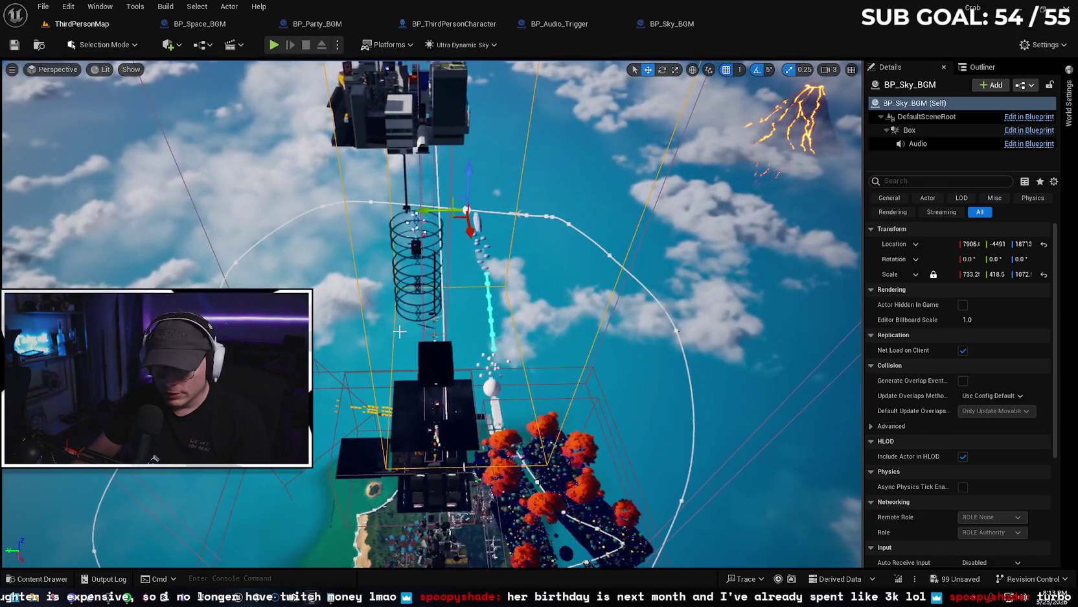
left_click_drag(423, 209, 392, 207)
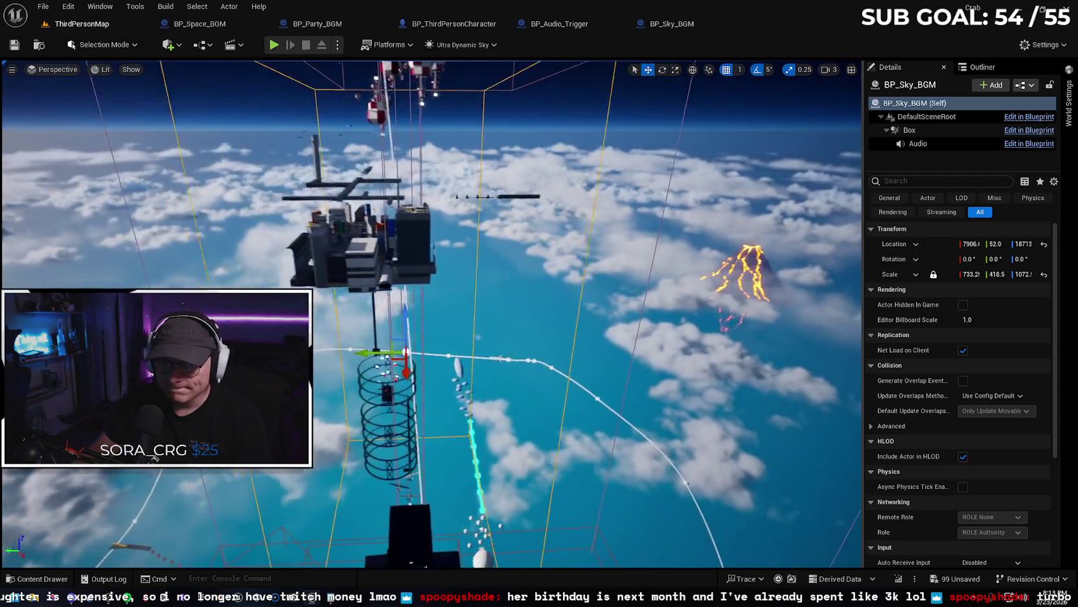
Step: Widen BP_Sky_BGM along Y to a scale of 511.0, then reselect the Teleport actor
key("r")
left_click_drag(375, 350, 357, 351)
scroll(432, 314, "up", 2)
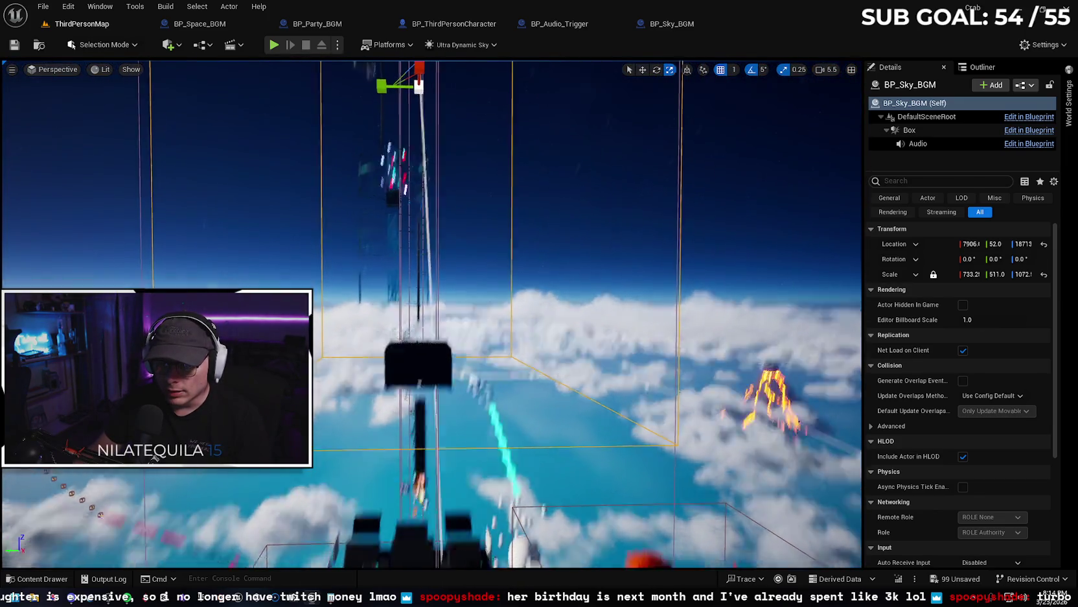
key("w")
key("s")
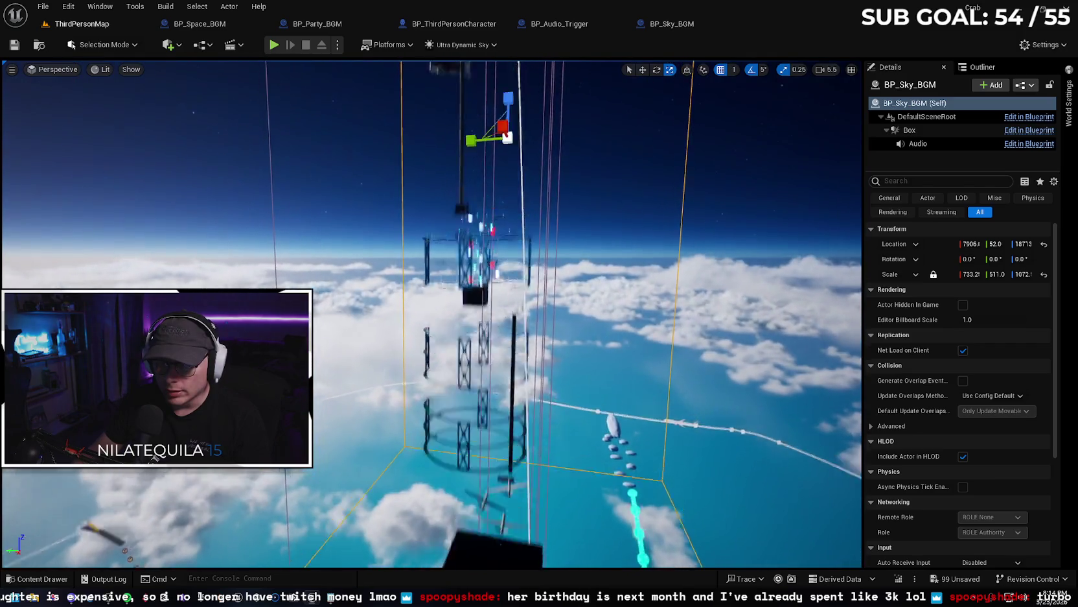
key("w")
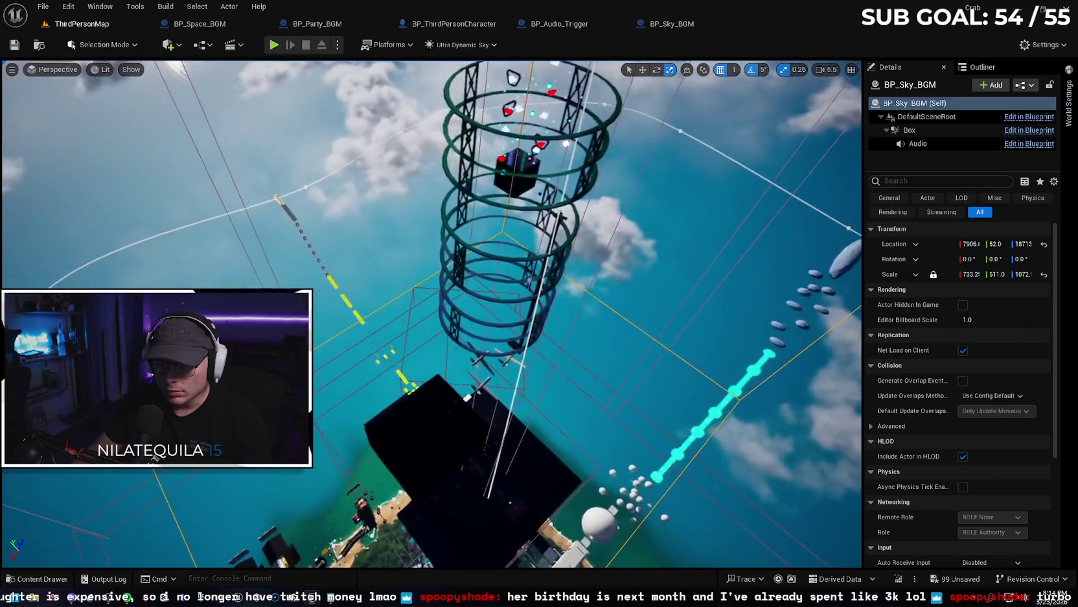
key("s")
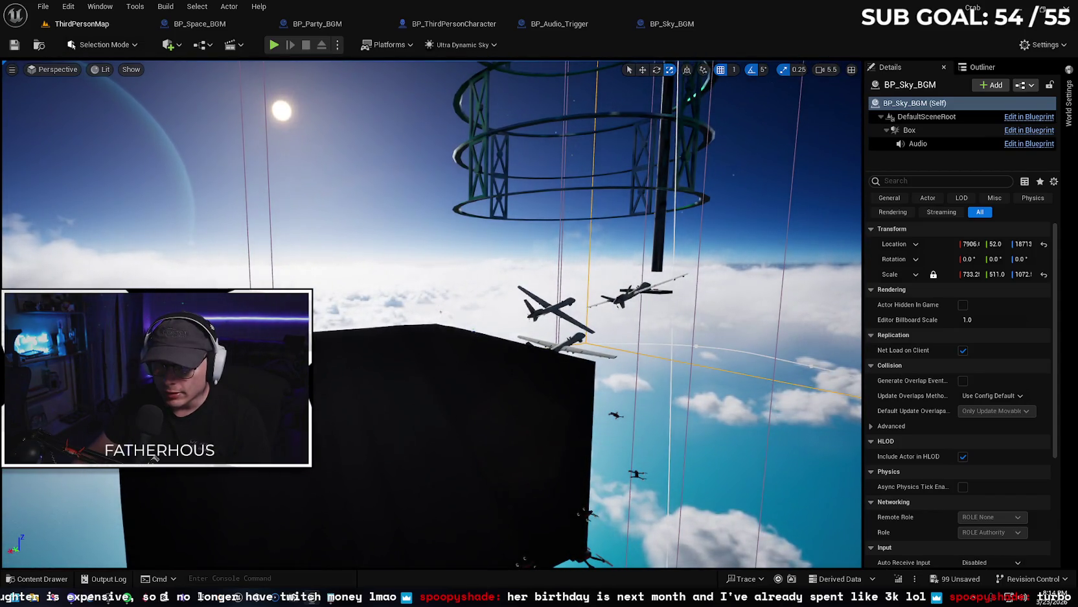
left_click(586, 373)
Step: Raise the Teleport actor to the pillar's platform level, shift it along Y, and start a playtest
key("w")
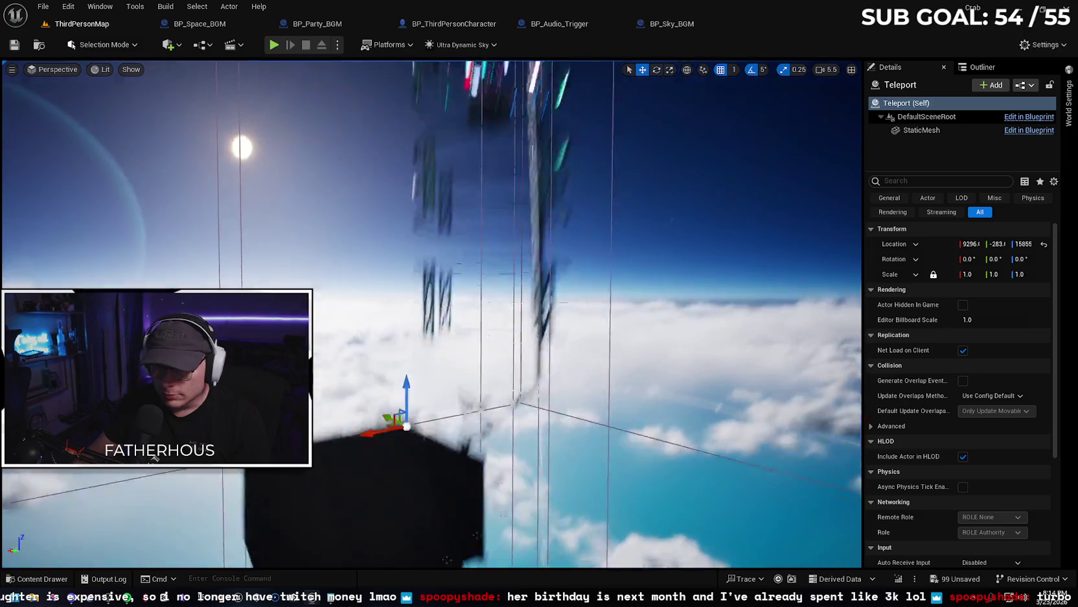
key("s")
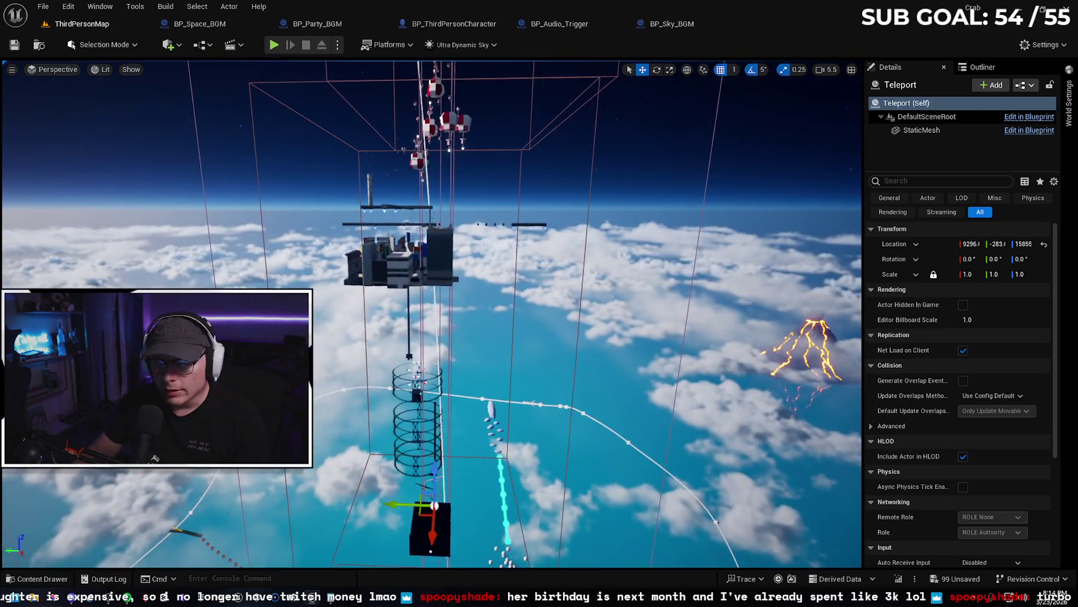
left_click_drag(433, 492, 409, 155)
key("f")
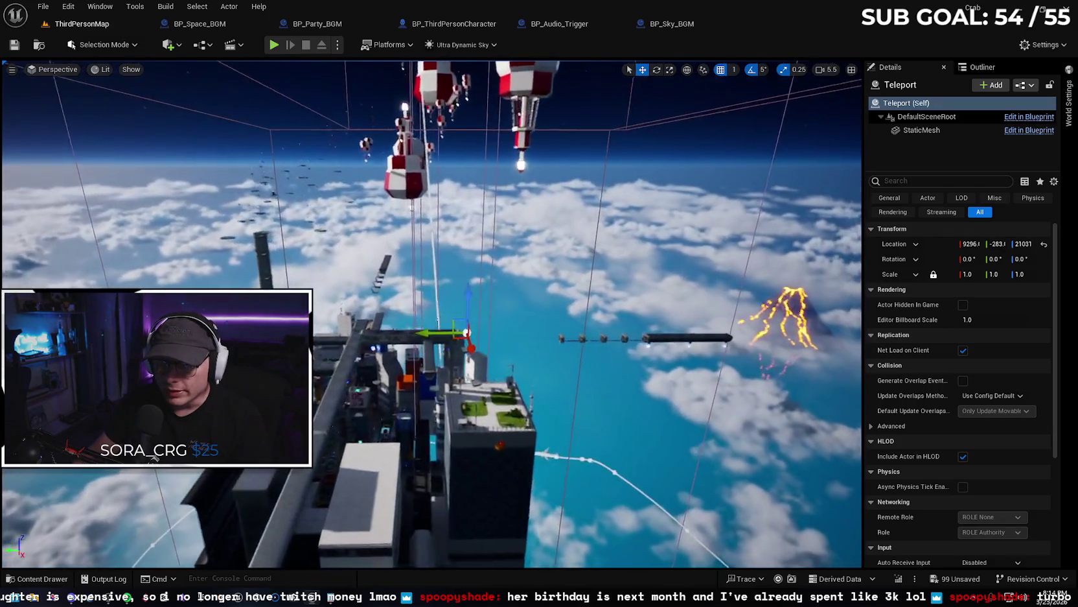
mouse_move(433, 332)
left_mouse_down()
mouse_move(353, 320)
mouse_move(350, 218)
mouse_move(559, 242)
mouse_move(369, 275)
mouse_move(353, 195)
mouse_move(324, 214)
mouse_move(396, 217)
left_mouse_up()
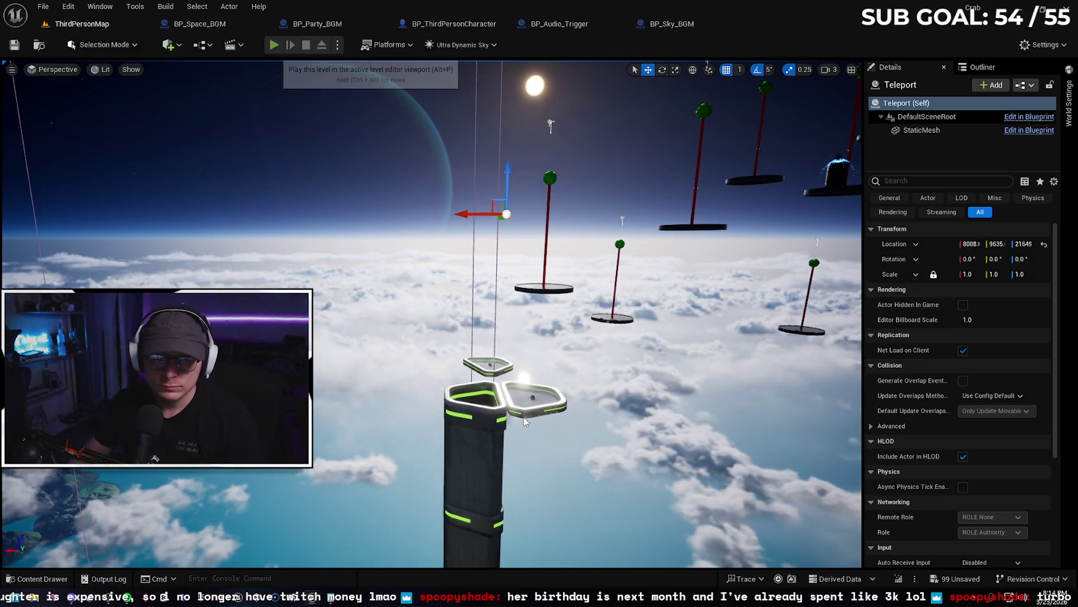
key("alt+p")
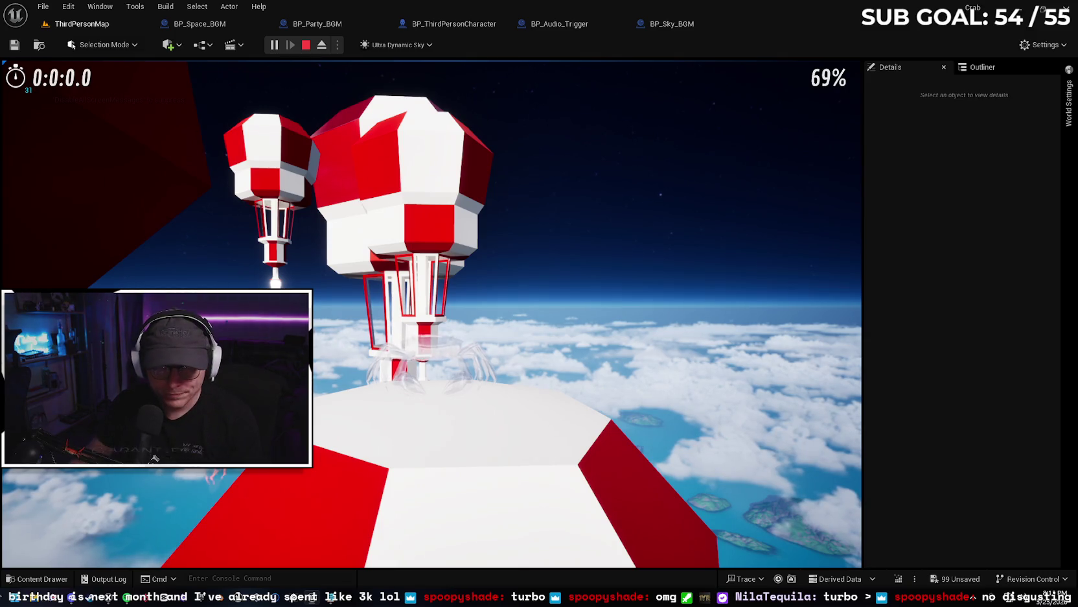
Step: Finish trying the relocated teleport and exit play mode back to the editor
key("Escape")
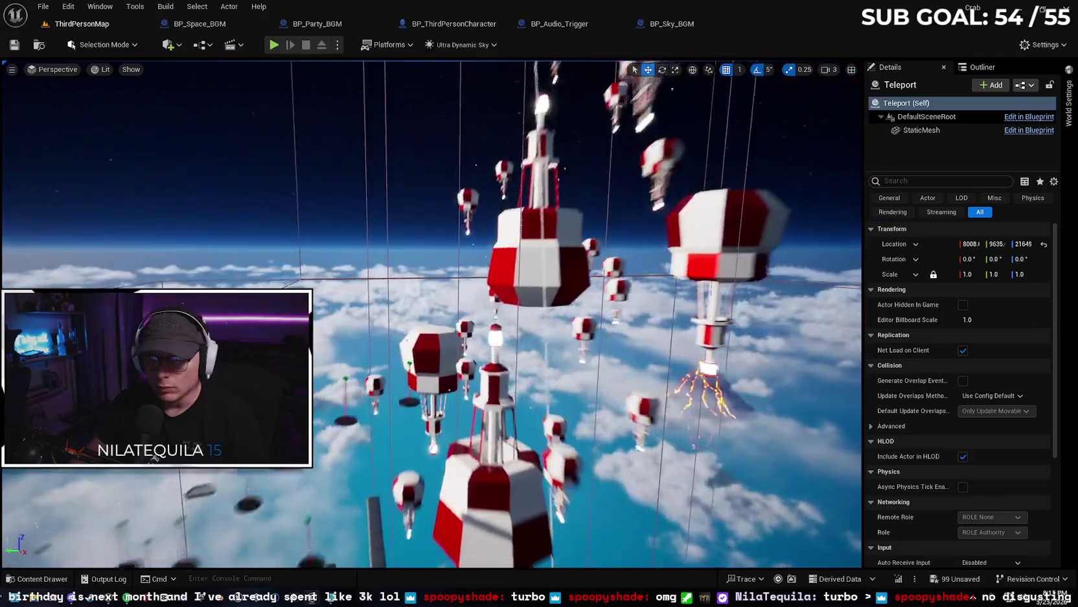
key("s")
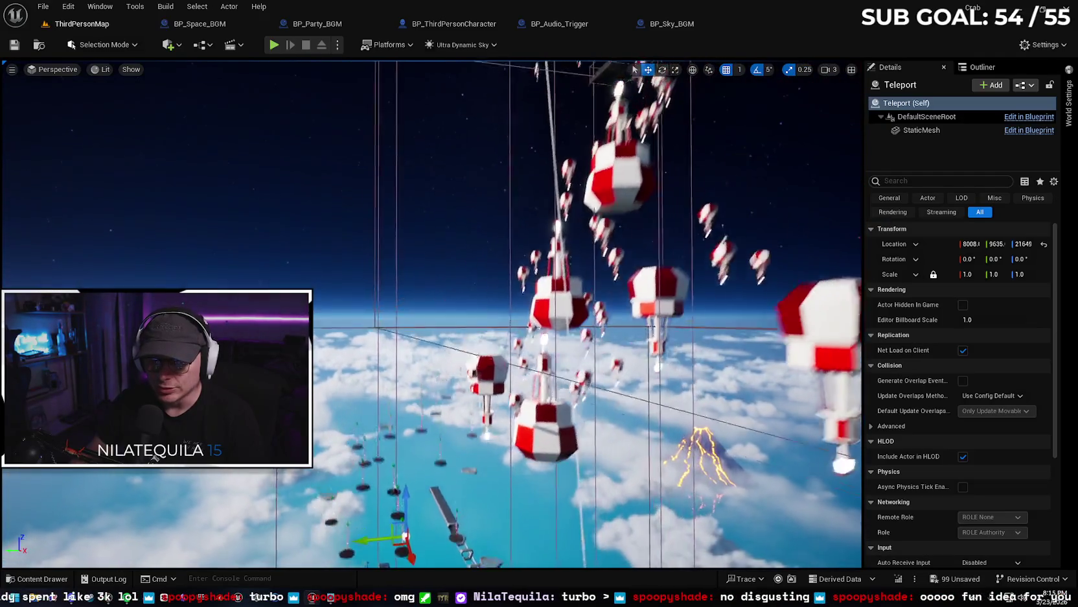
key("s")
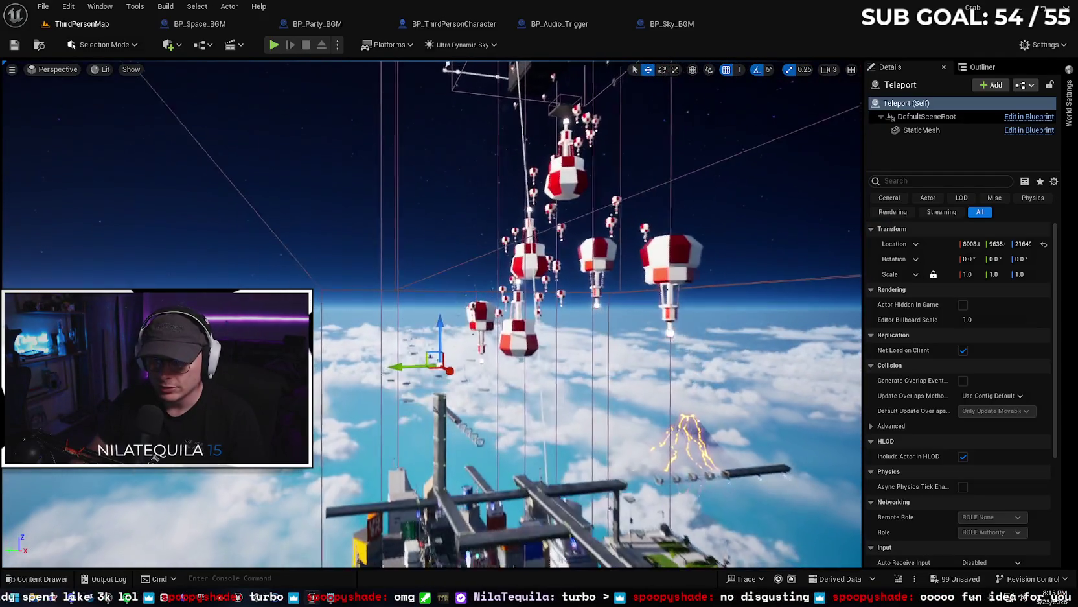
key("s")
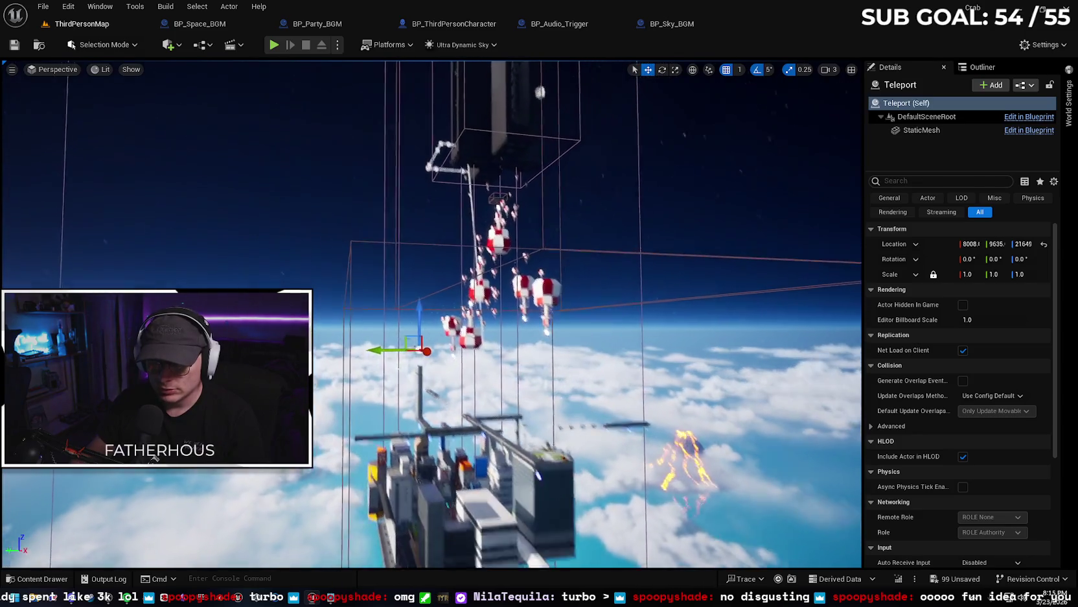
key("s")
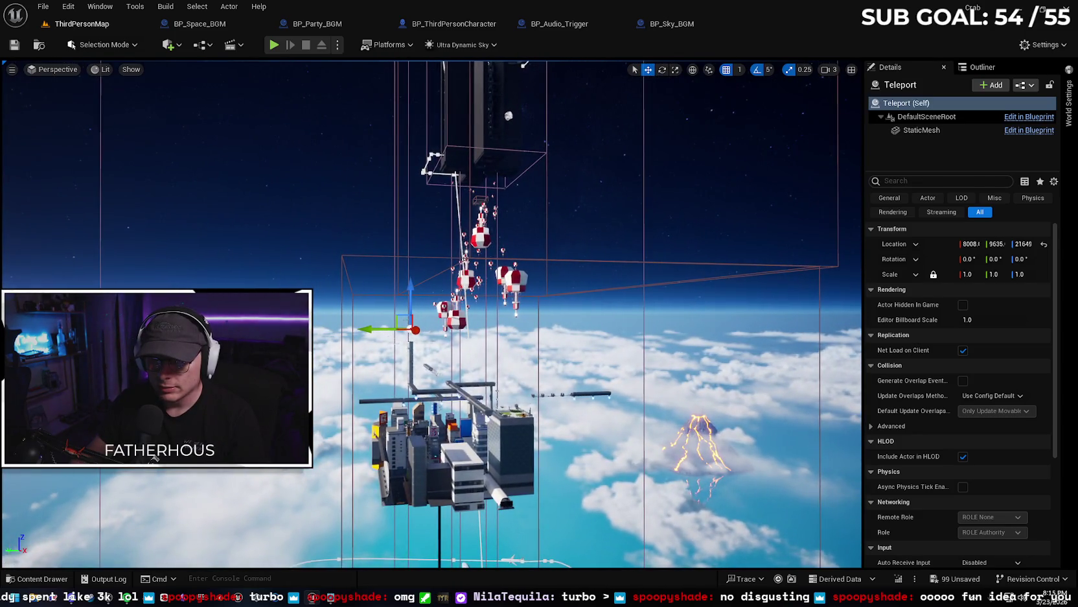
key("w")
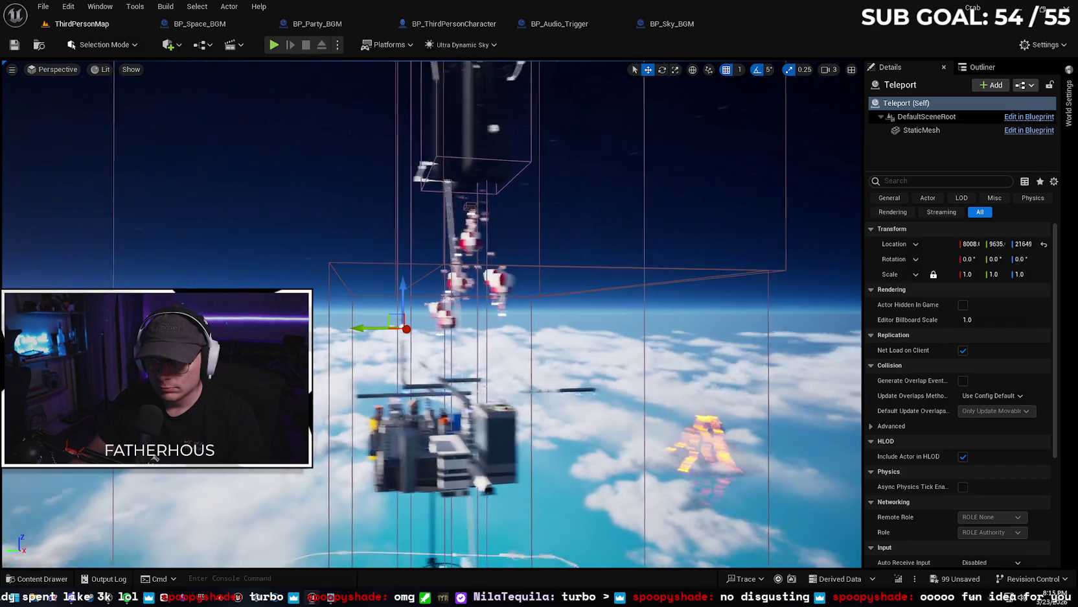
key("q")
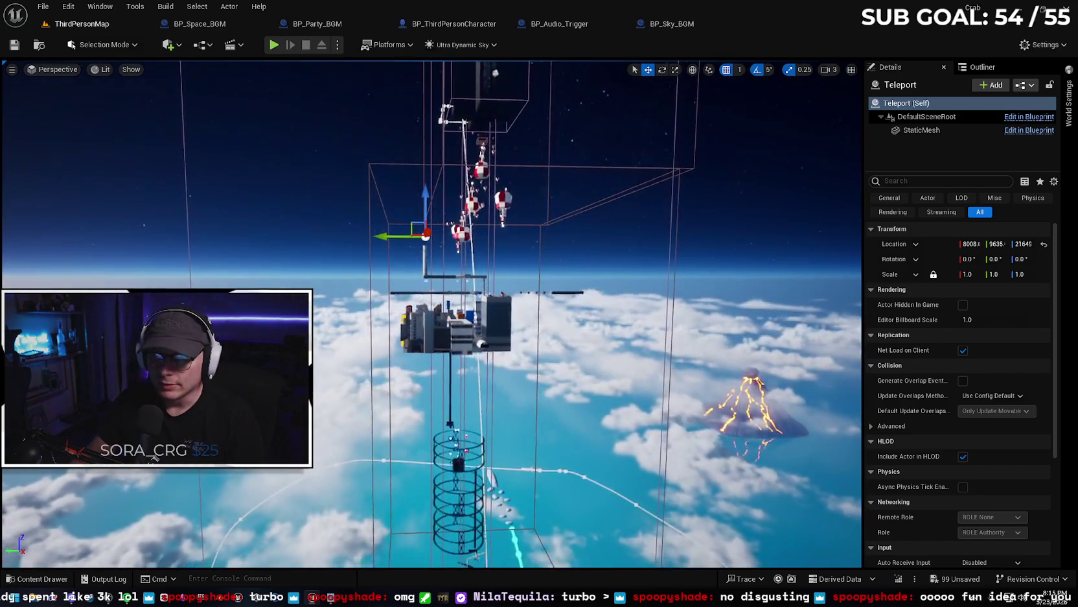
key("a")
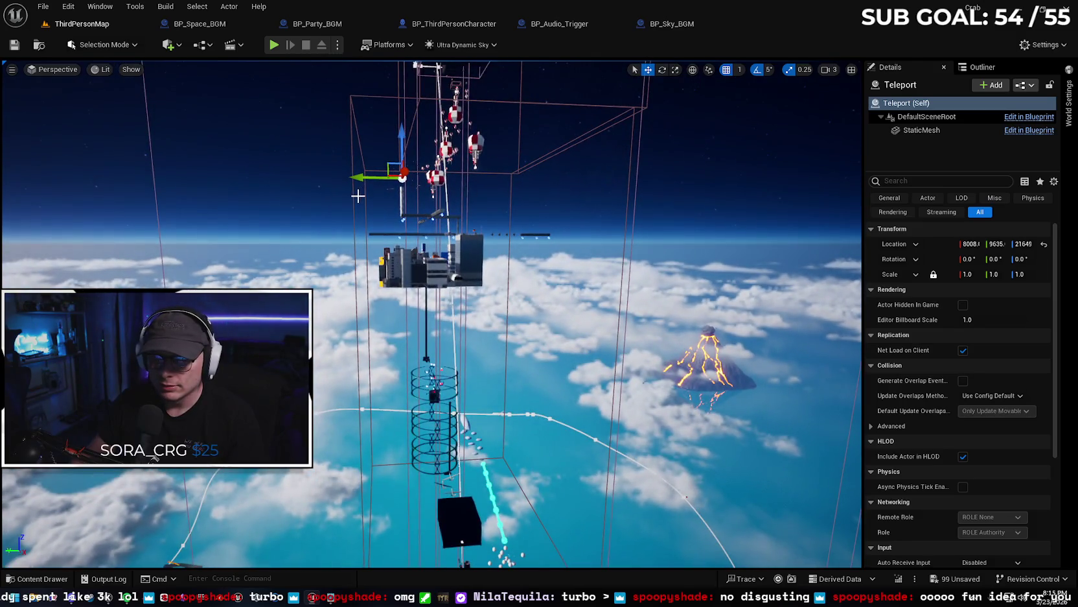
key("e")
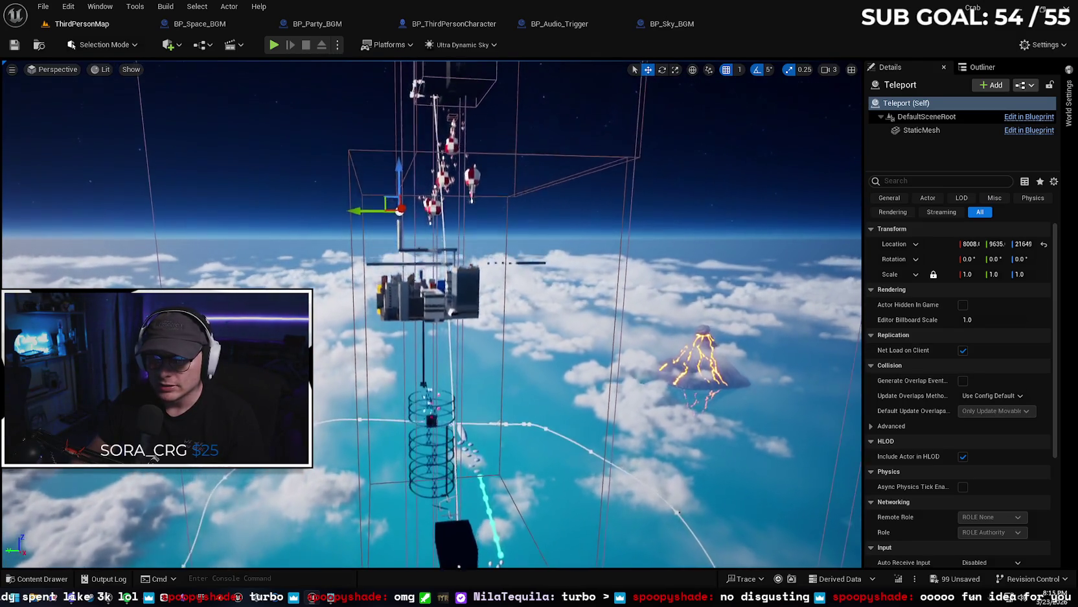
key("w")
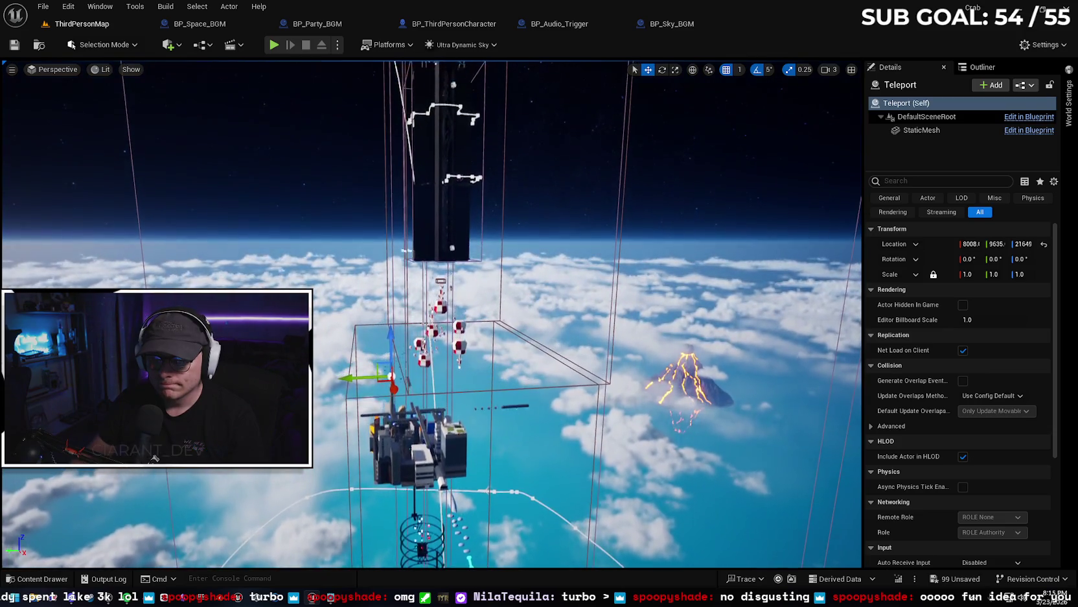
key("q")
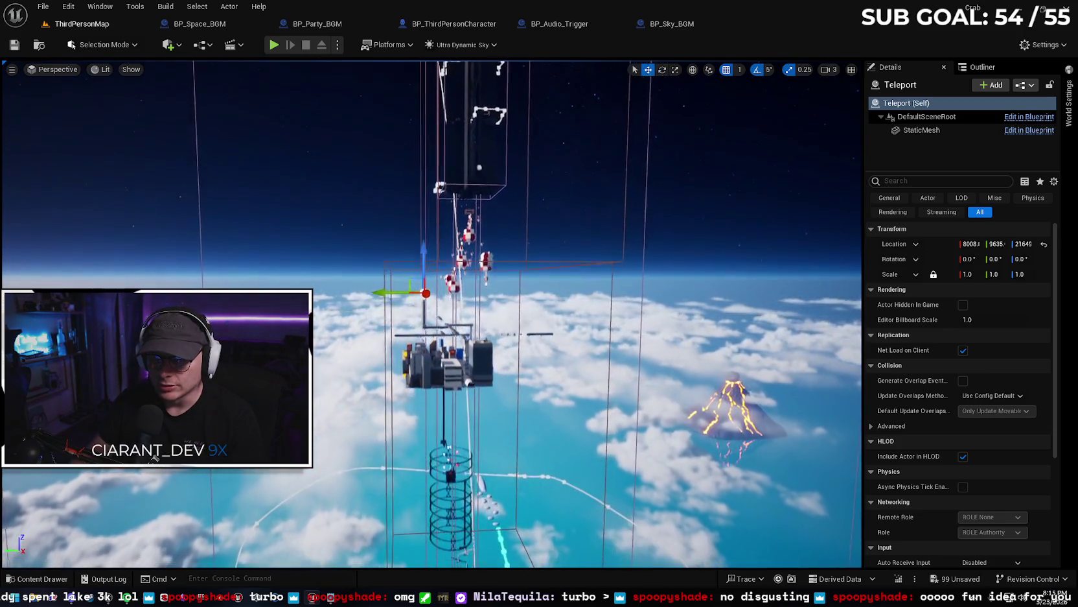
key("e")
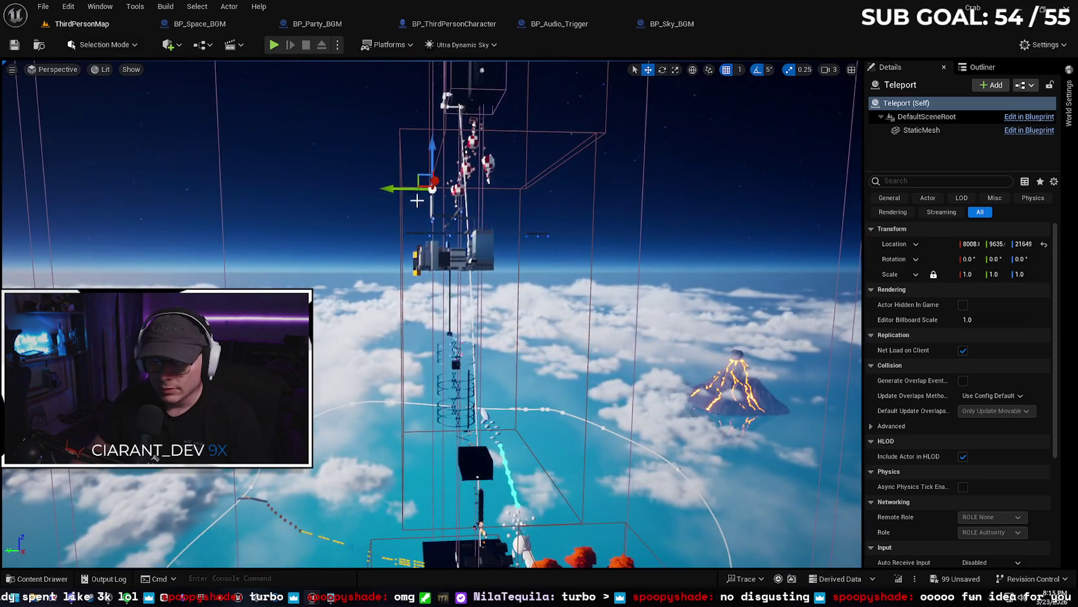
left_click(401, 244)
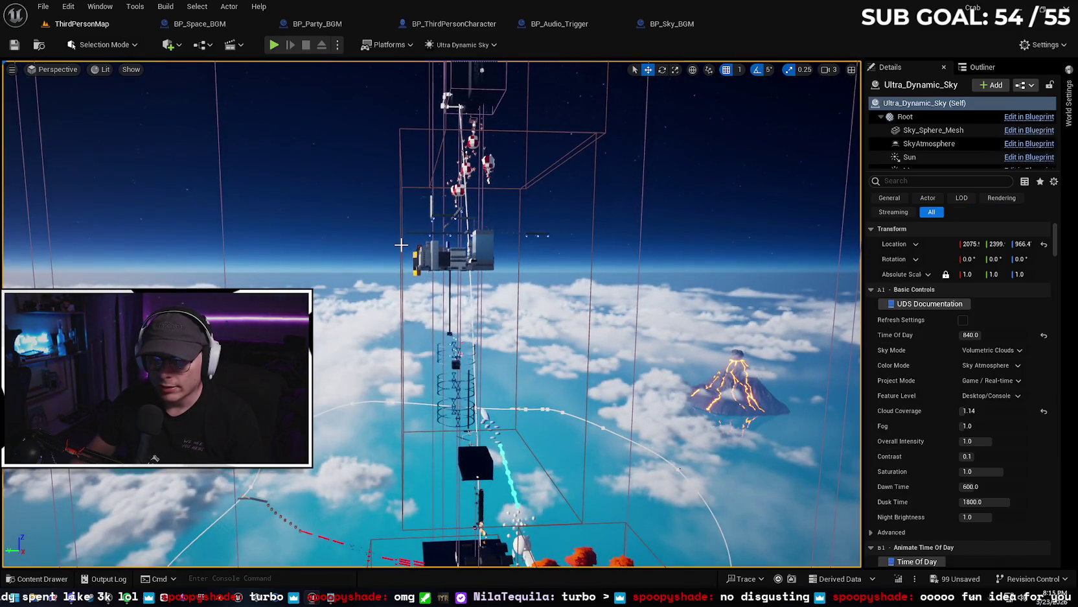
Step: Select BP_Sky_BGM and shrink its Z scale from 1072 to about 706
key("w")
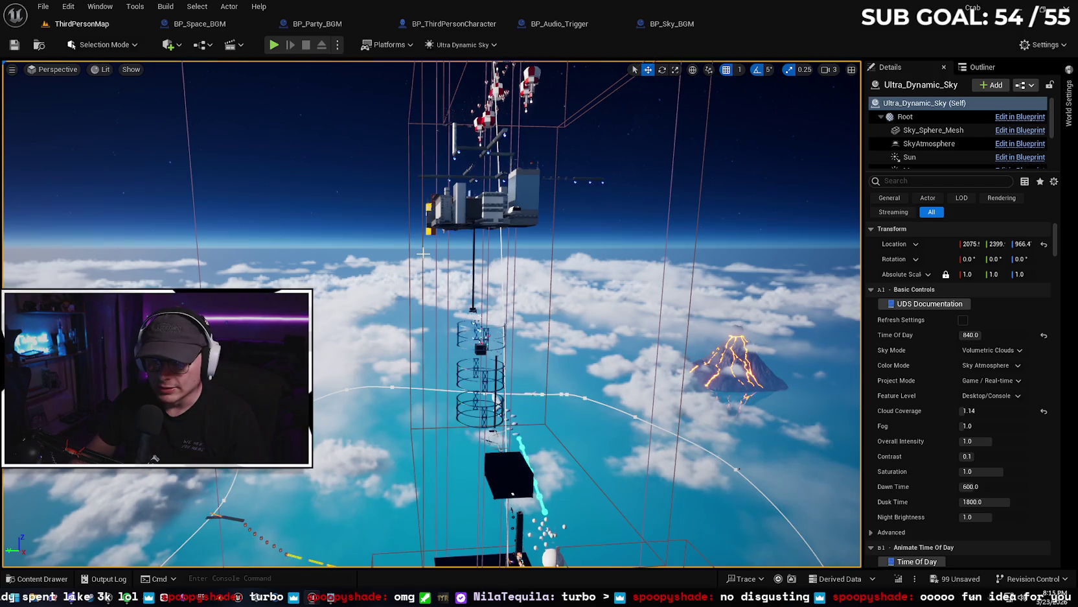
left_click(454, 305)
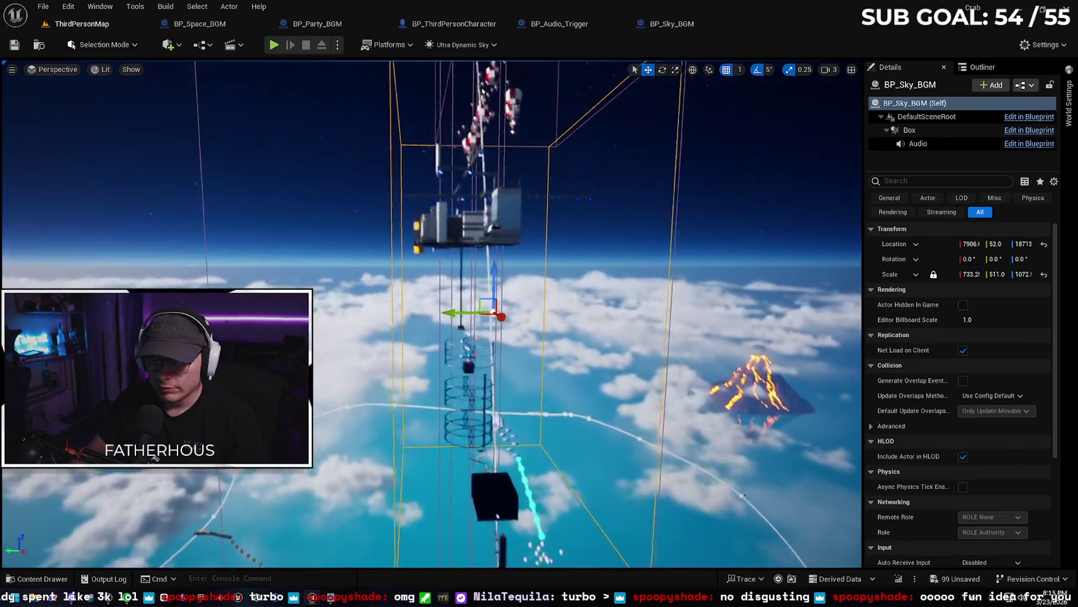
key("q")
scroll(431, 314, "up", 5)
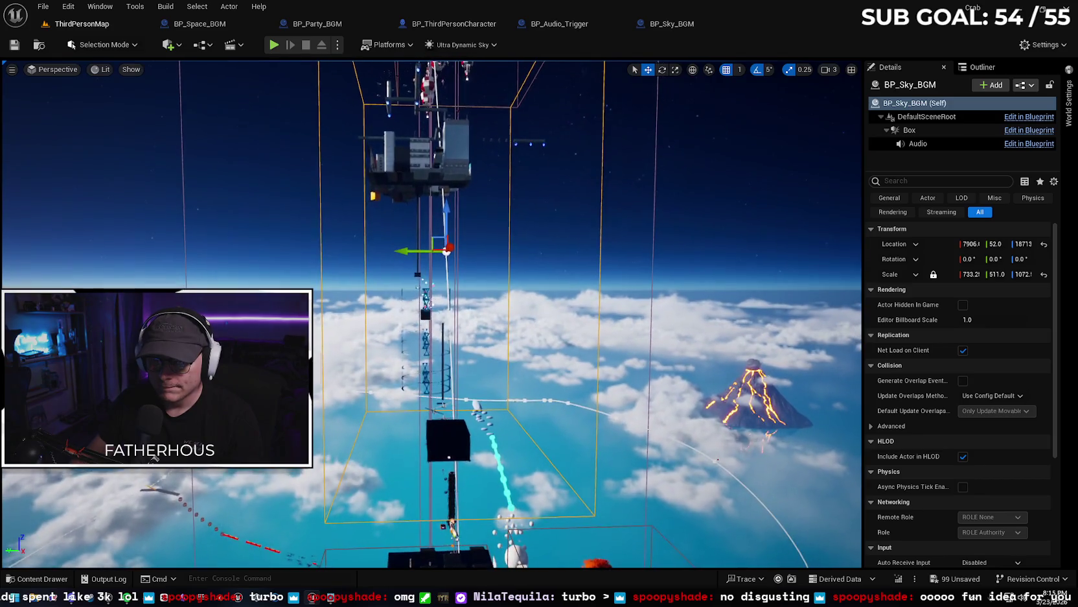
scroll(431, 314, "up", 2)
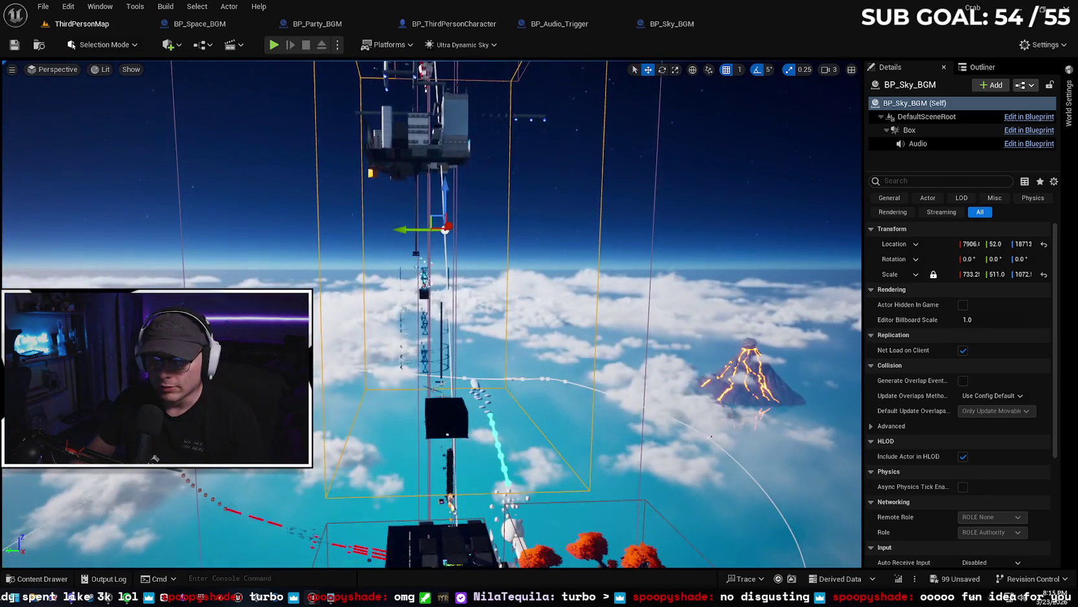
key("r")
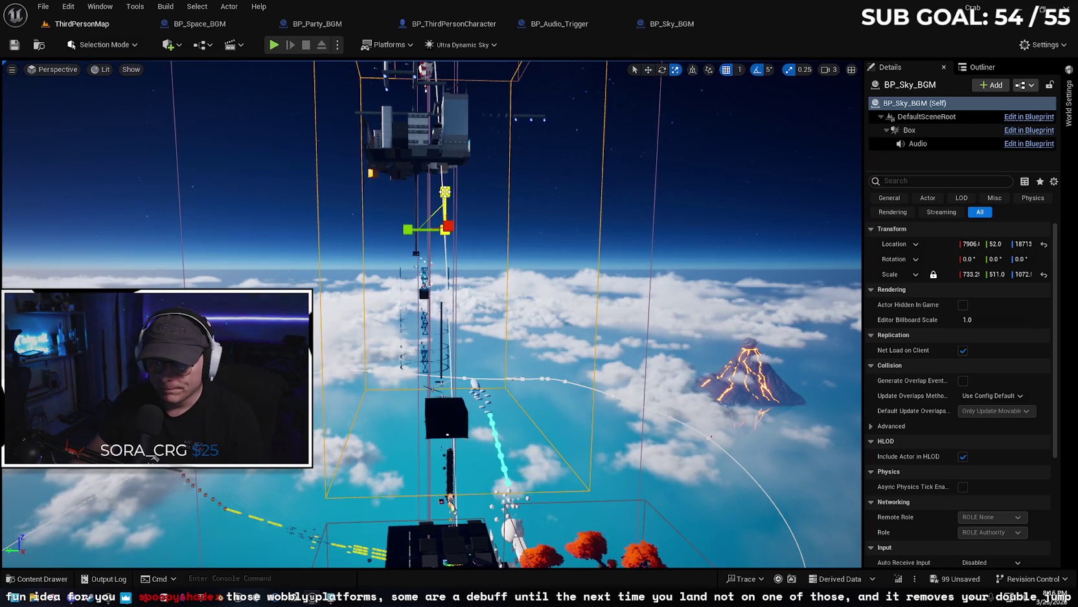
left_click_drag(445, 191, 445, 259)
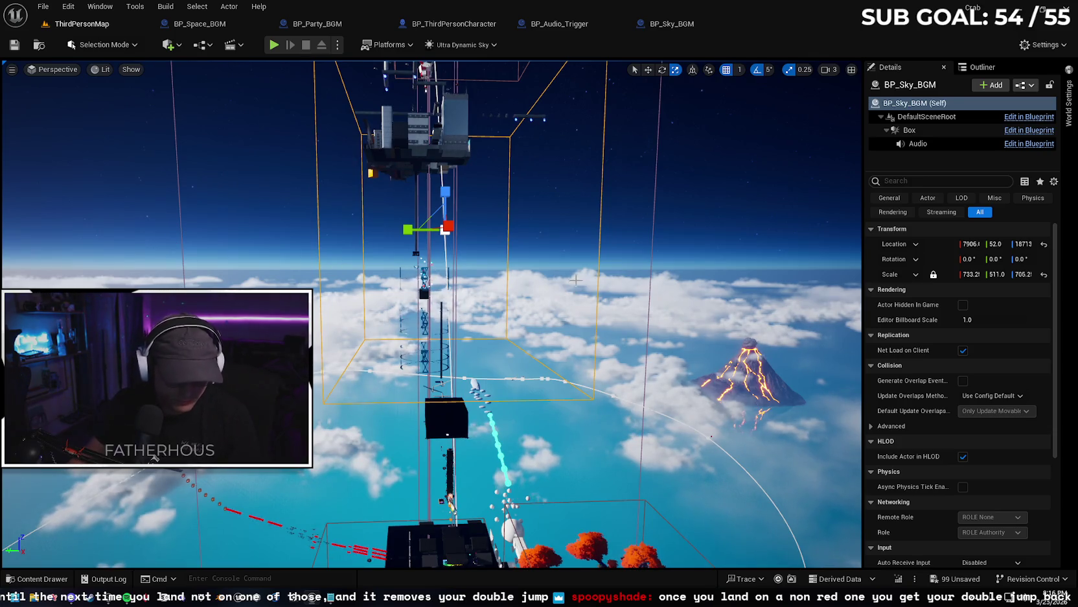
Step: Lower the music box down the tower, then play the level from the tablet
left_click_drag(576, 280, 576, 280)
key("w")
left_click_drag(434, 223, 434, 223)
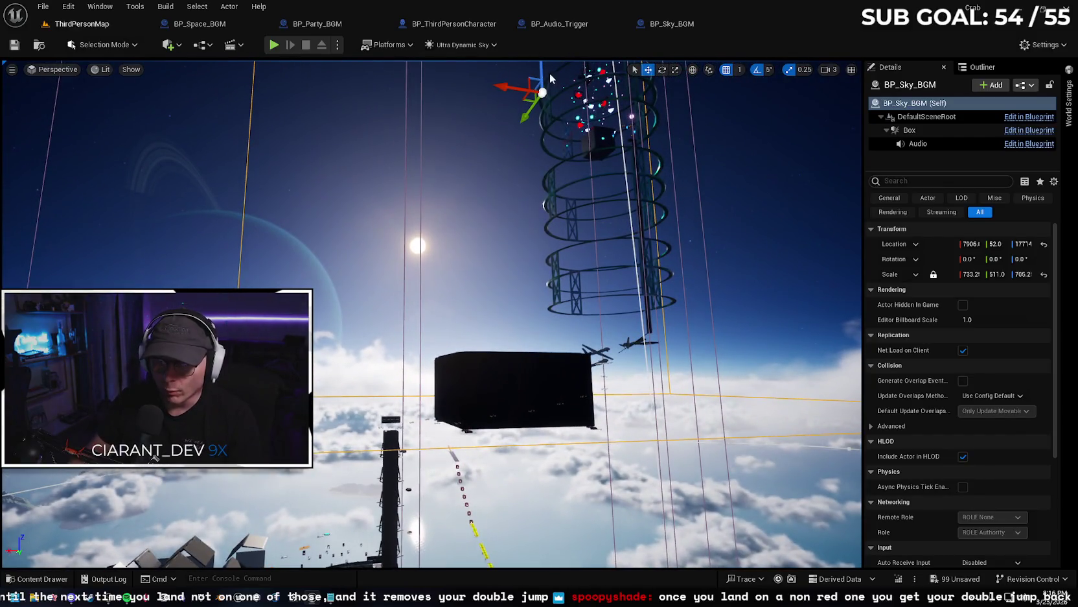
left_click_drag(567, 88, 567, 88)
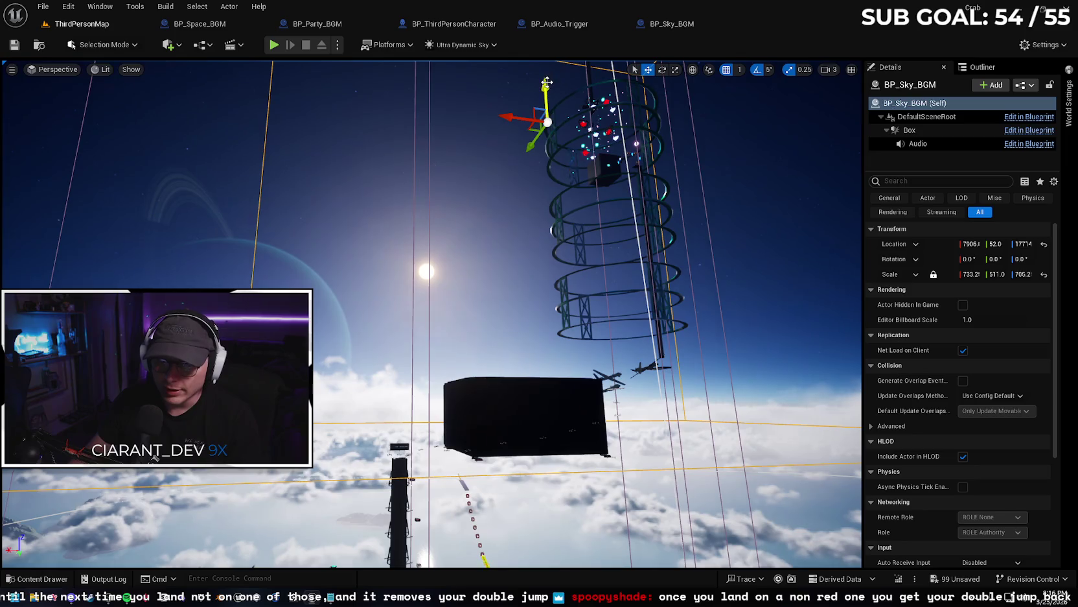
left_click_drag(445, 222, 446, 222)
left_click_drag(532, 202, 532, 214)
left_click_drag(408, 343, 408, 342)
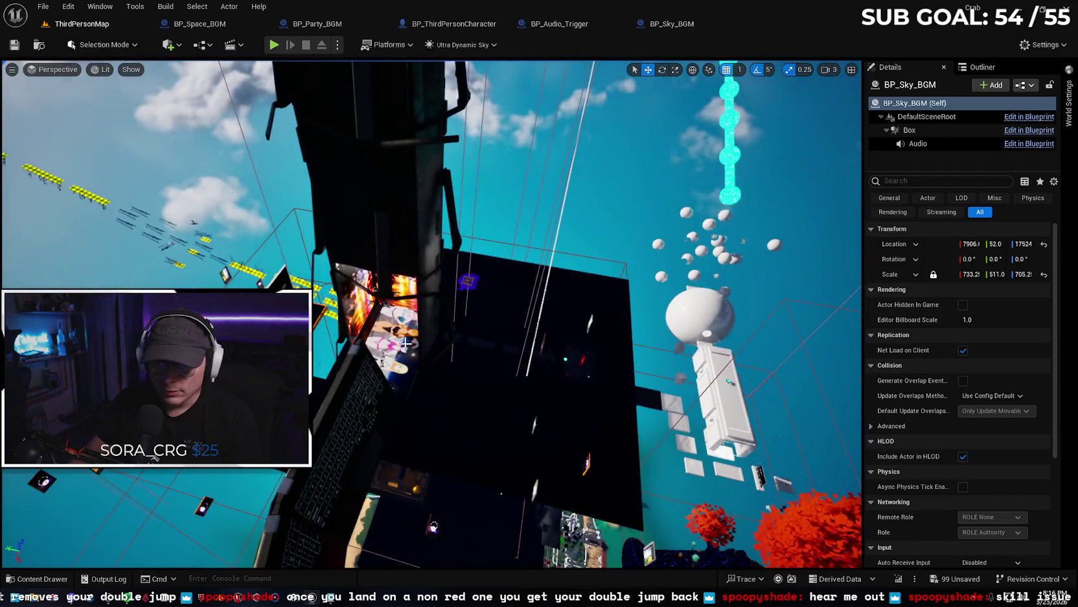
right_click(398, 345)
left_click(422, 338)
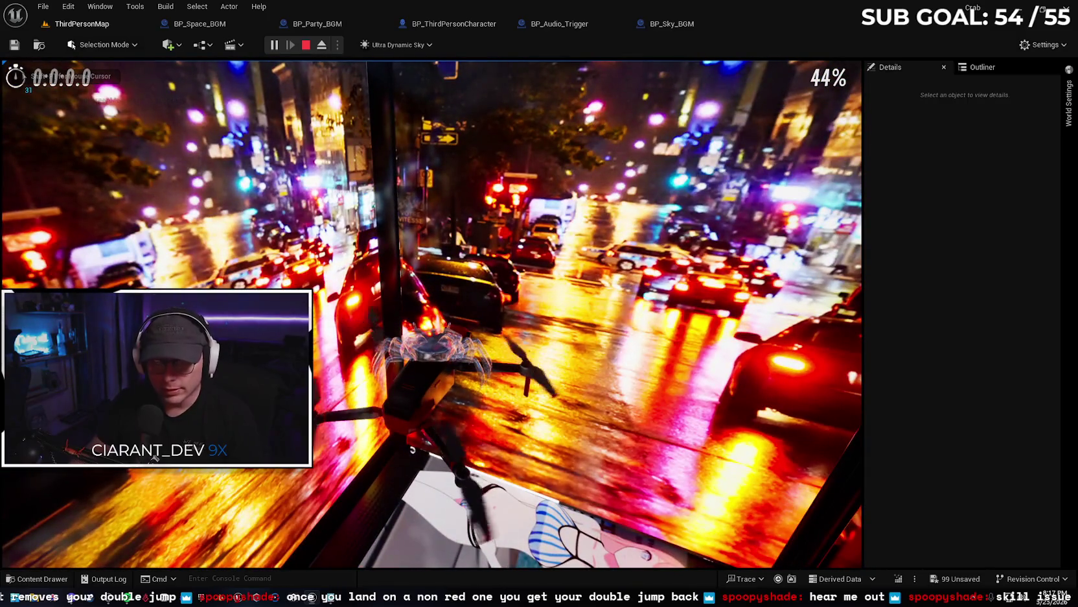
key("Escape")
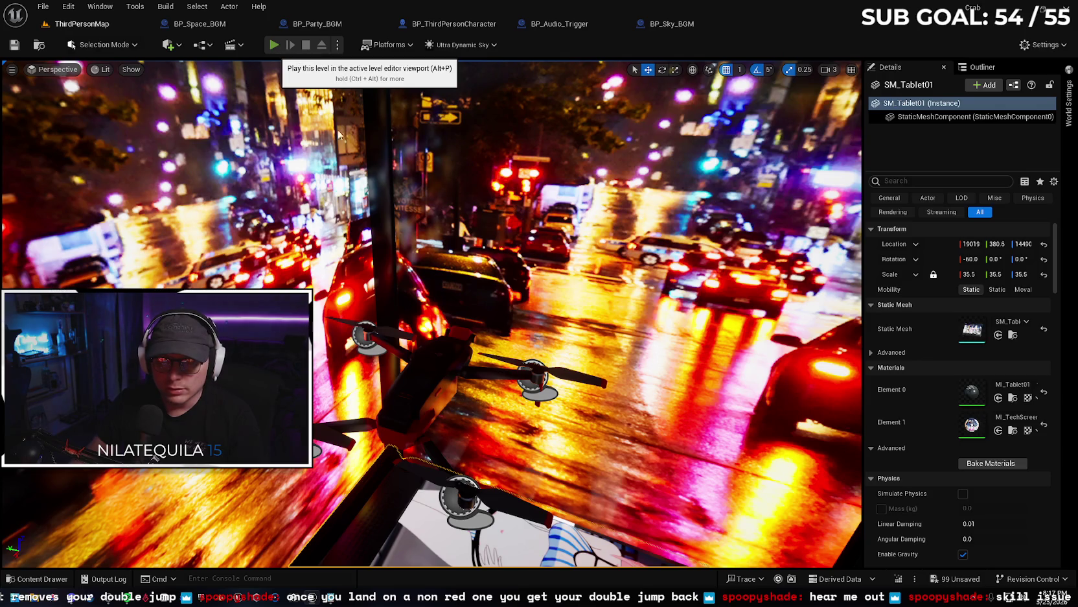
key("alt+p")
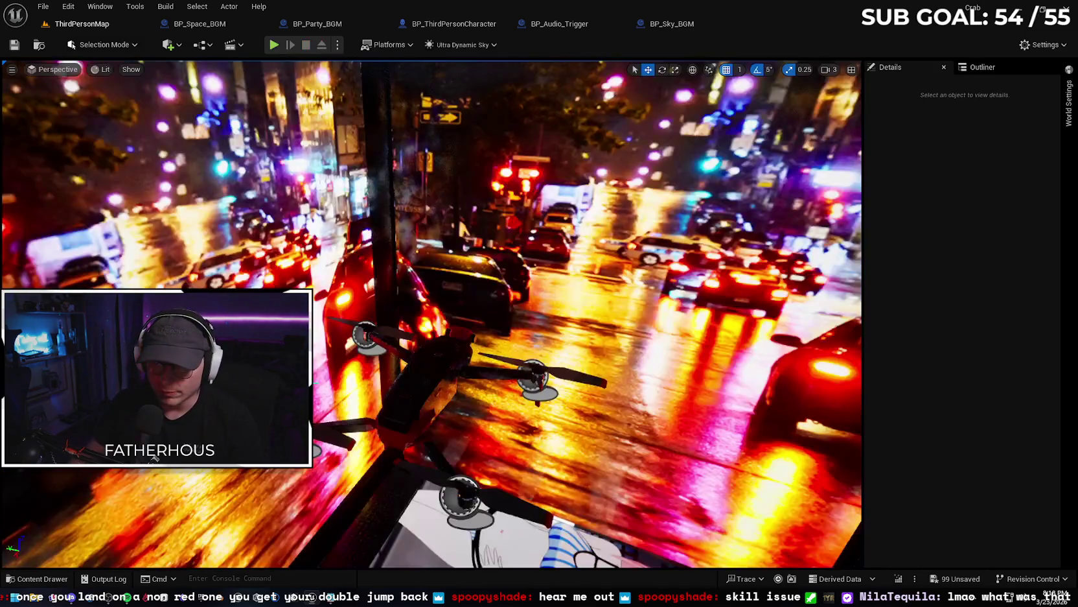
left_click(490, 204)
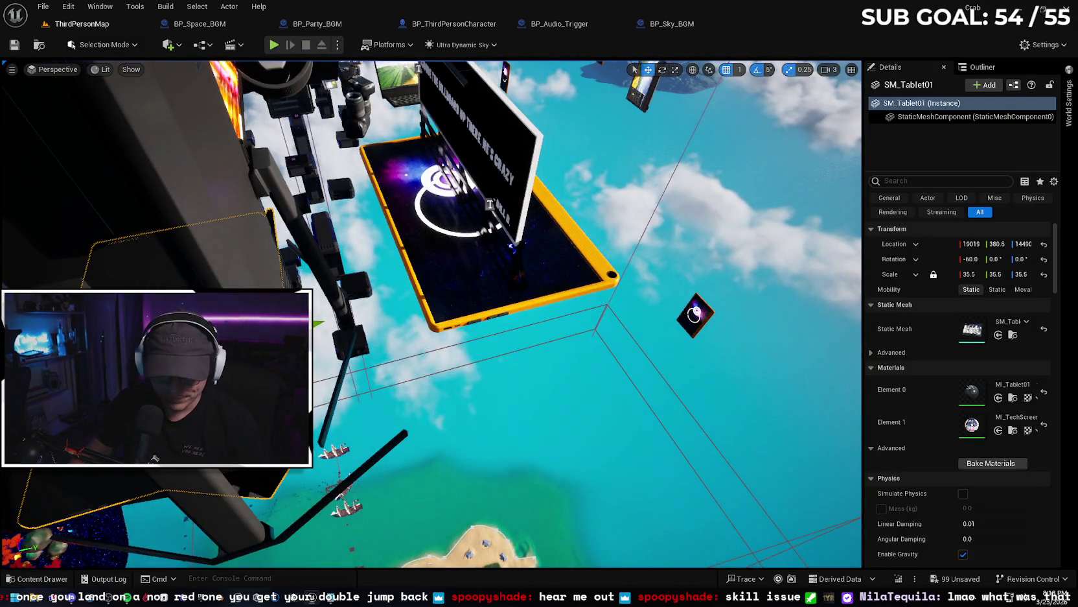
Step: Fly the camera over to the orange-tree island and tilt to frame it fully
mouse_move(490, 204)
left_mouse_down()
mouse_move(454, 181)
mouse_move(412, 215)
left_mouse_up()
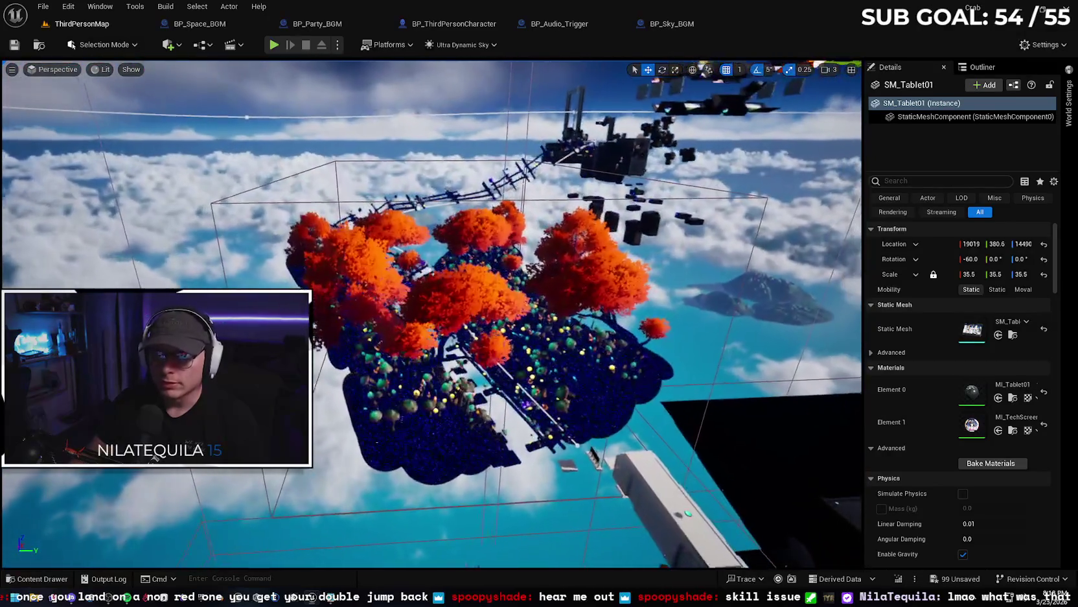
left_click_drag(520, 392, 520, 391)
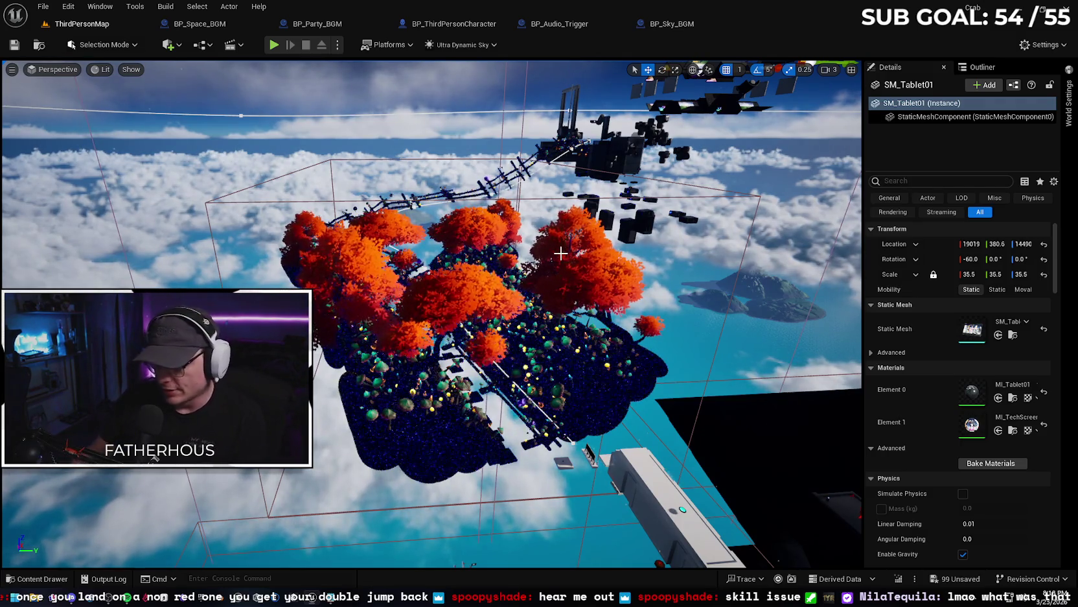
left_click_drag(480, 255, 481, 292)
left_click_drag(558, 279, 558, 248)
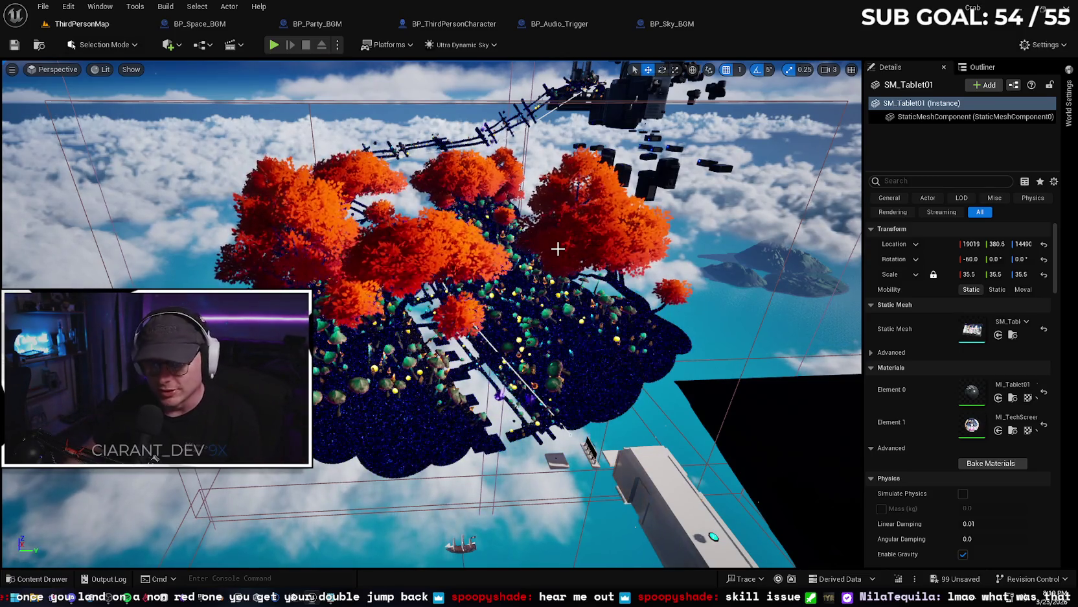
Step: Close the BP_Space_BGM, BP_Party_BGM, BP_Audio_Trigger and BP_Sky_BGM tabs, returning to ThirdPersonMap
left_click(454, 23)
mouse_move(430, 257)
left_mouse_down()
mouse_move(753, 234)
mouse_move(366, 229)
mouse_move(369, 245)
left_mouse_up()
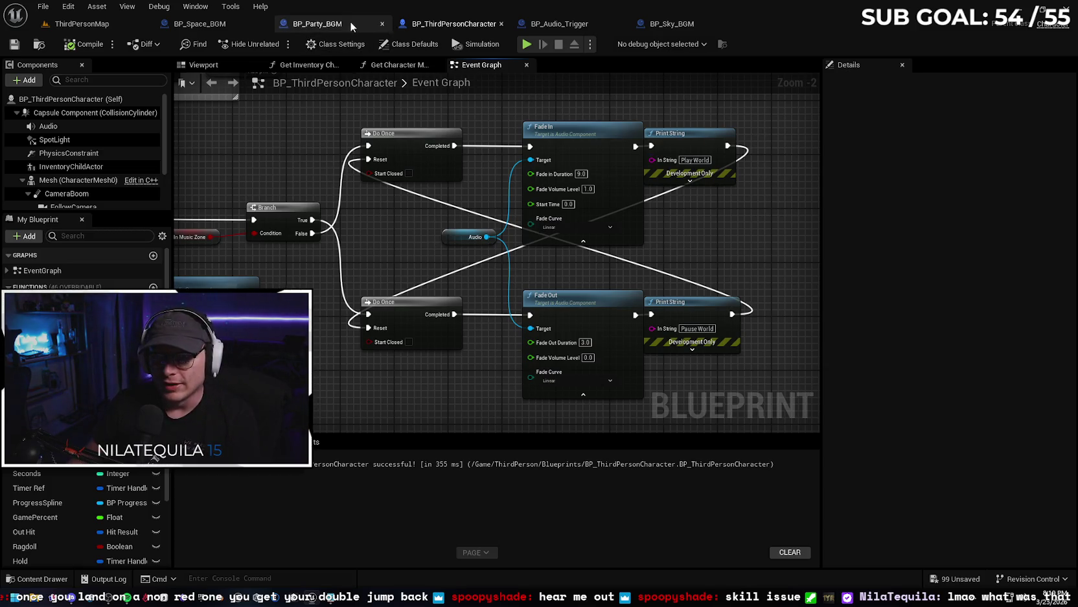
left_click(200, 24)
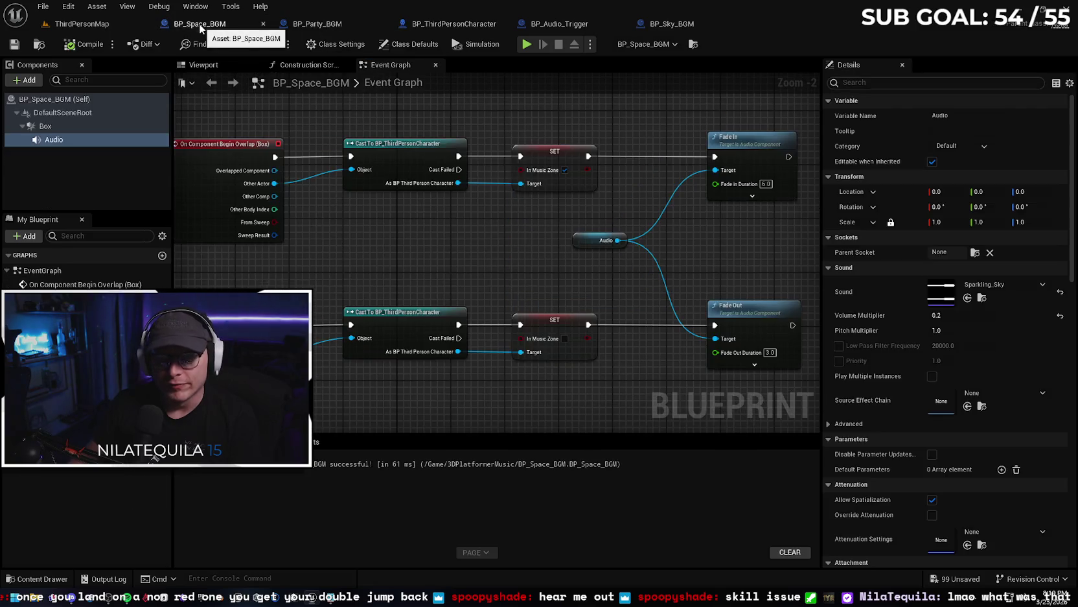
left_click(264, 24)
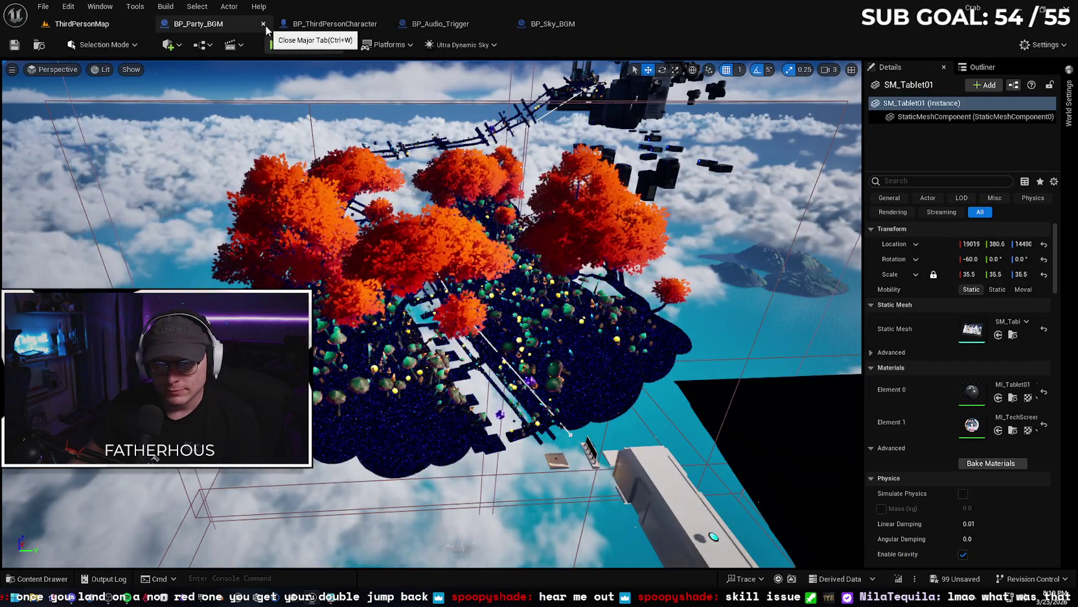
left_click(263, 24)
left_click(382, 25)
left_click(360, 24)
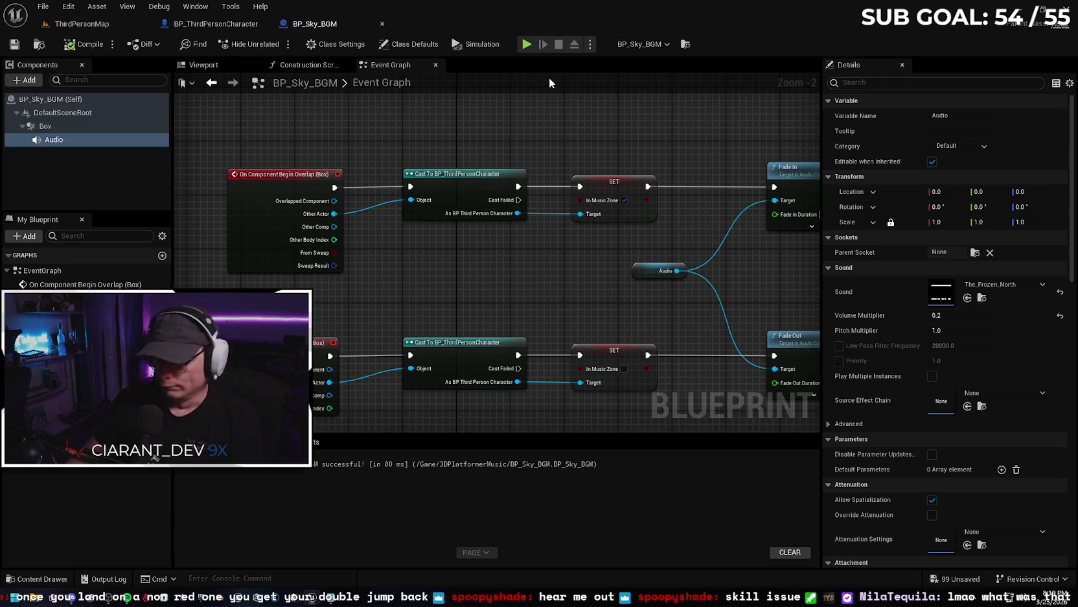
left_click(382, 24)
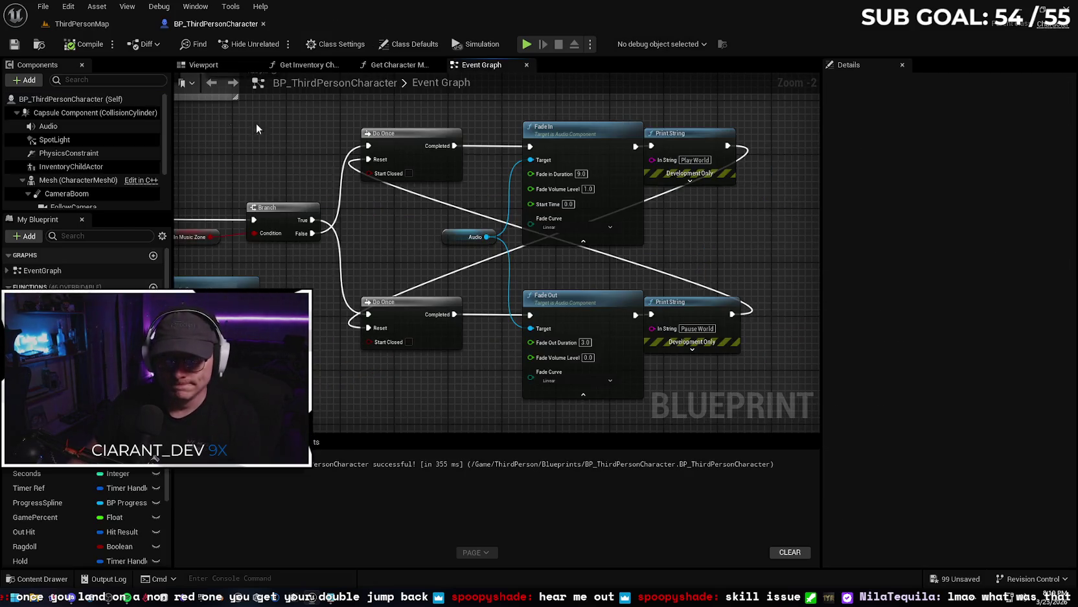
left_click(81, 23)
left_click_drag(523, 303, 522, 303)
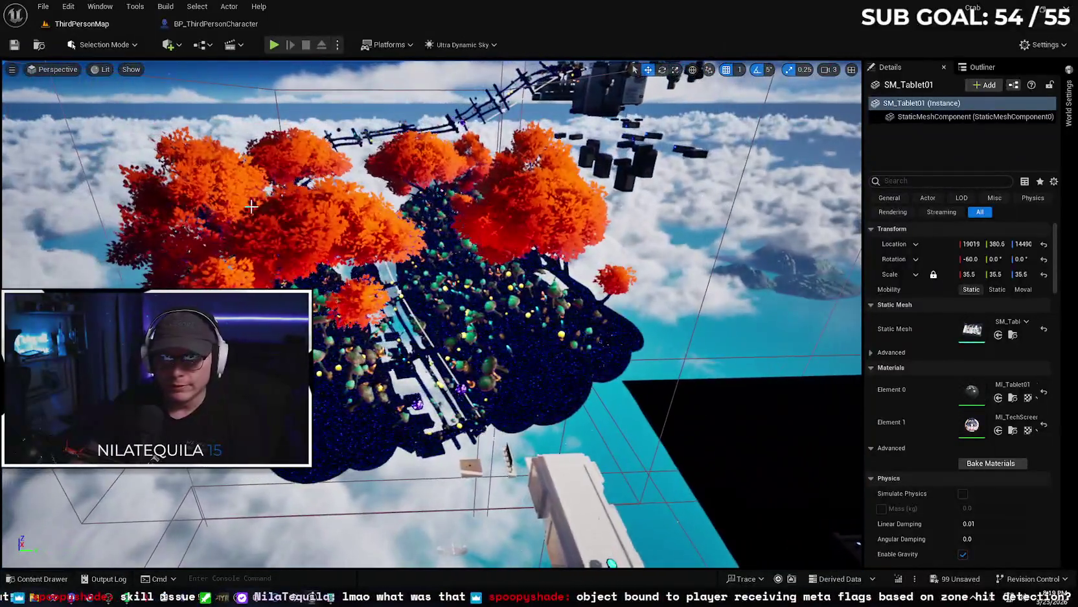
Step: Place a new Post Process Volume over the orange-tree island
left_click(181, 46)
type("pos")
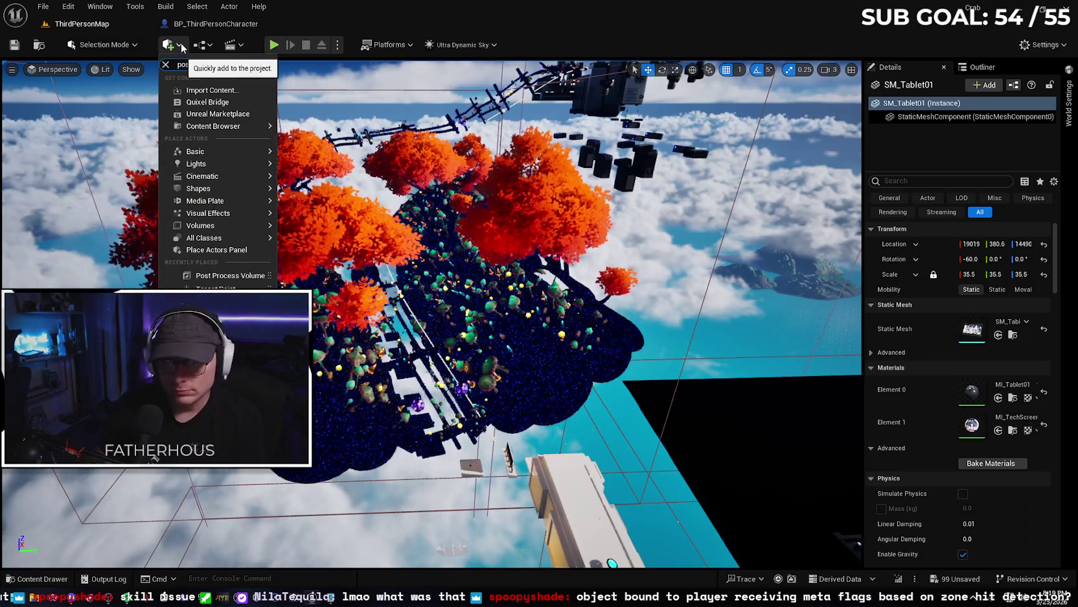
type("t")
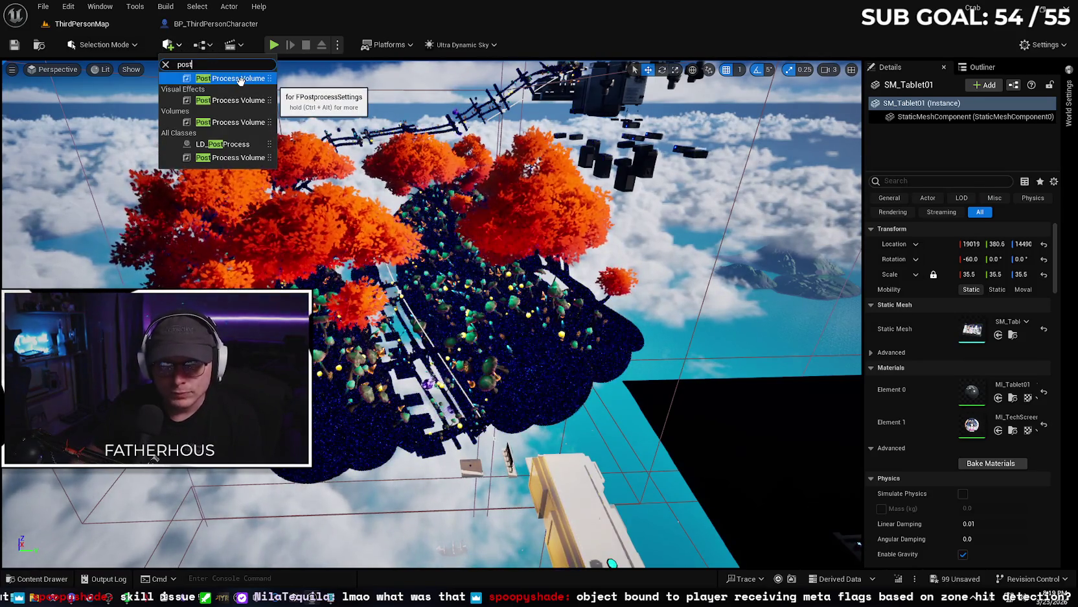
left_click(239, 78)
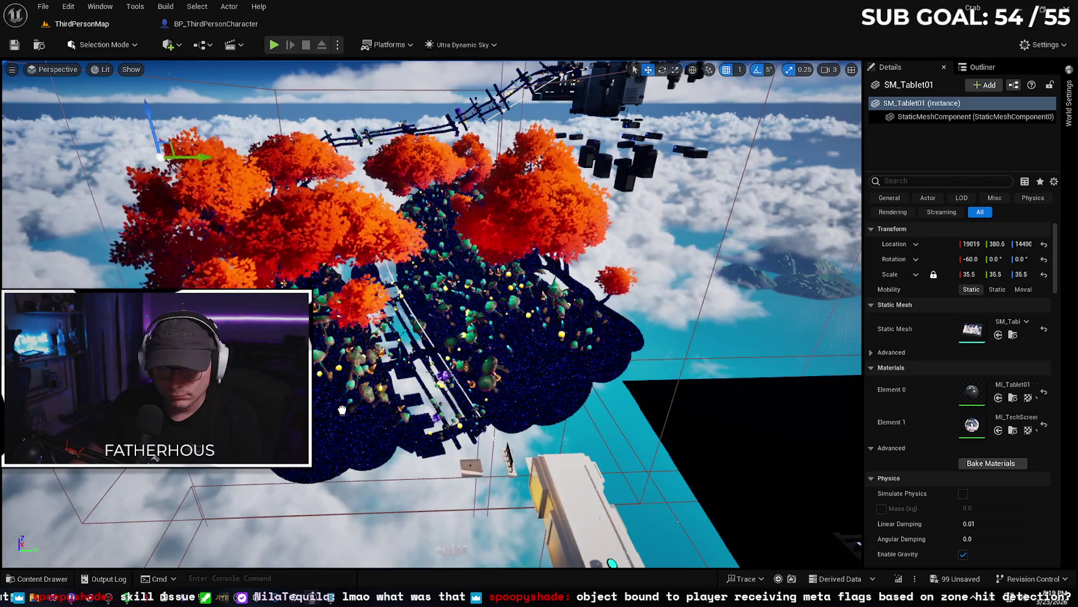
left_click_drag(342, 393, 348, 386)
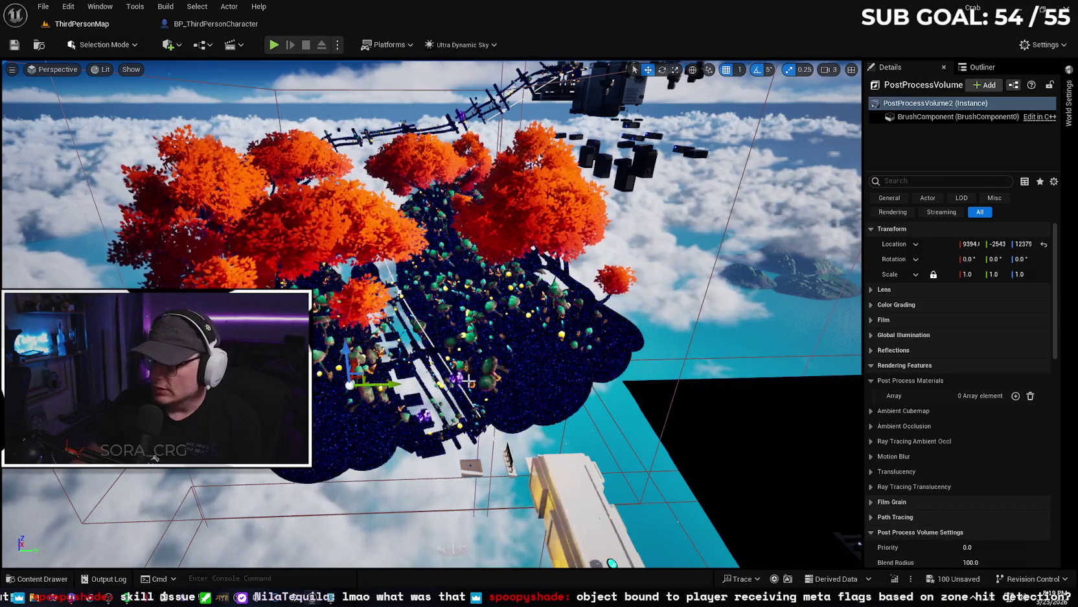
scroll(448, 333, "down", 5)
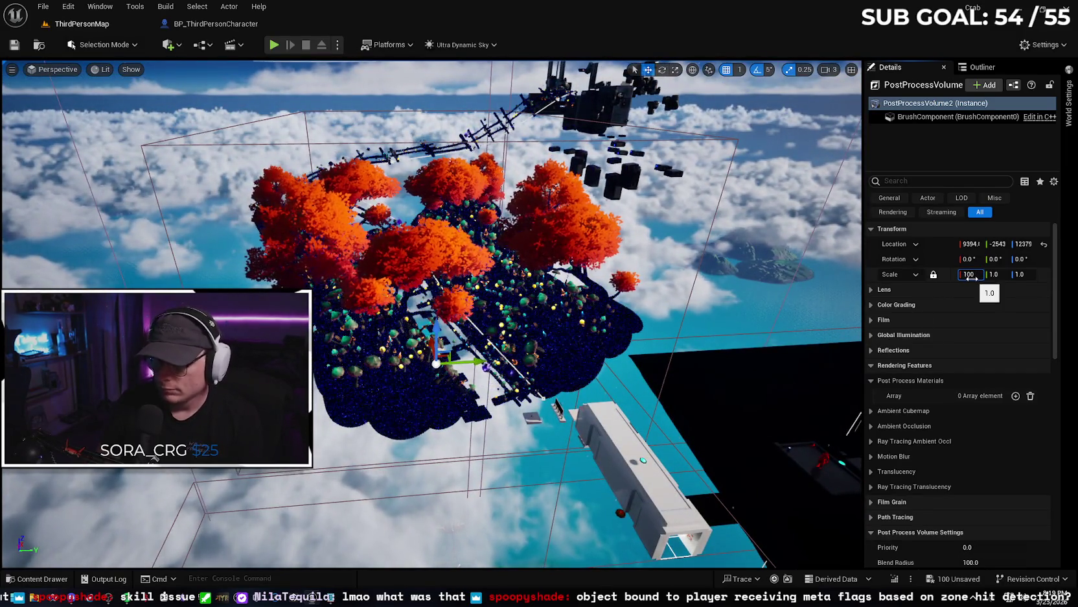
mouse_move(518, 324)
left_mouse_down()
mouse_move(460, 289)
mouse_move(441, 344)
left_mouse_up()
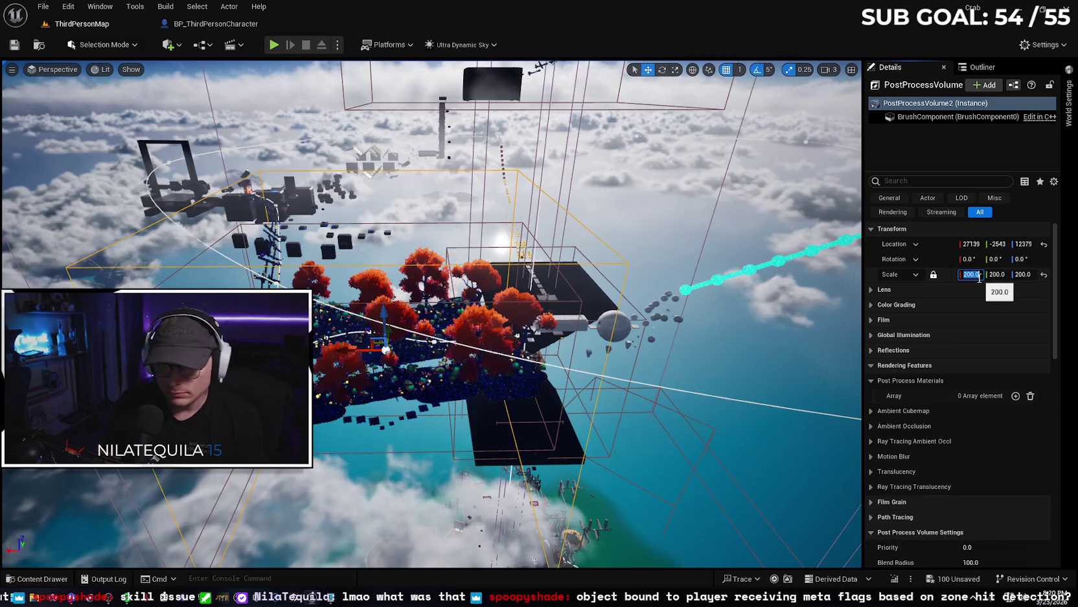
left_click_drag(440, 344, 436, 318)
Step: Squash the volume vertically and narrow its Y scale from 142.2 to 135.0 around the island
key("r")
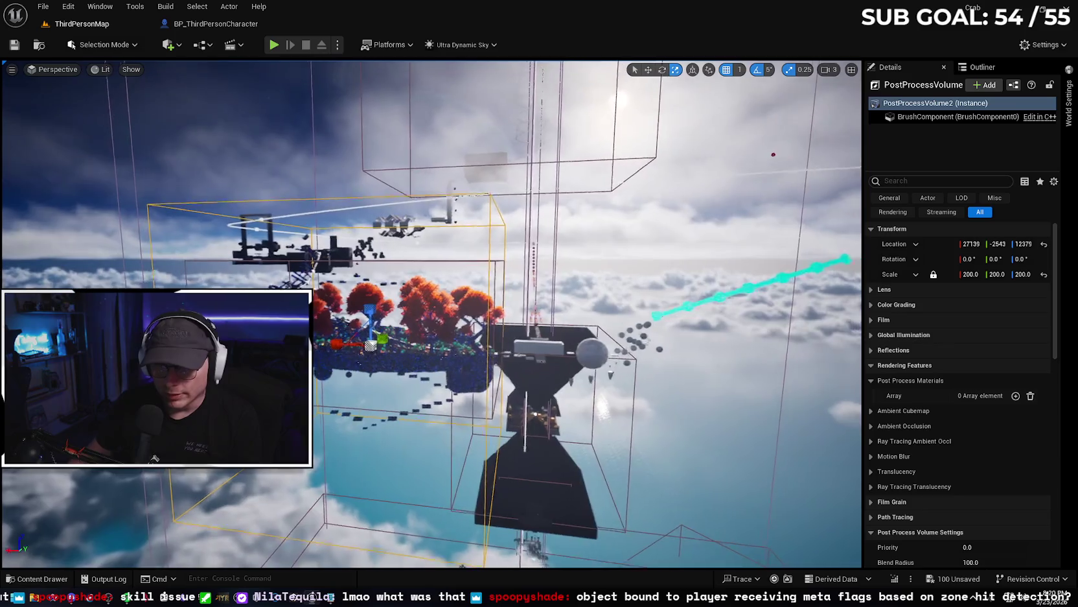
left_click_drag(353, 309, 349, 304)
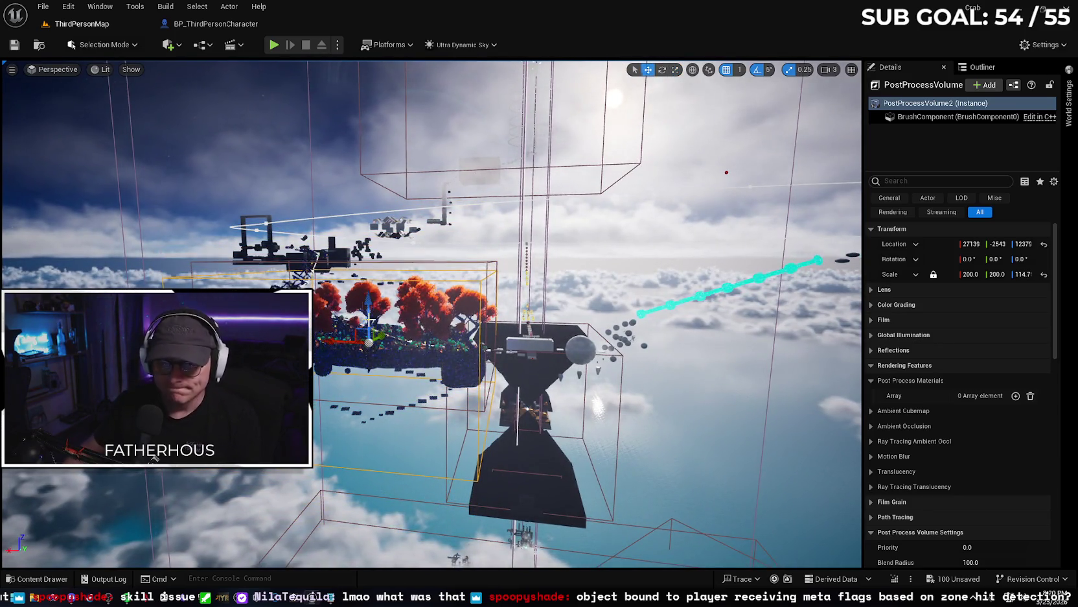
mouse_move(435, 317)
left_mouse_down()
mouse_move(467, 311)
mouse_move(486, 323)
left_mouse_up()
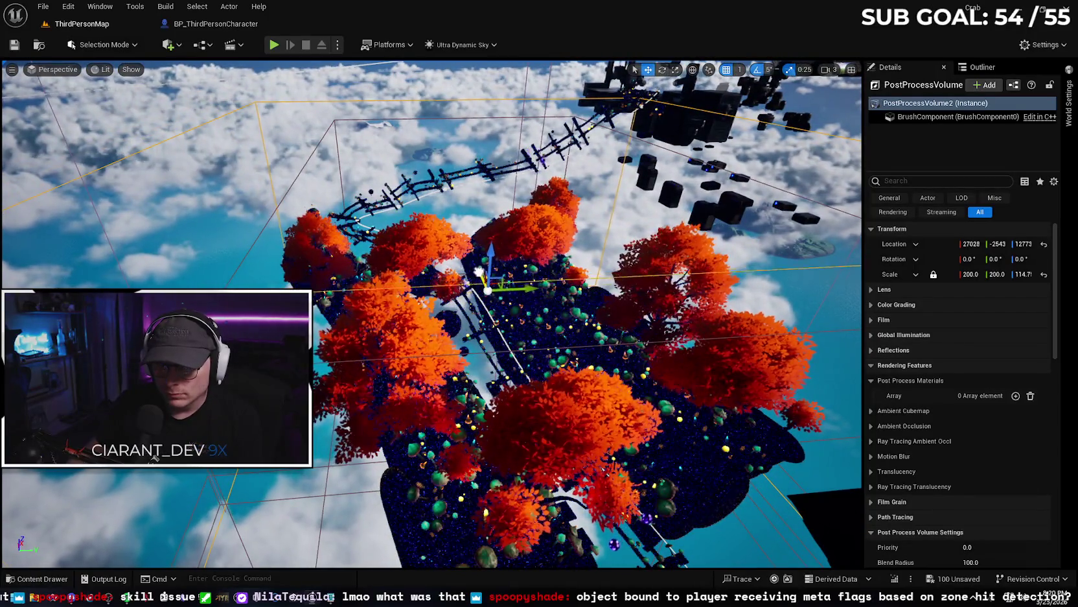
left_click_drag(564, 326, 565, 326)
scroll(564, 326, "up", 3)
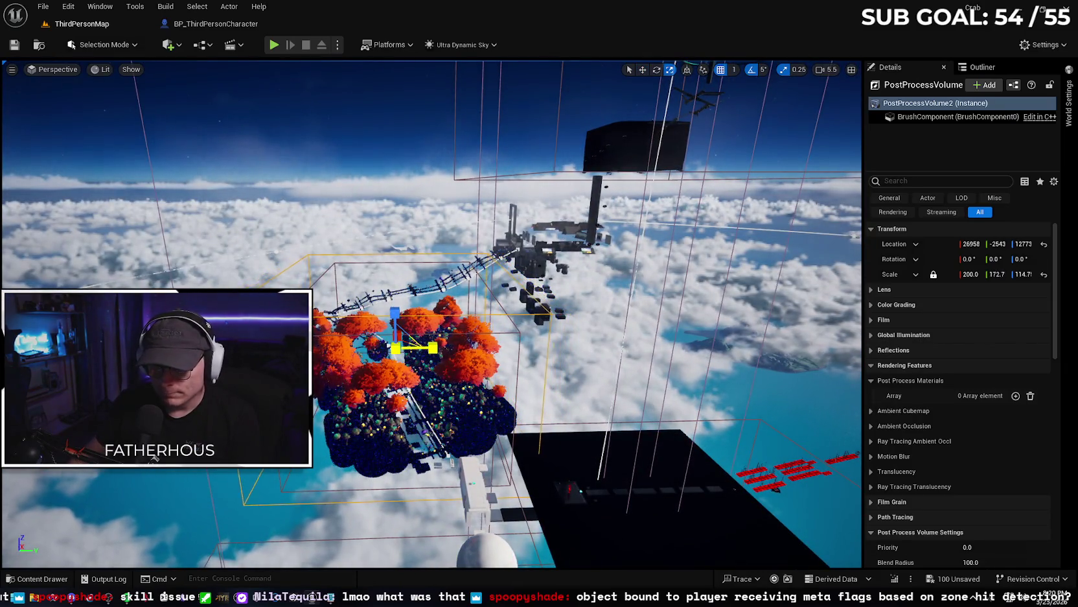
left_click_drag(564, 325, 564, 326)
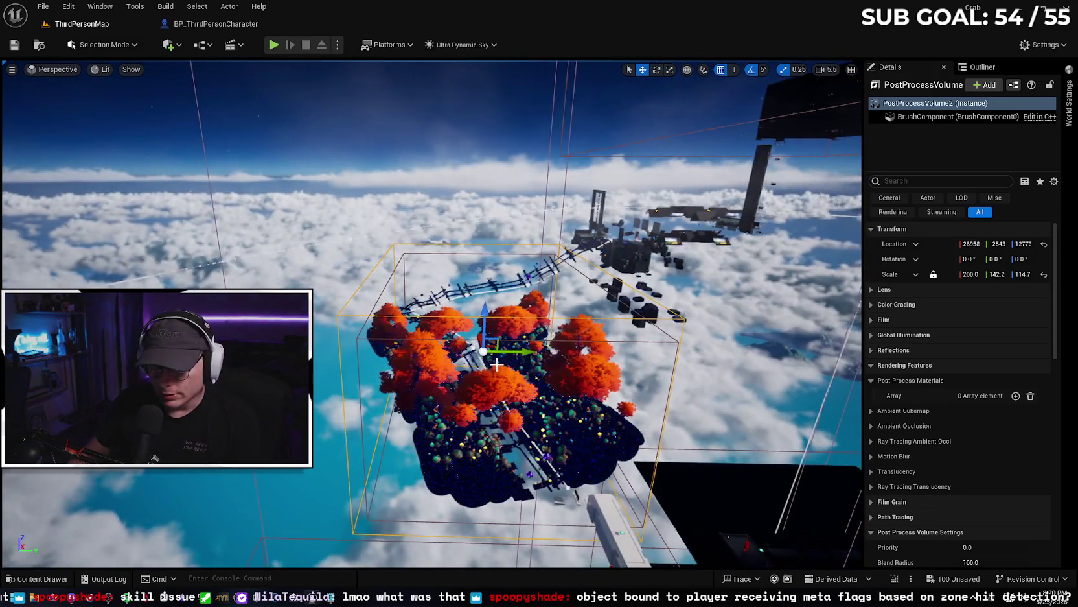
left_click_drag(564, 326, 564, 326)
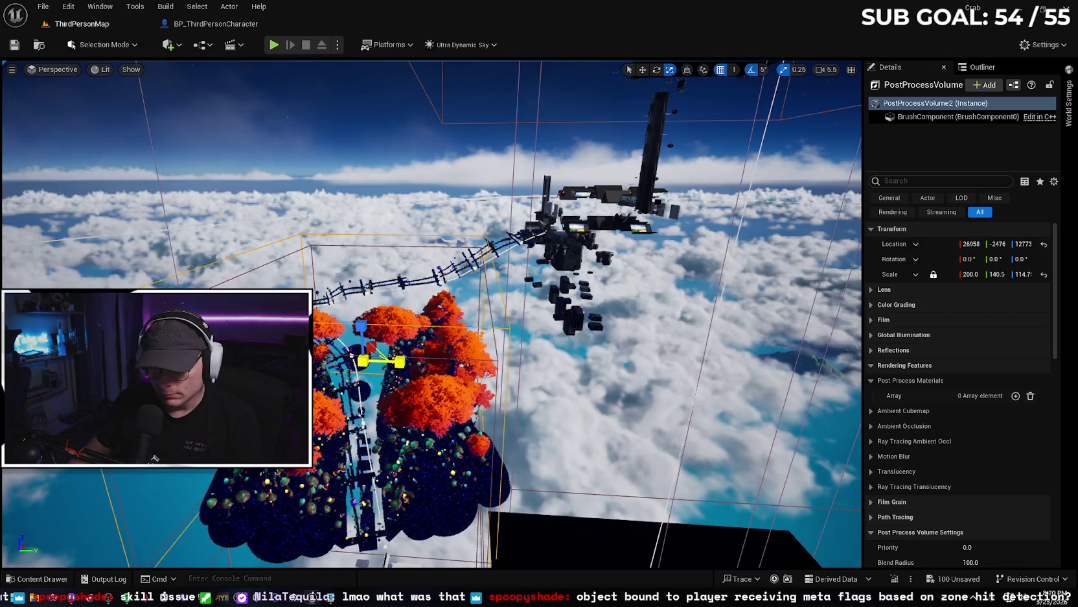
left_click_drag(564, 326, 565, 326)
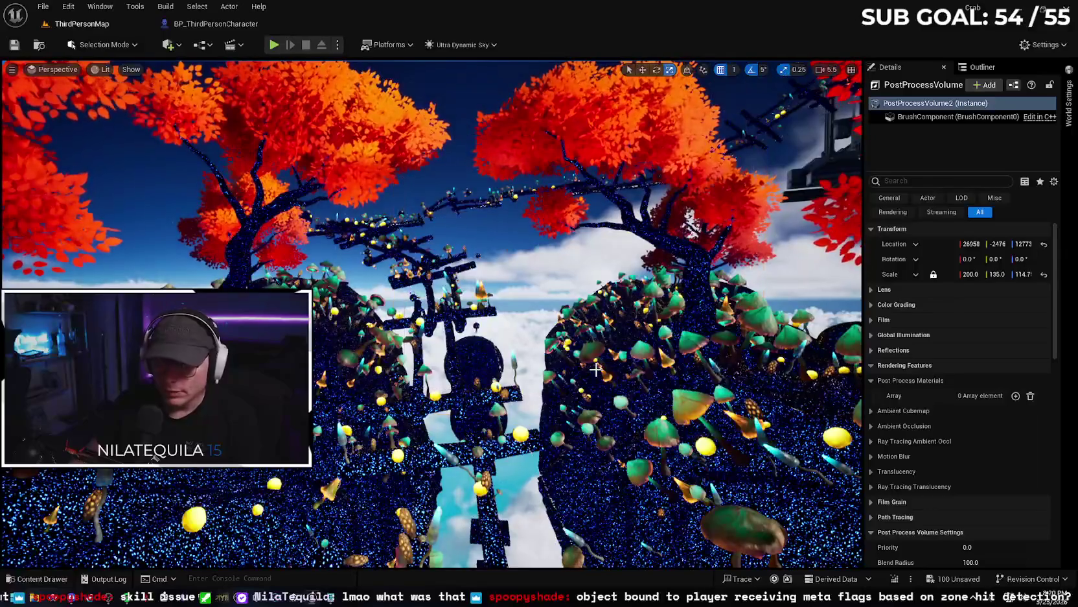
Step: Enable Lens > Chromatic Aberration Intensity on the volume and set it to 0.5
left_click(871, 289)
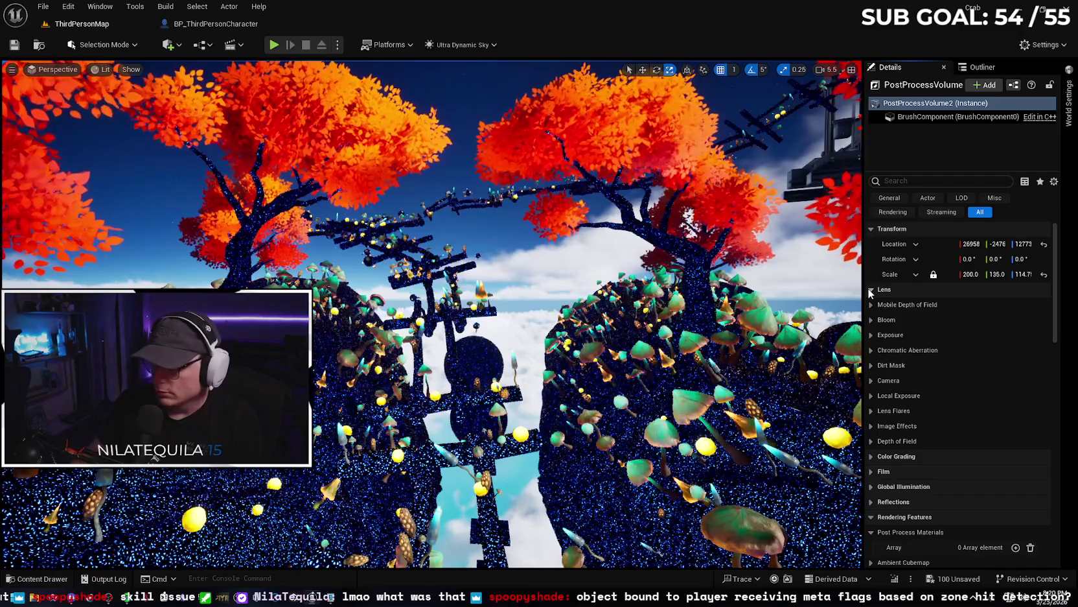
left_click(871, 320)
left_click(872, 320)
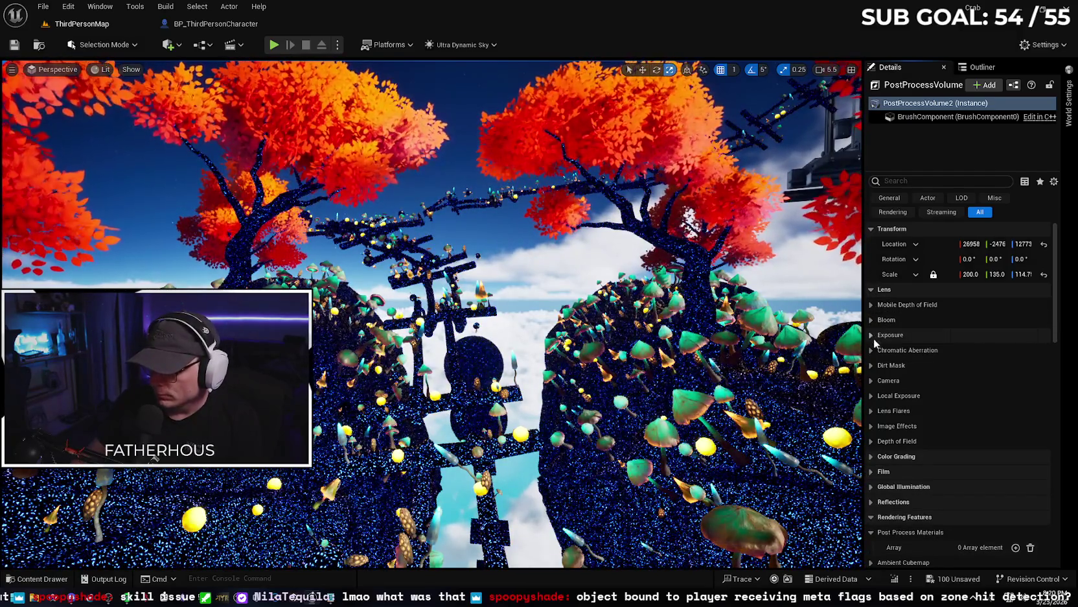
left_click(871, 350)
left_click(892, 364)
mouse_move(969, 365)
left_mouse_down()
mouse_move(998, 364)
mouse_move(968, 365)
left_mouse_up()
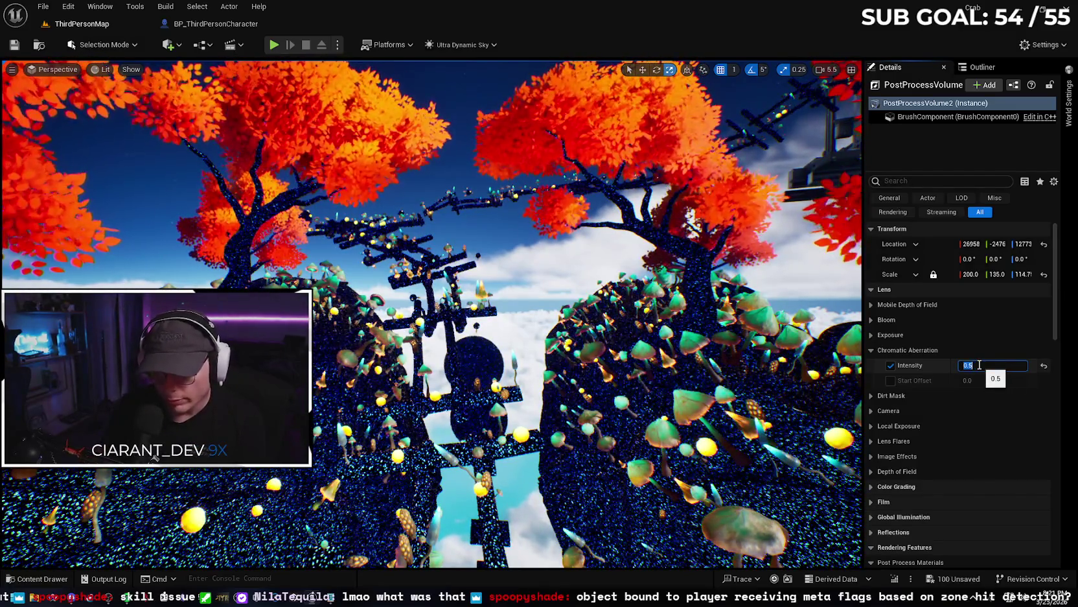
key("Return")
left_click_drag(453, 324, 453, 208)
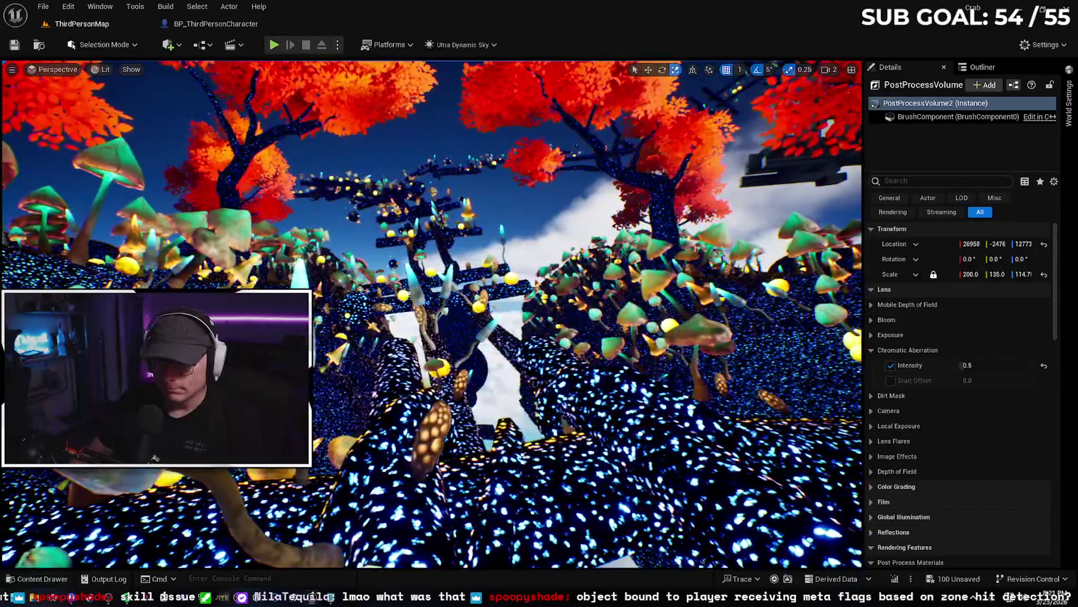
Step: Enable Dirt Mask Texture and choose T_VFX_Lush_Galaxy_Space_Panorama_Stars_01
left_click(872, 396)
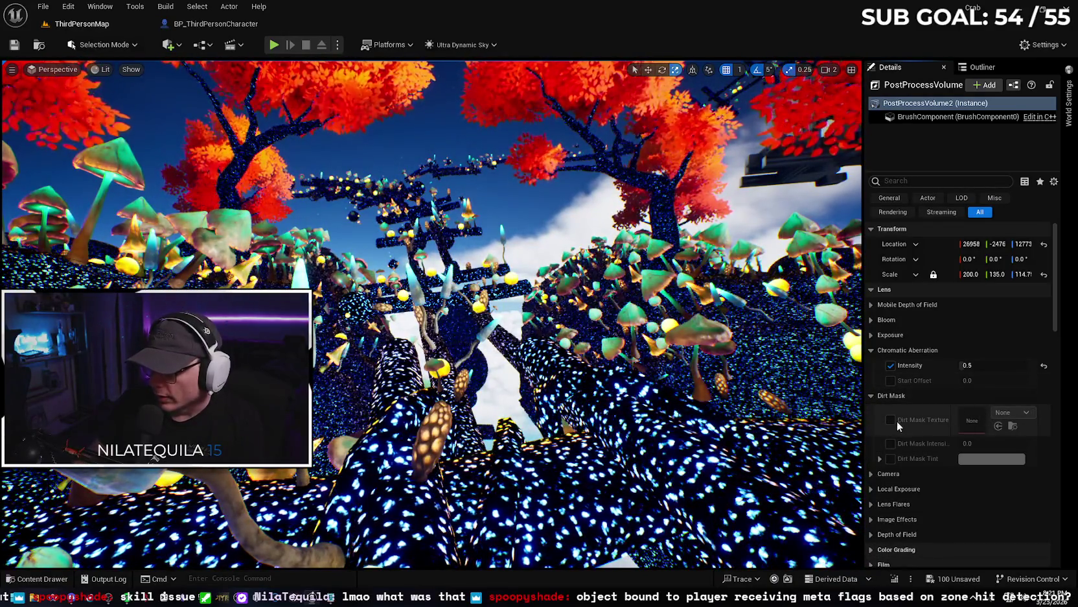
left_click(891, 420)
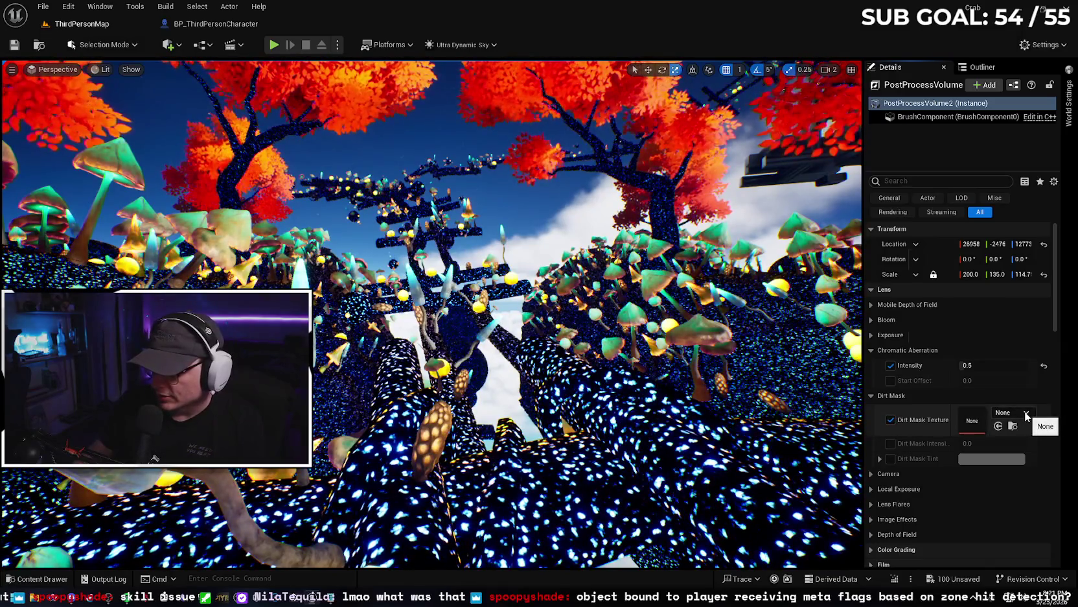
left_click(1026, 415)
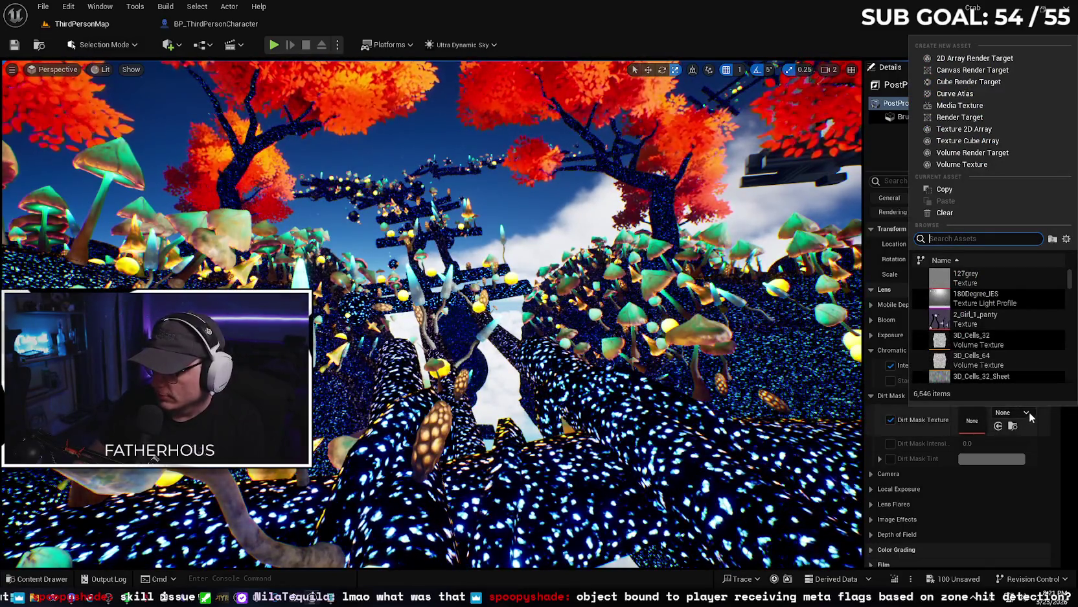
scroll(1028, 413, "down", 3)
scroll(1021, 415, "up", 2)
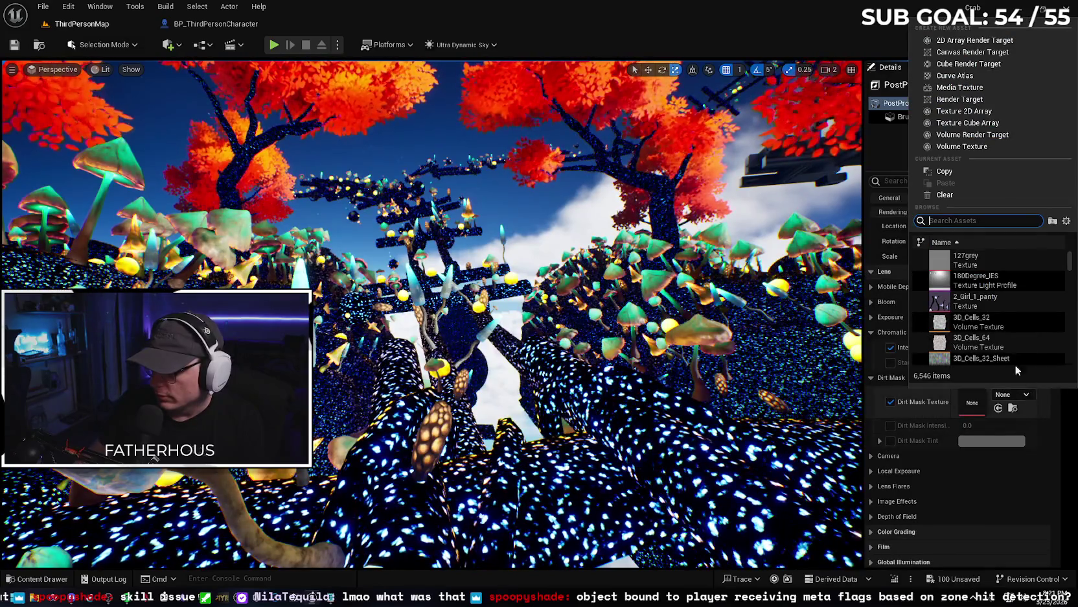
type("dga")
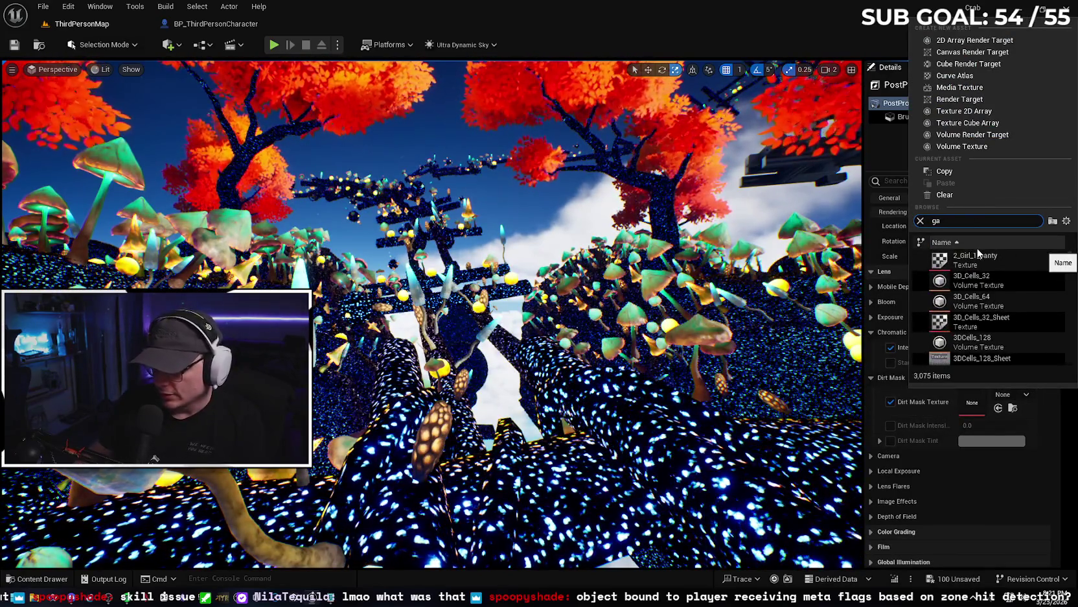
type("laxy")
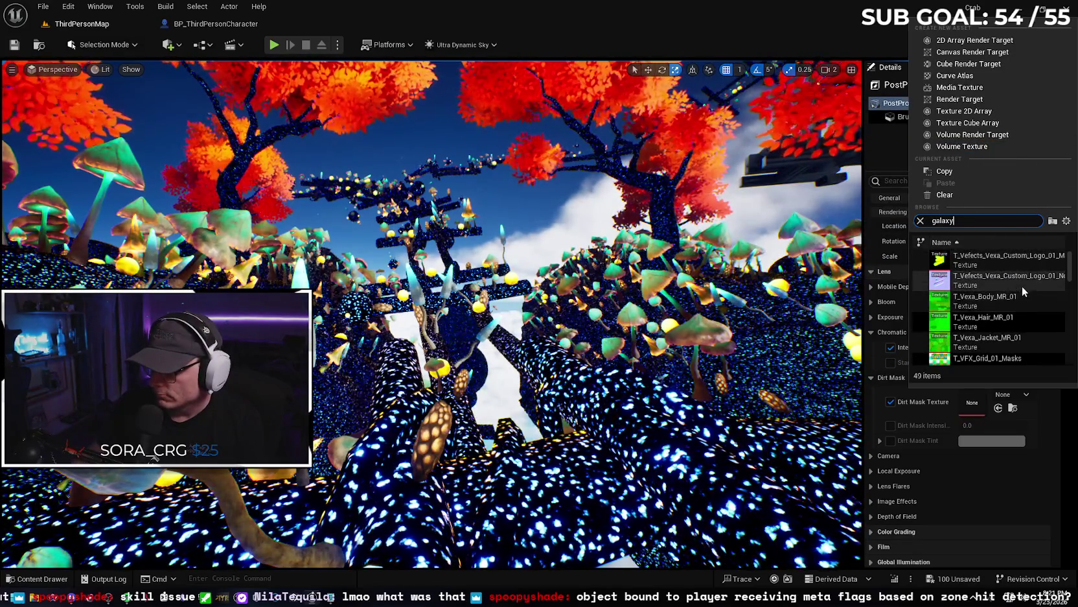
scroll(1010, 278, "down", 5)
scroll(1011, 289, "down", 3)
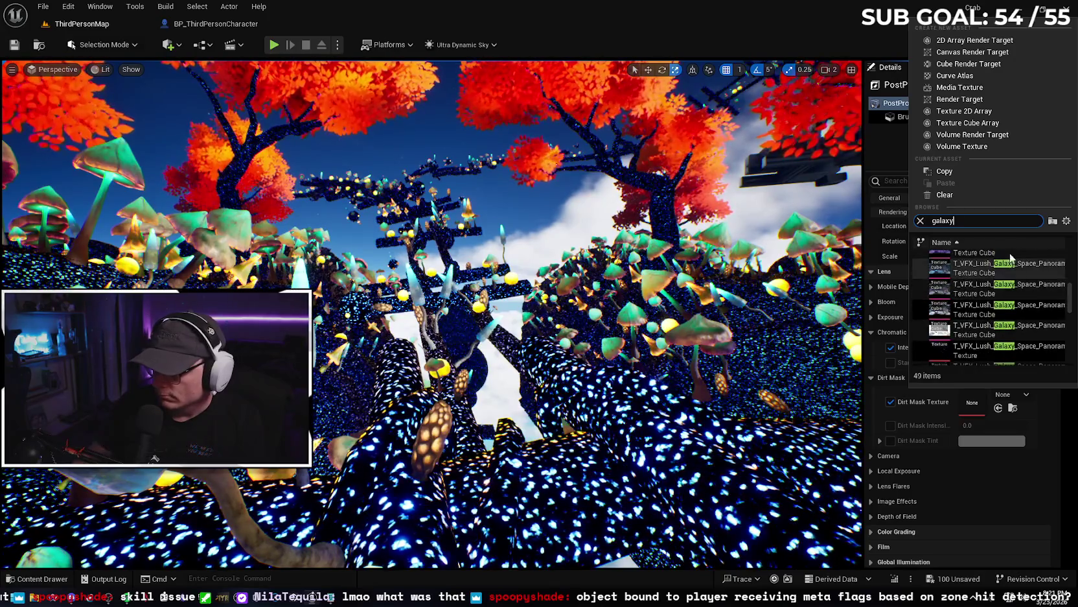
scroll(1011, 289, "up", 3)
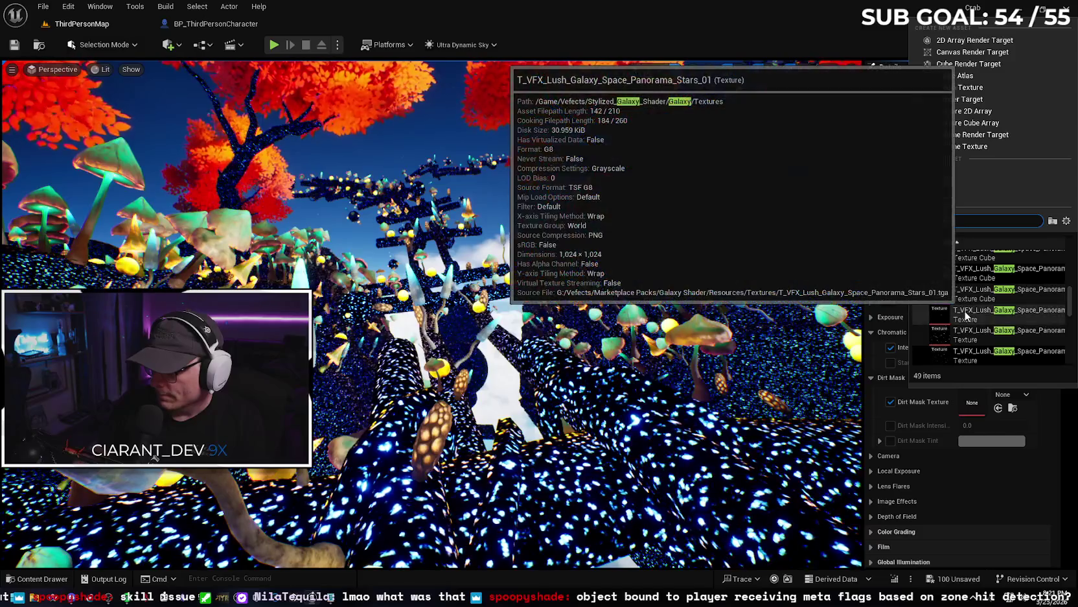
left_click(965, 313)
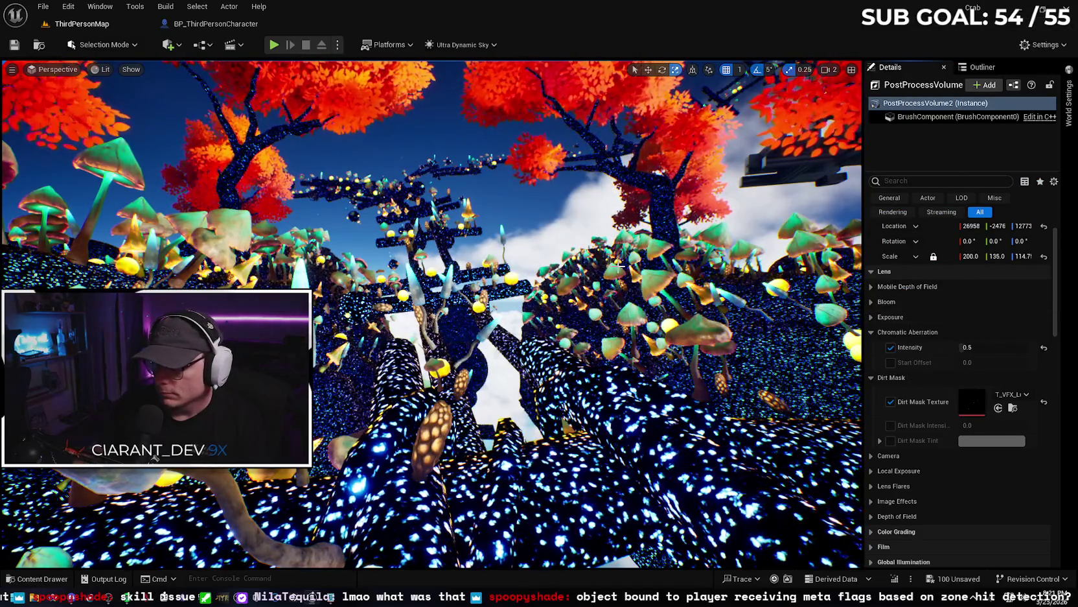
key("f")
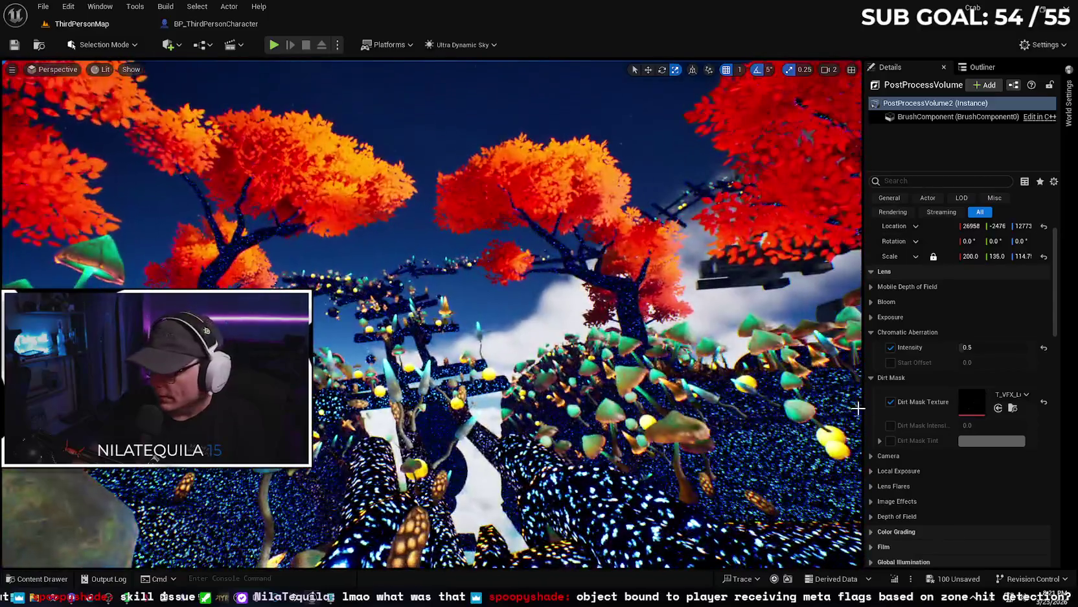
Step: Turn off the dirt mask texture and set Lens Flares Intensity to 16
left_click(891, 402)
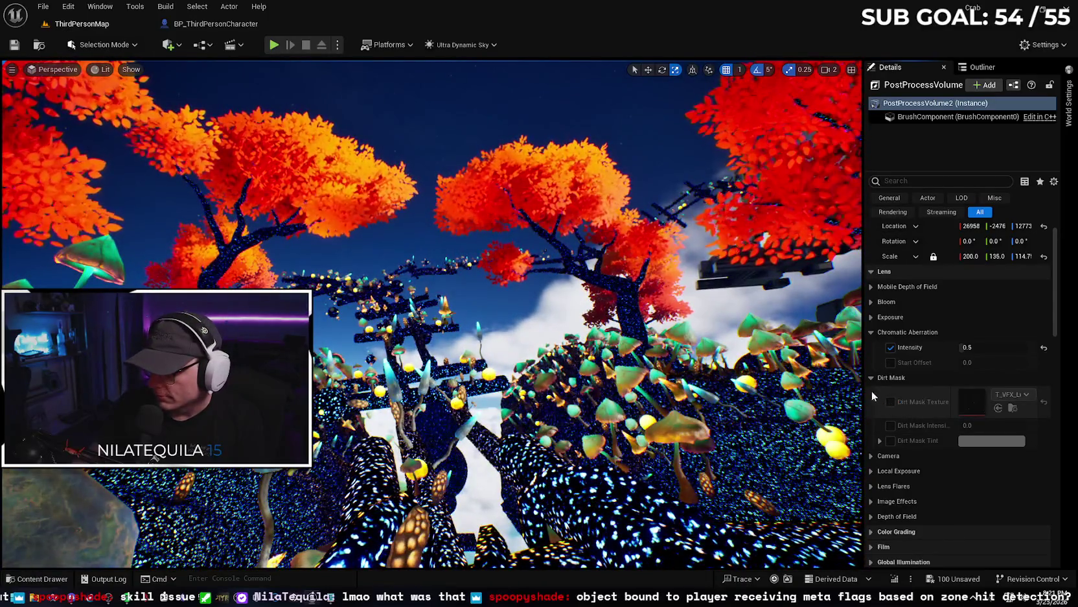
left_click(872, 377)
left_click(872, 392)
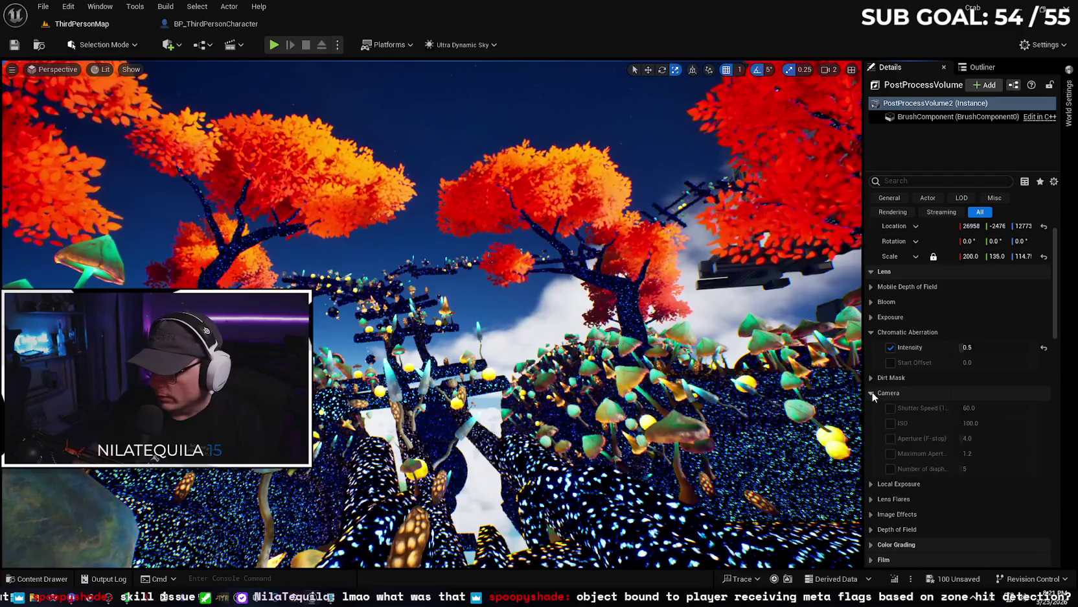
left_click(872, 392)
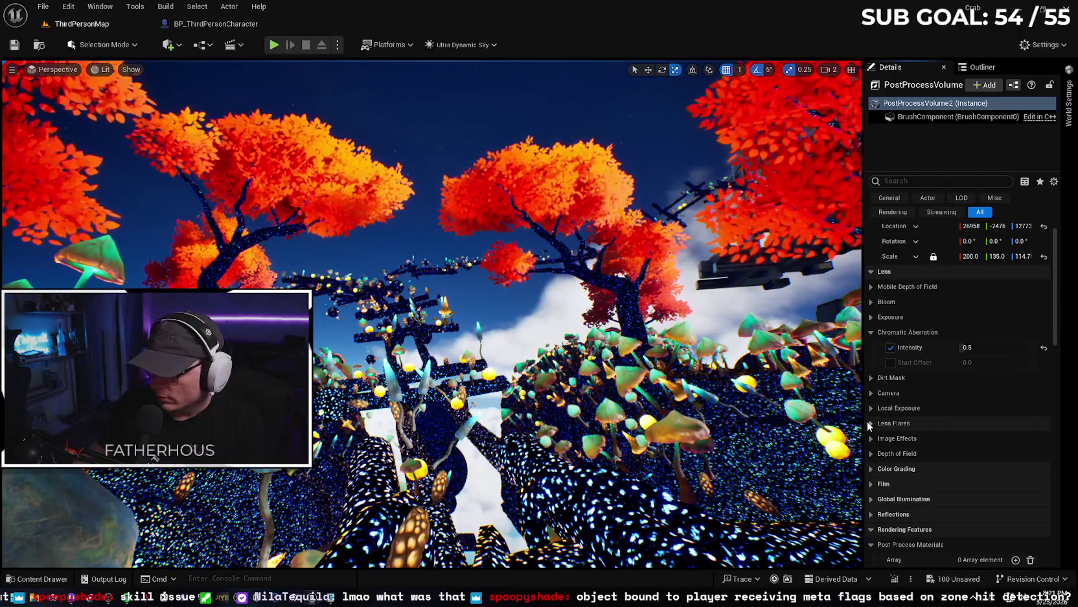
left_click(871, 422)
left_click(890, 438)
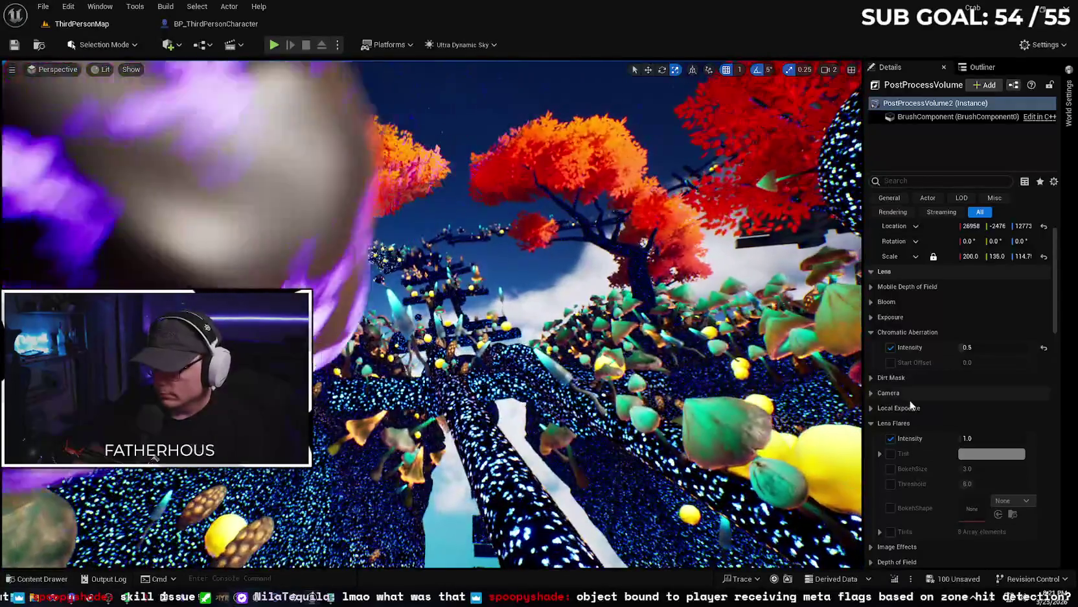
type("16")
key("Return")
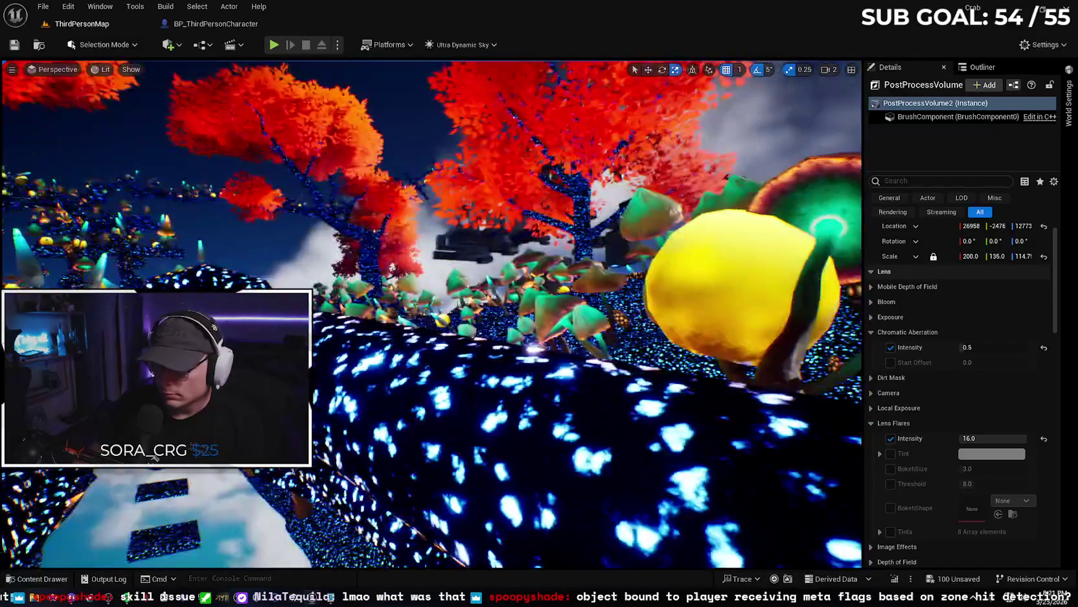
Step: Enable Image Effects > Vignette Intensity, trying 1.0 before settling on 0.5
left_click(872, 423)
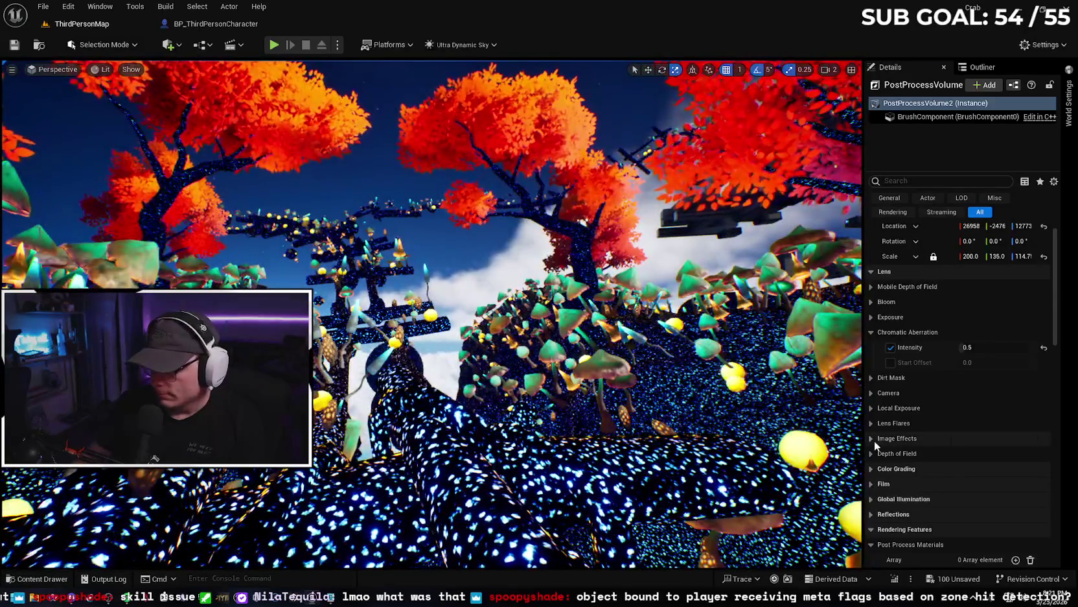
left_click(872, 439)
left_click(891, 453)
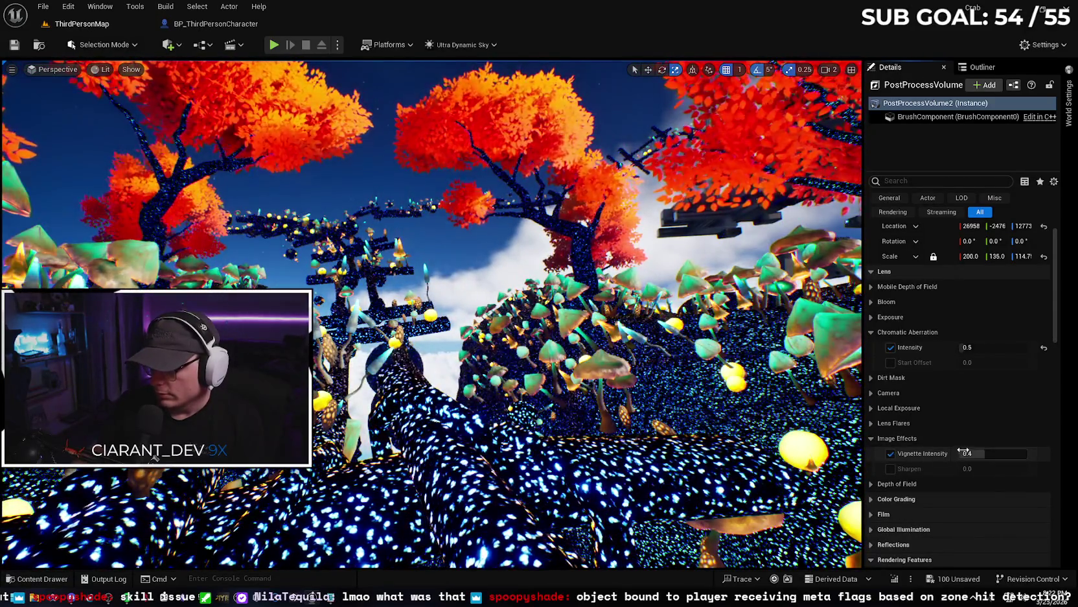
mouse_move(988, 453)
left_mouse_down()
mouse_move(959, 453)
mouse_move(1028, 453)
left_mouse_up()
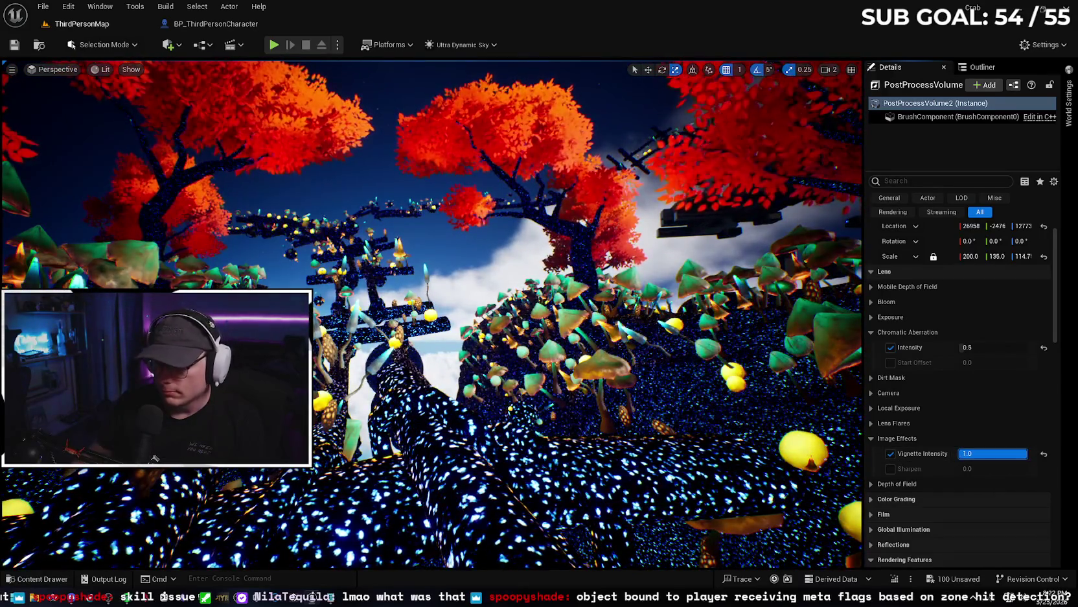
left_click_drag(1027, 453, 1003, 453)
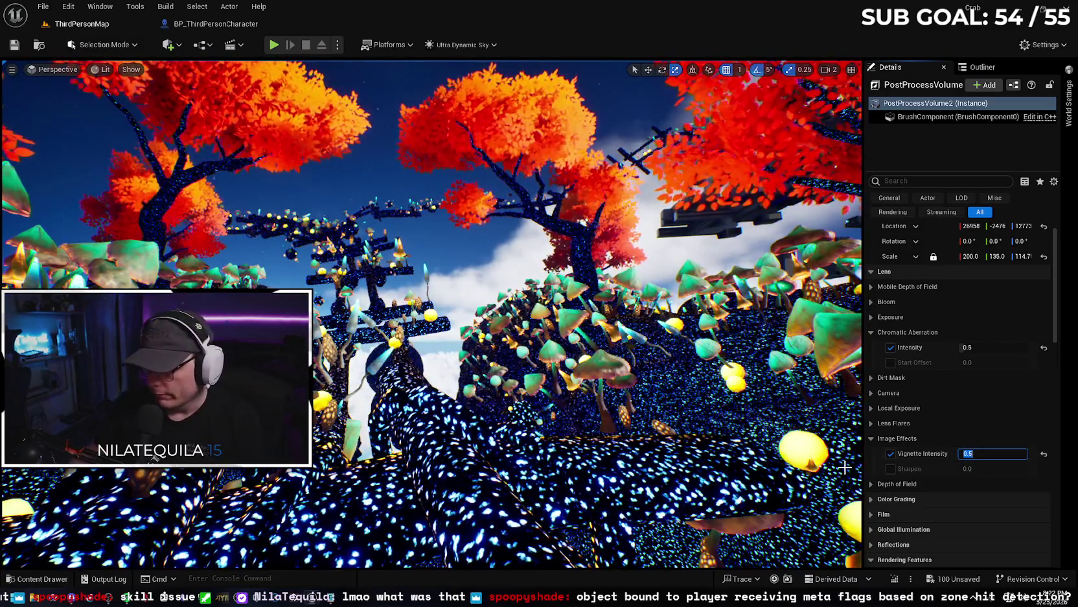
left_click(873, 438)
scroll(906, 460, "down", 1)
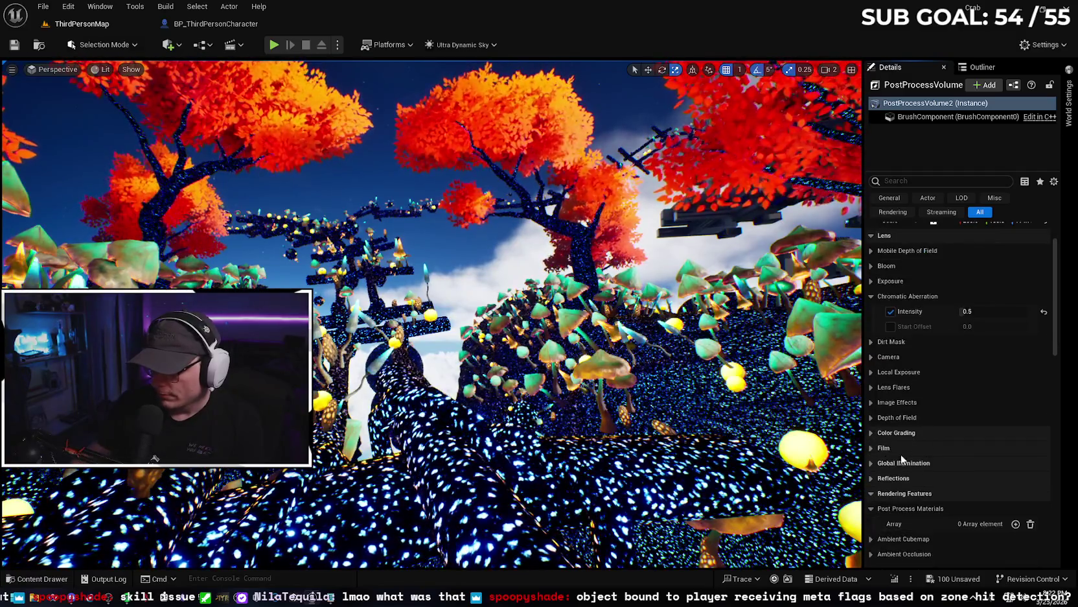
Step: Set Color Grading > Global > Saturation to 2.0 on PostProcessVolume2
left_click(870, 432)
scroll(945, 410, "down", 2)
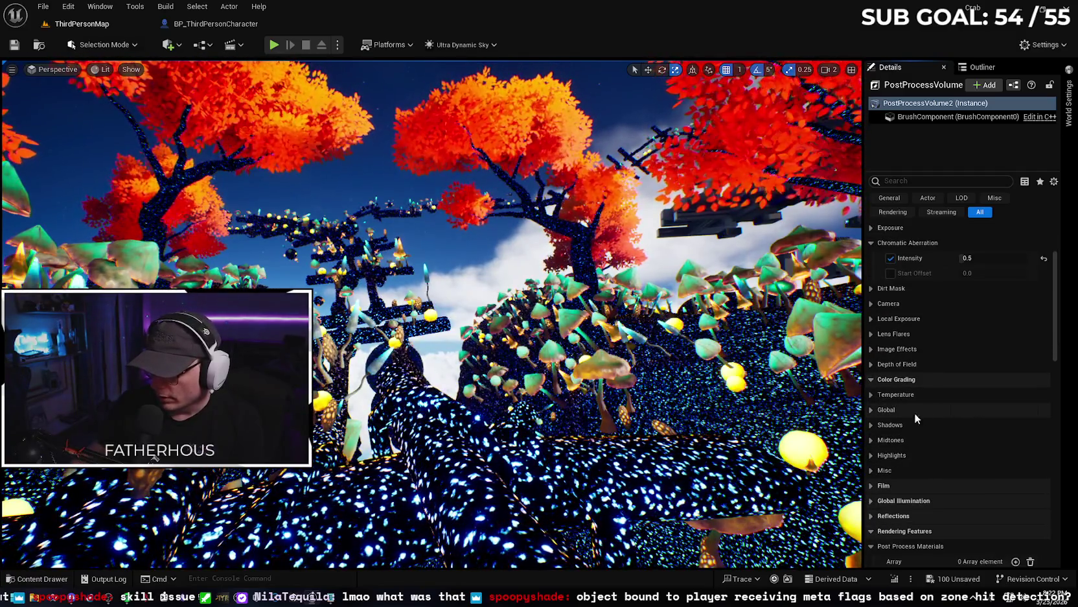
left_click(873, 411)
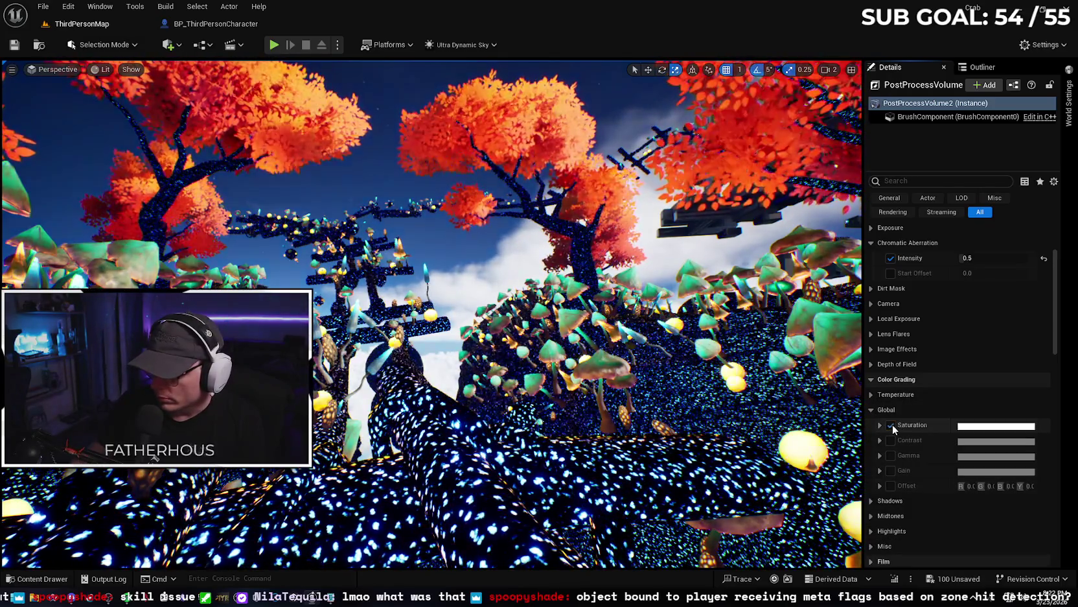
left_click(881, 425)
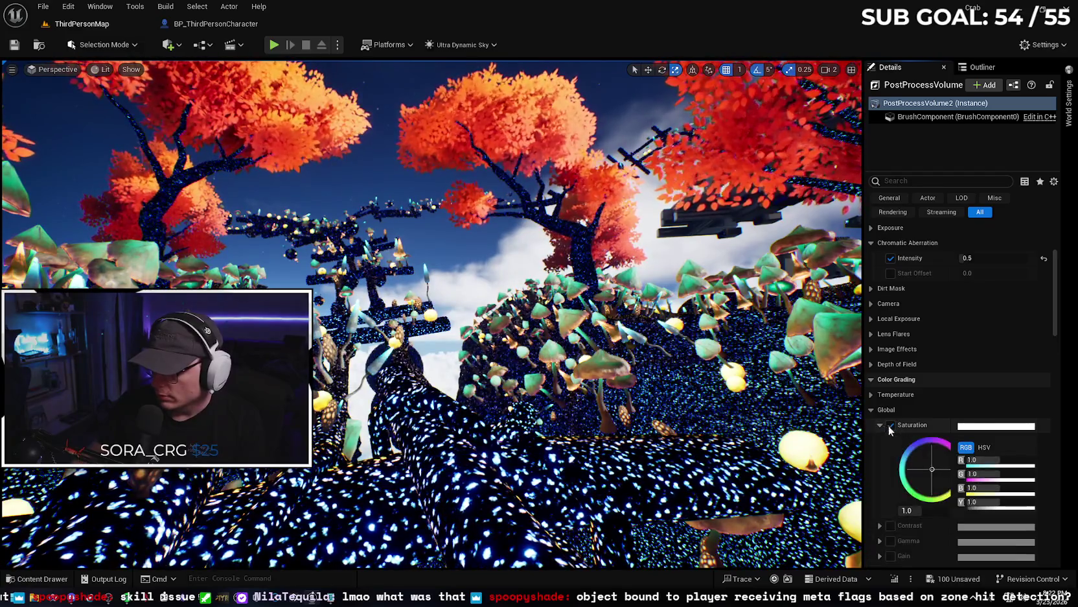
left_click_drag(912, 510, 962, 510)
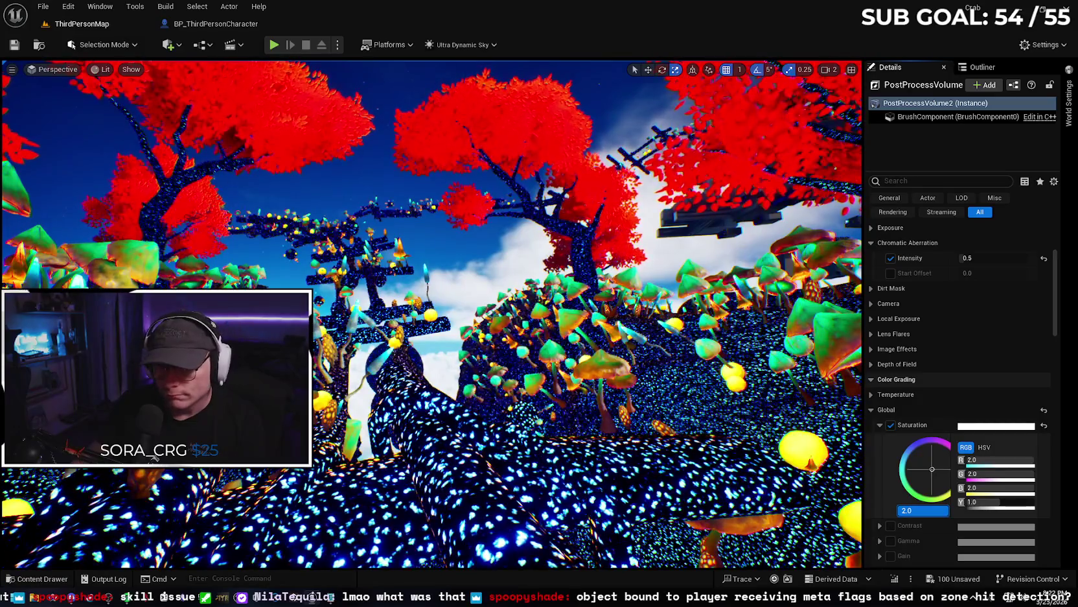
type("2")
key("Return")
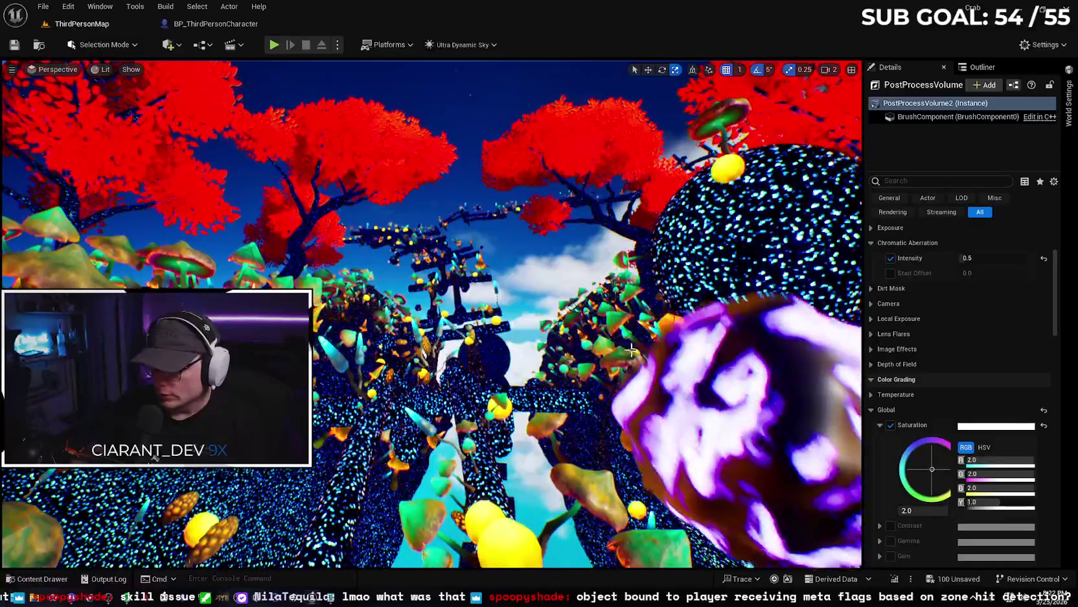
left_click(872, 410)
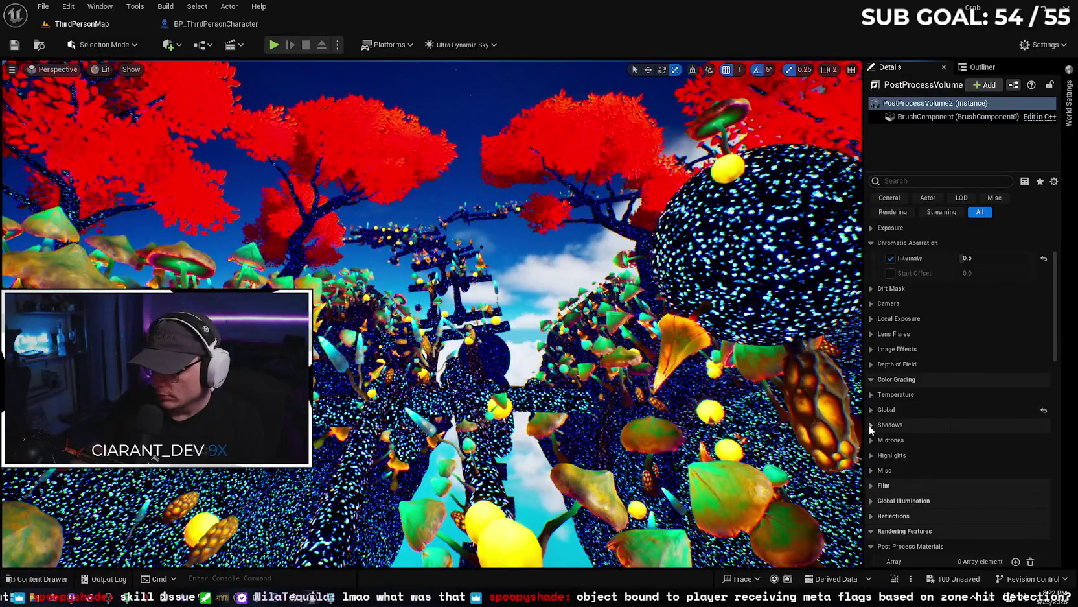
left_click(870, 425)
left_click(871, 425)
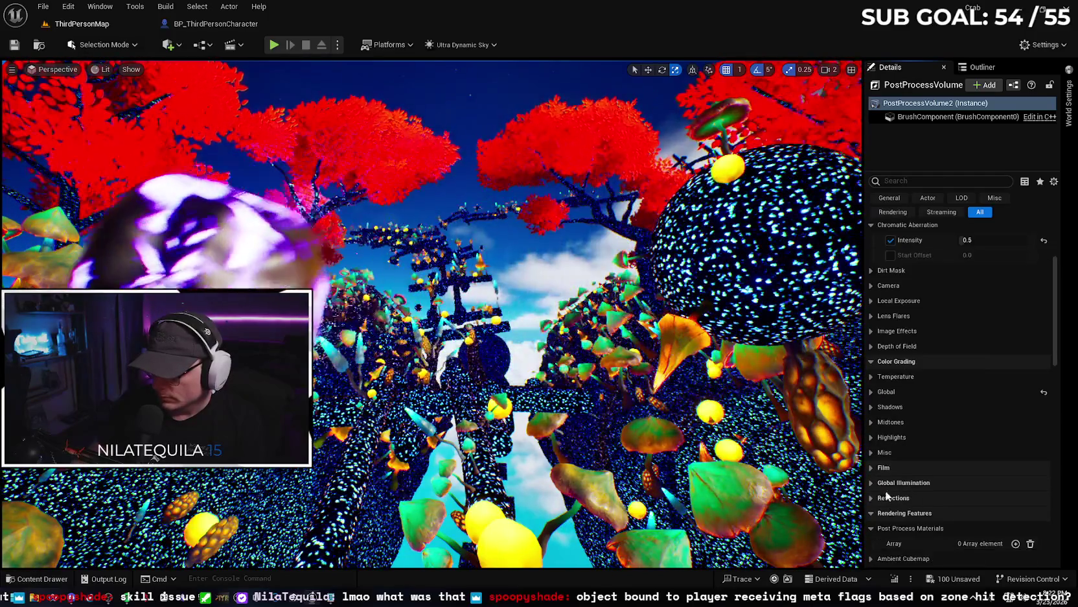
Step: Enable the Motion Blur Amount override and raise it from 0.5 to 1.0
scroll(907, 466, "down", 3)
scroll(920, 428, "down", 4)
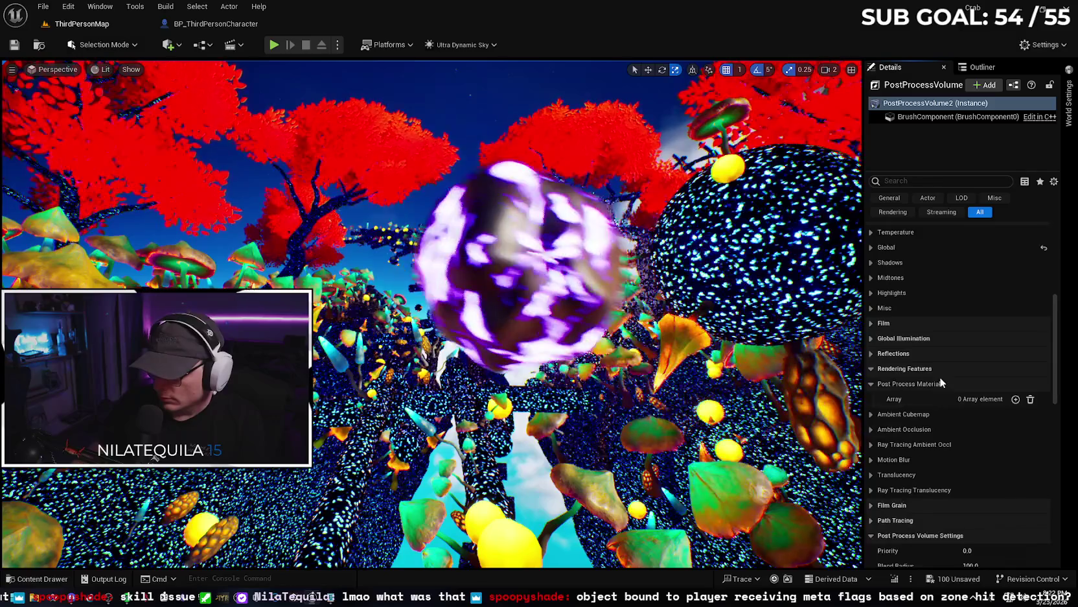
scroll(915, 335, "down", 1)
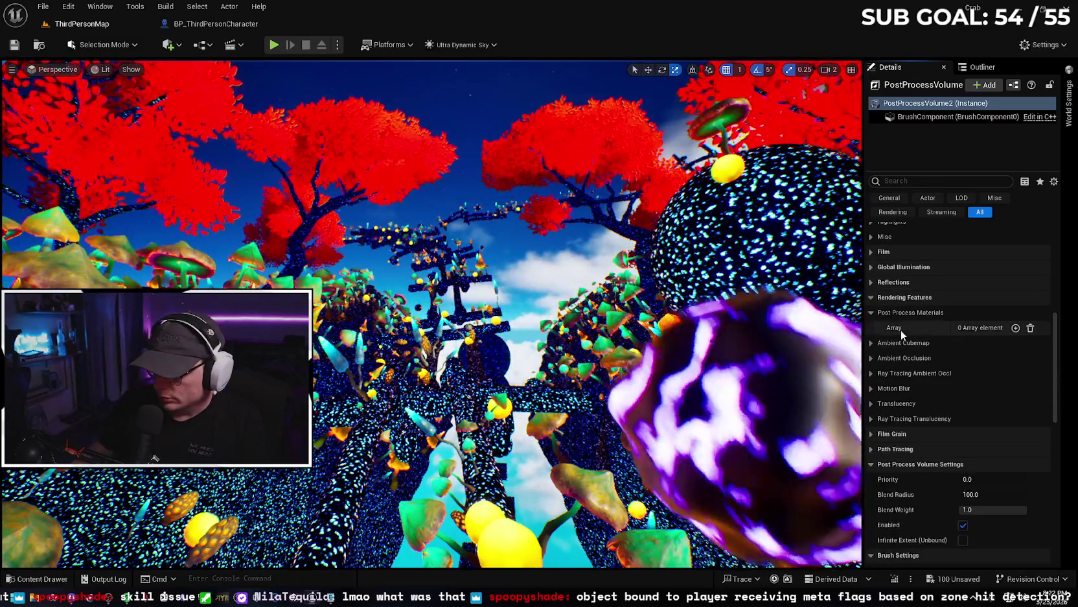
scroll(903, 337, "down", 1)
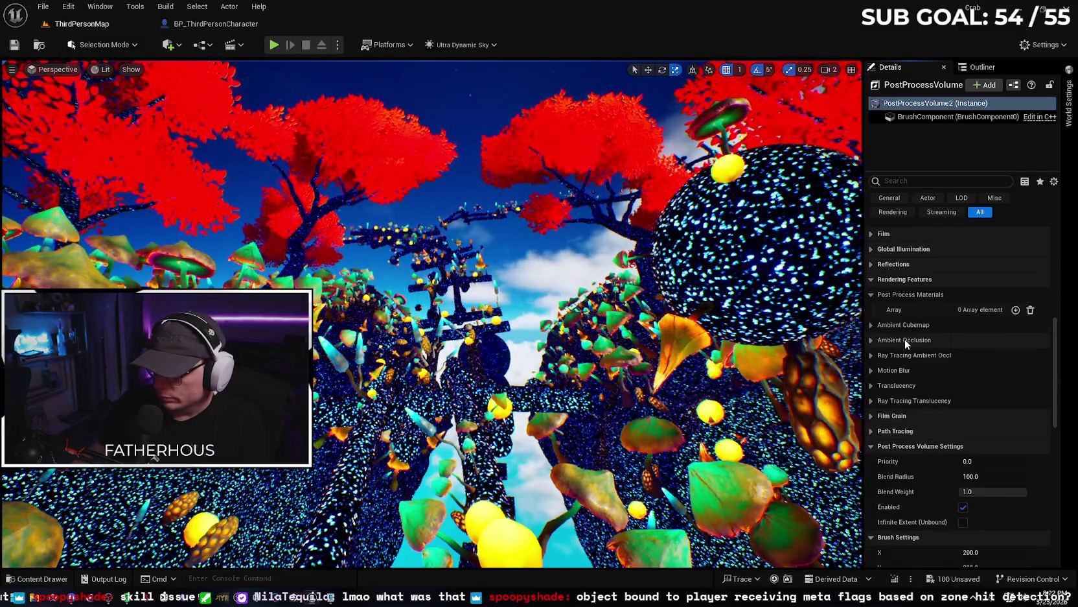
left_click(873, 370)
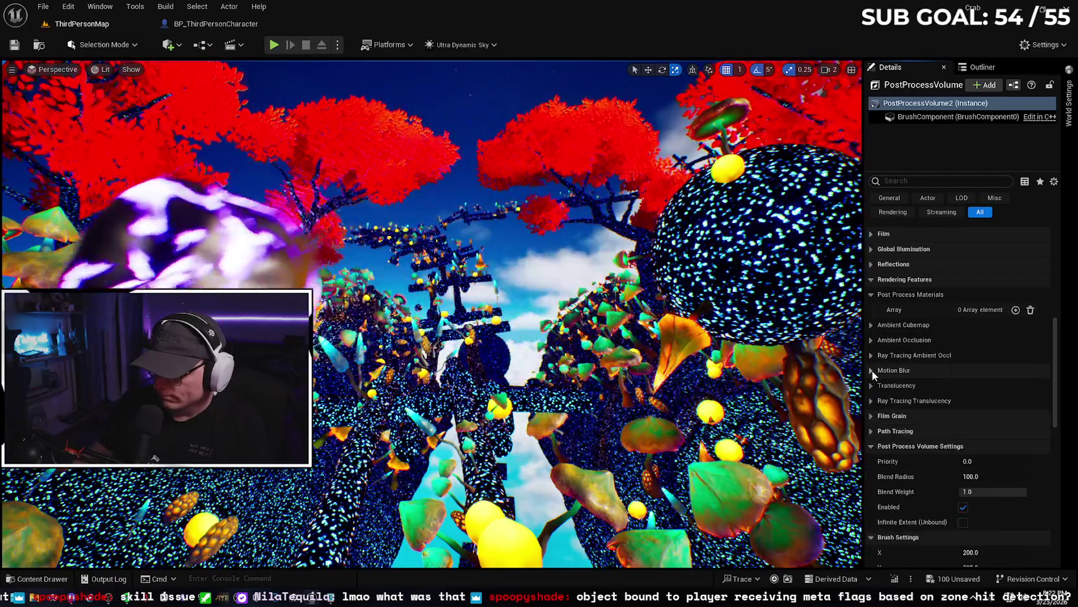
left_click(891, 385)
left_click_drag(967, 386, 992, 386)
scroll(433, 314, "down", 1)
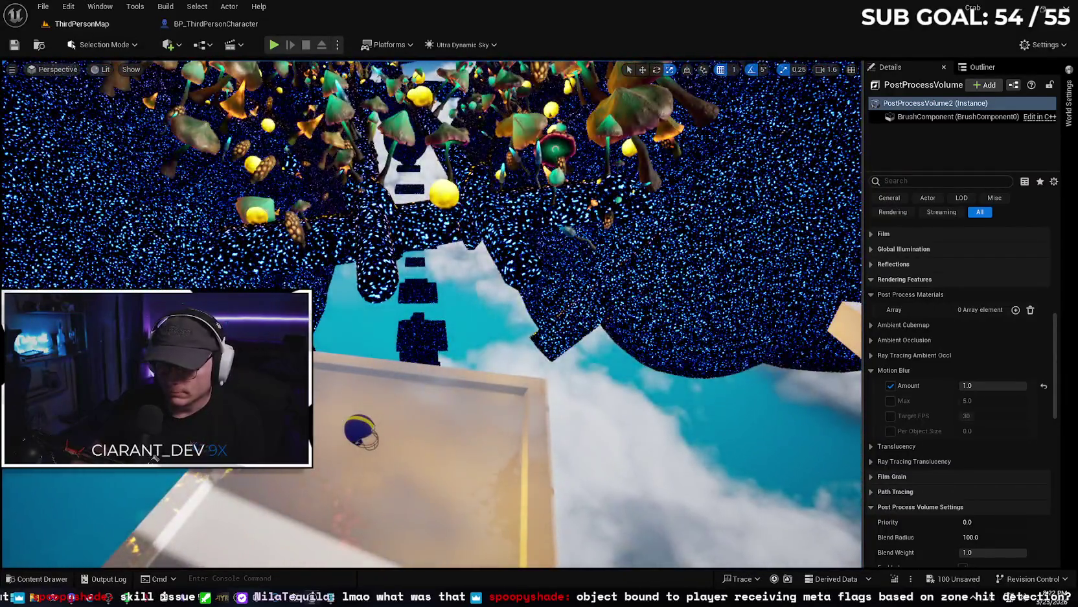
right_click(466, 518)
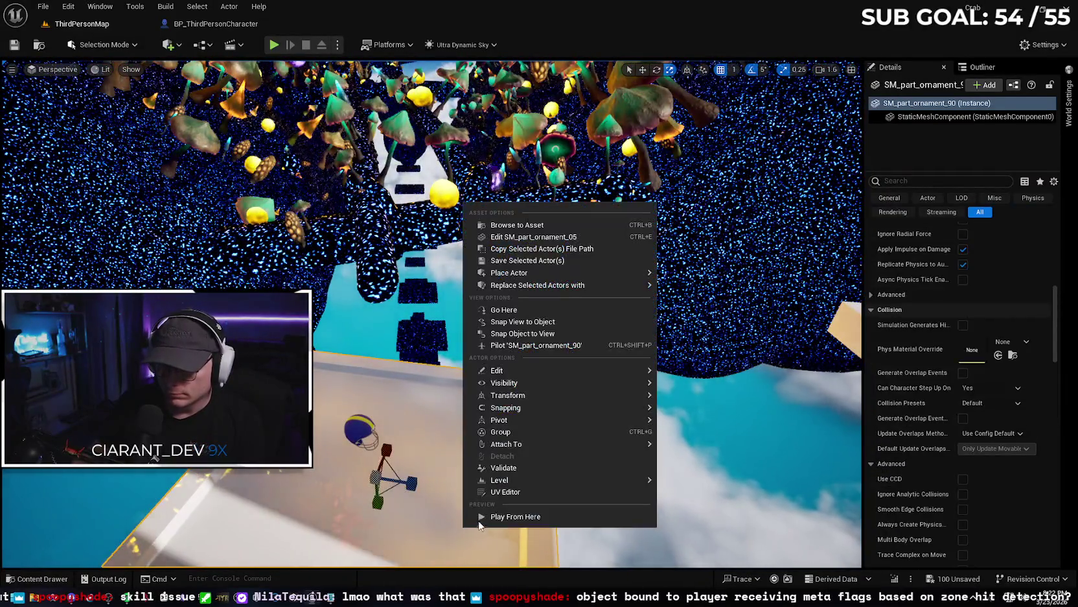
Step: Playtest from the platform below the island, walk through the vivid, motion-blurred trees, then stop
left_click(483, 521)
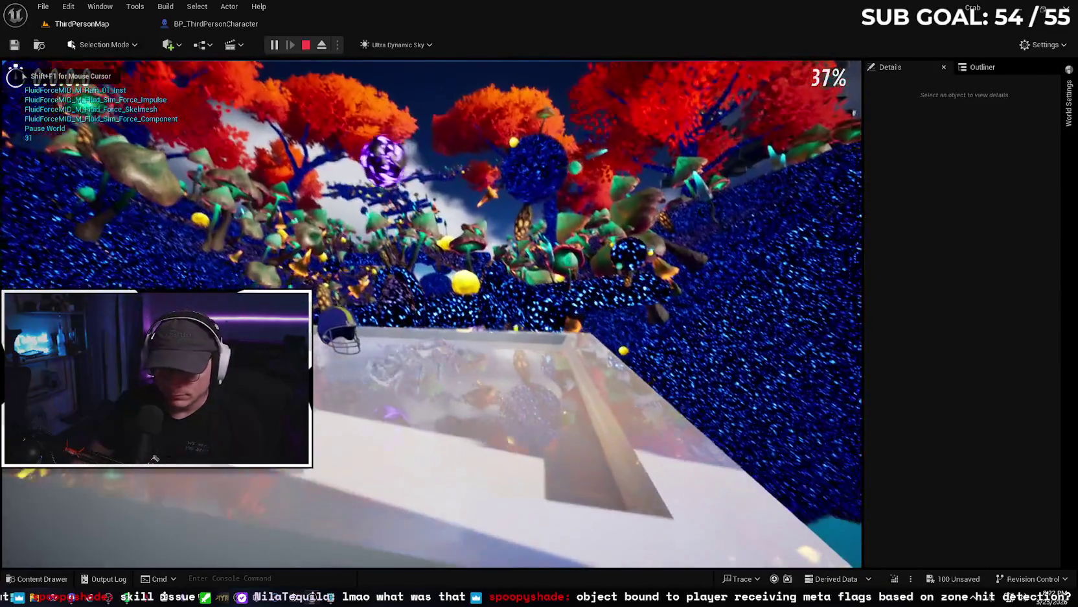
key("i")
key("i")
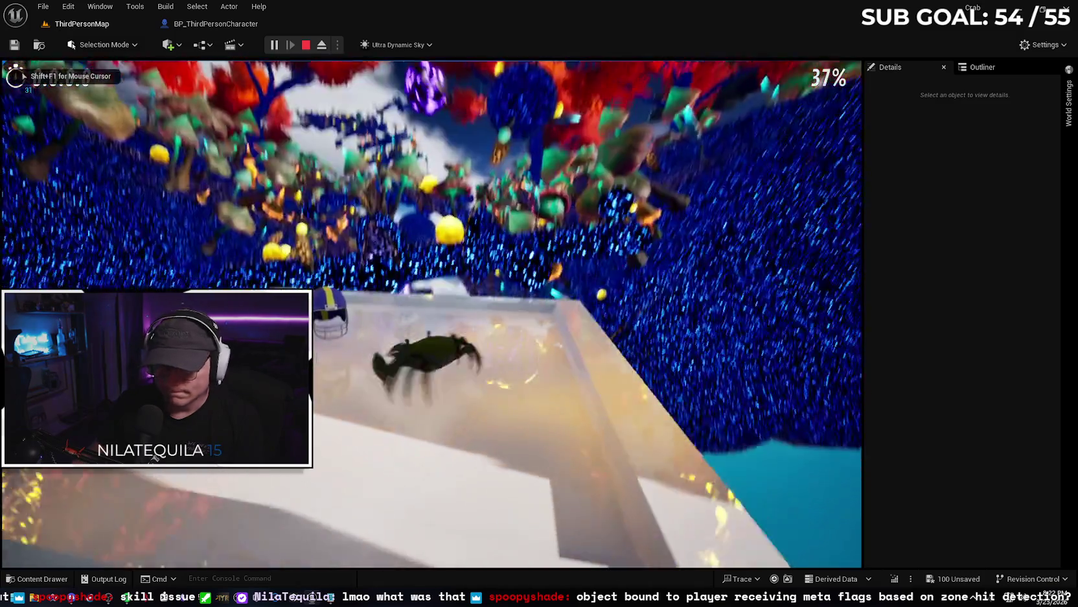
key("w")
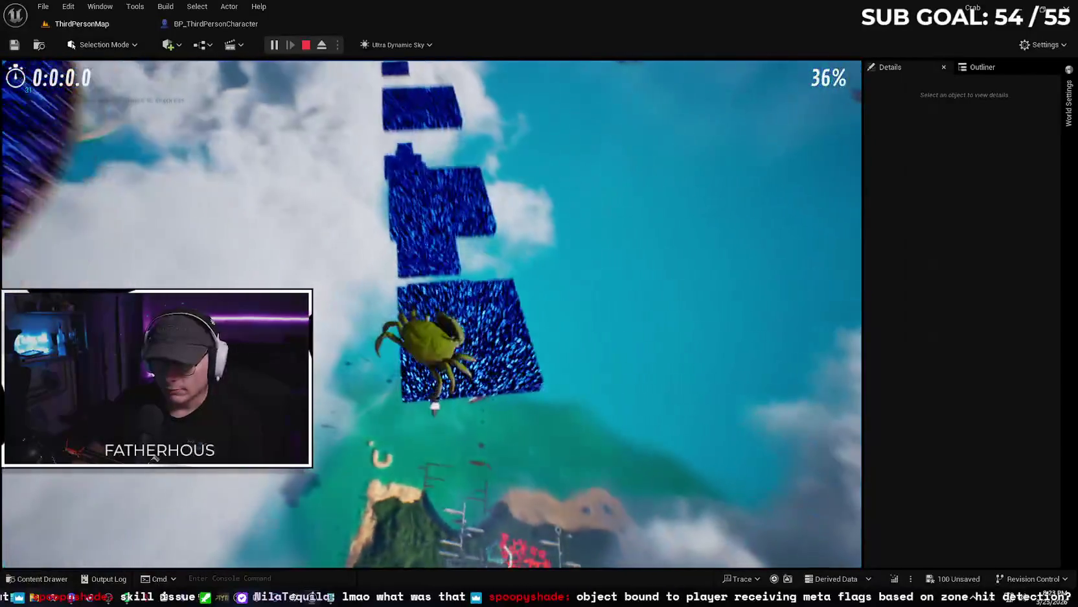
key("Escape")
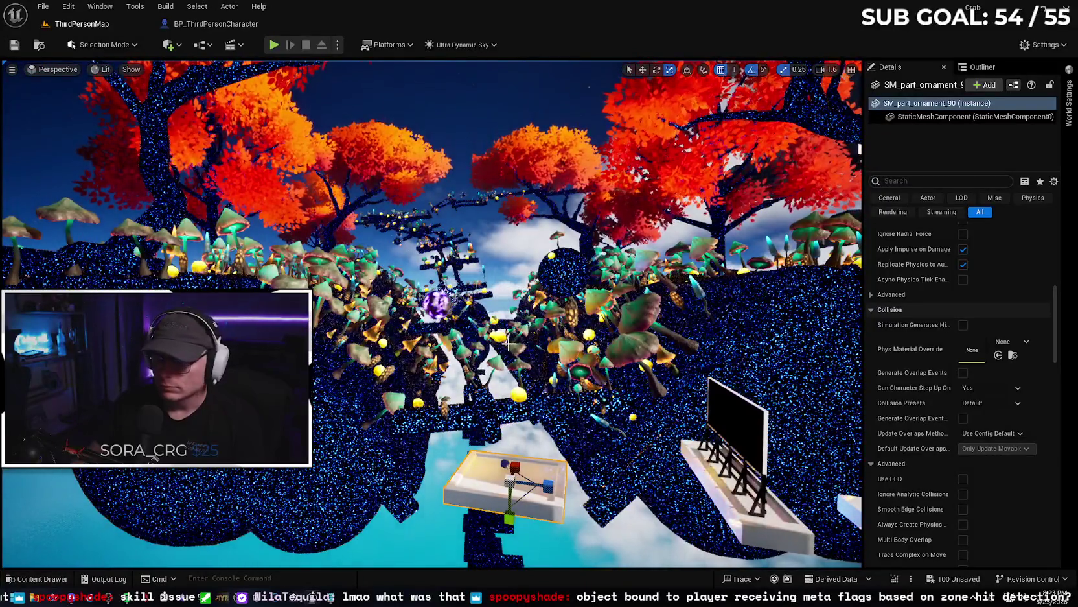
Step: Select the PostProcessVolume over the tree island and fly the camera along the path
key("Escape")
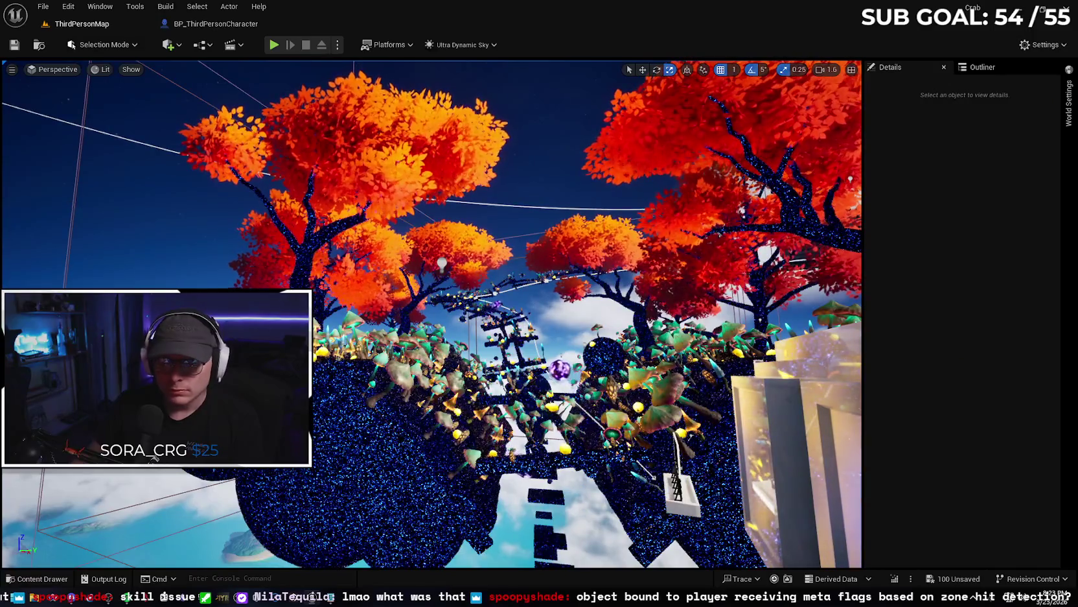
left_click(74, 203)
key("w")
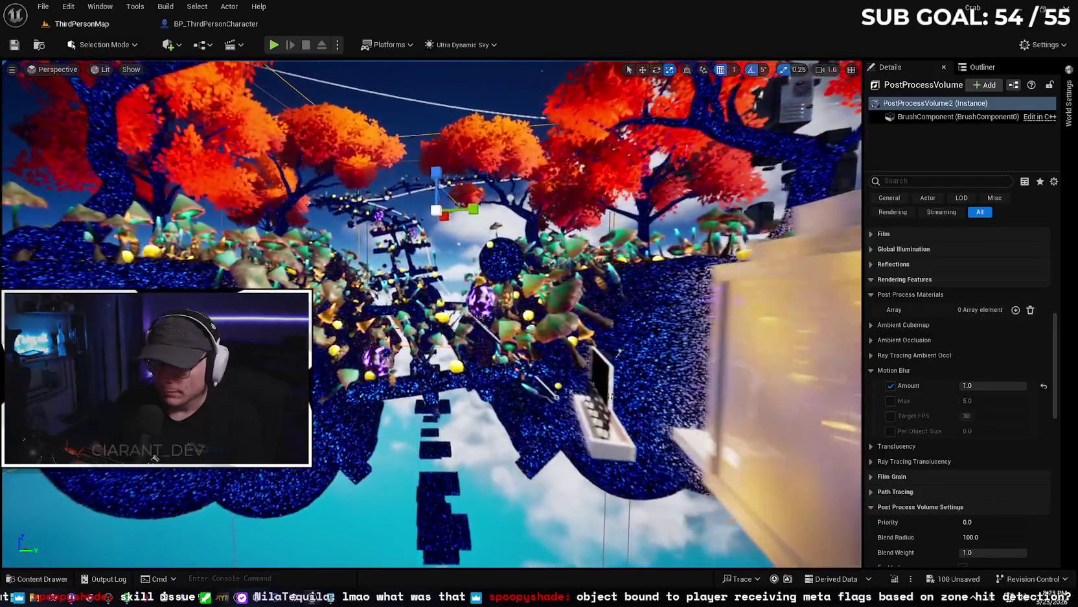
key("w")
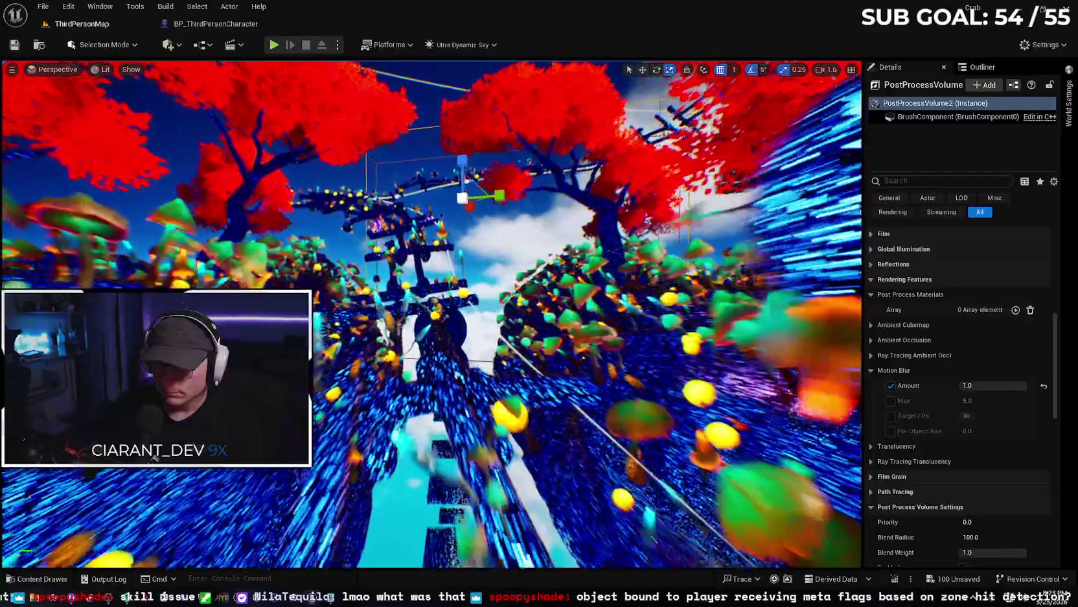
key("w")
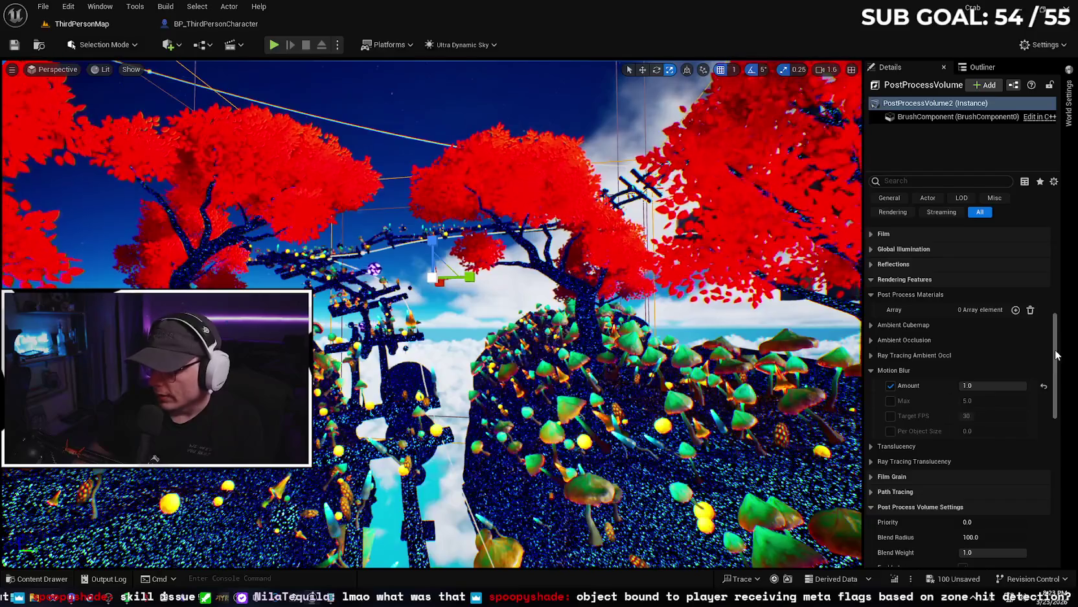
mouse_move(1056, 355)
left_mouse_down()
mouse_move(1044, 251)
mouse_move(1044, 282)
left_mouse_up()
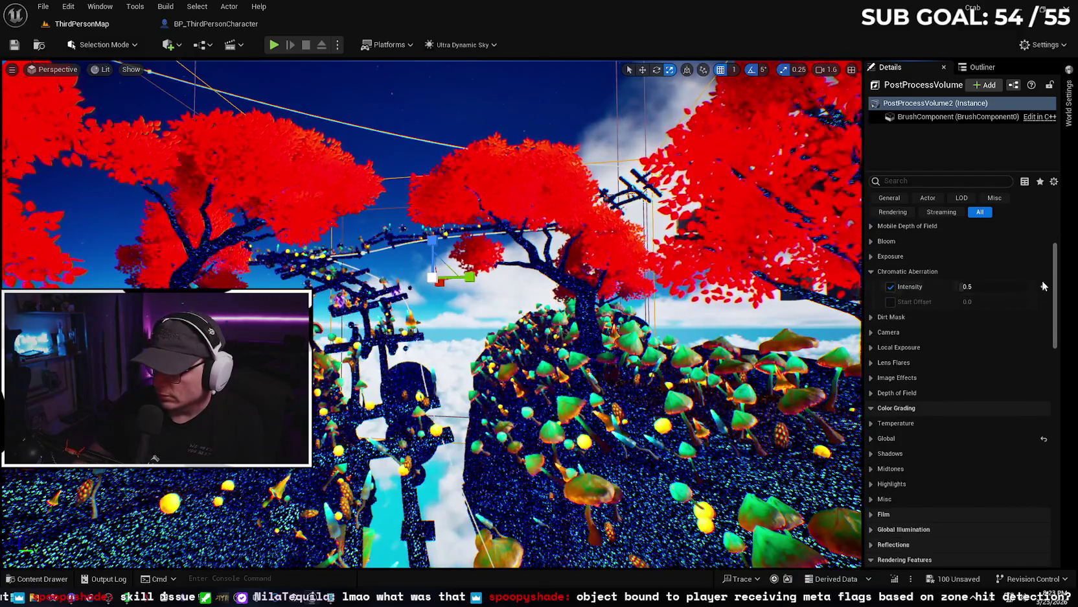
Step: Set Lens > Image Effects Vignette Intensity to 1.0 and preview the darker edges
left_click(871, 378)
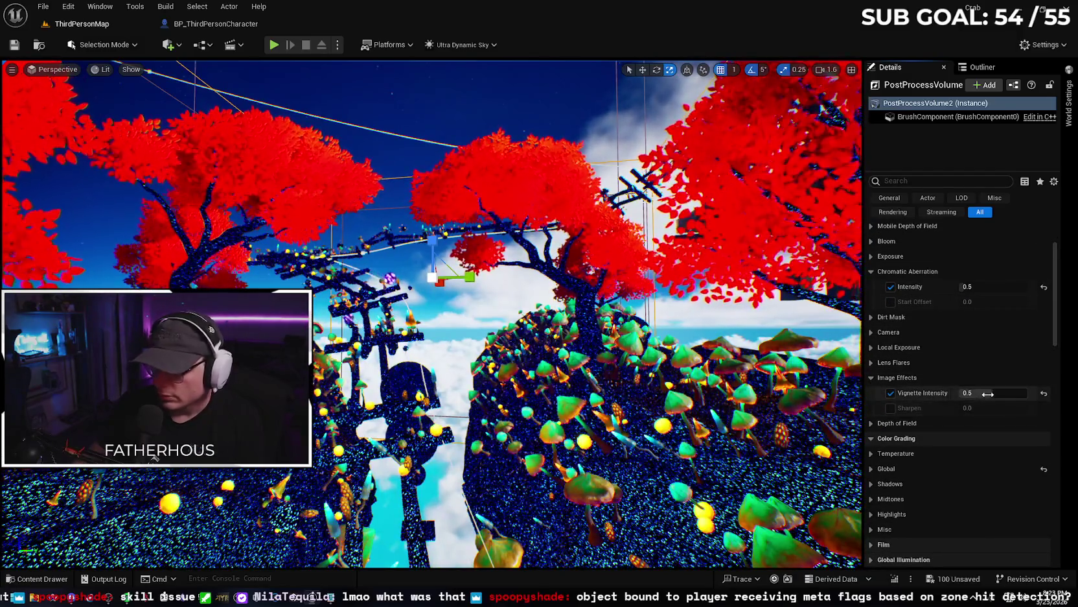
left_click(992, 393)
key("w")
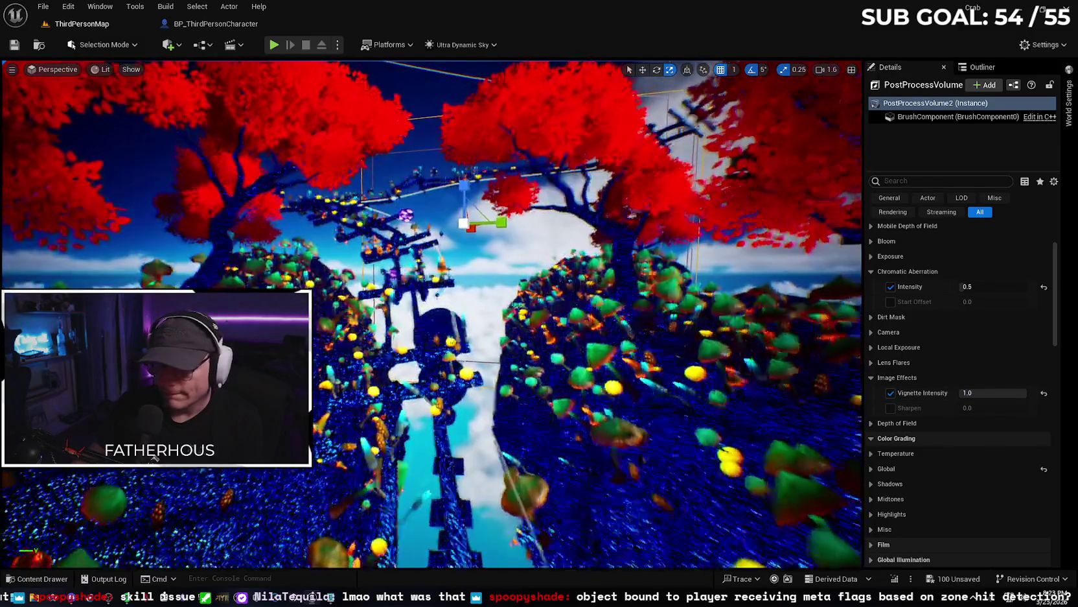
key("w")
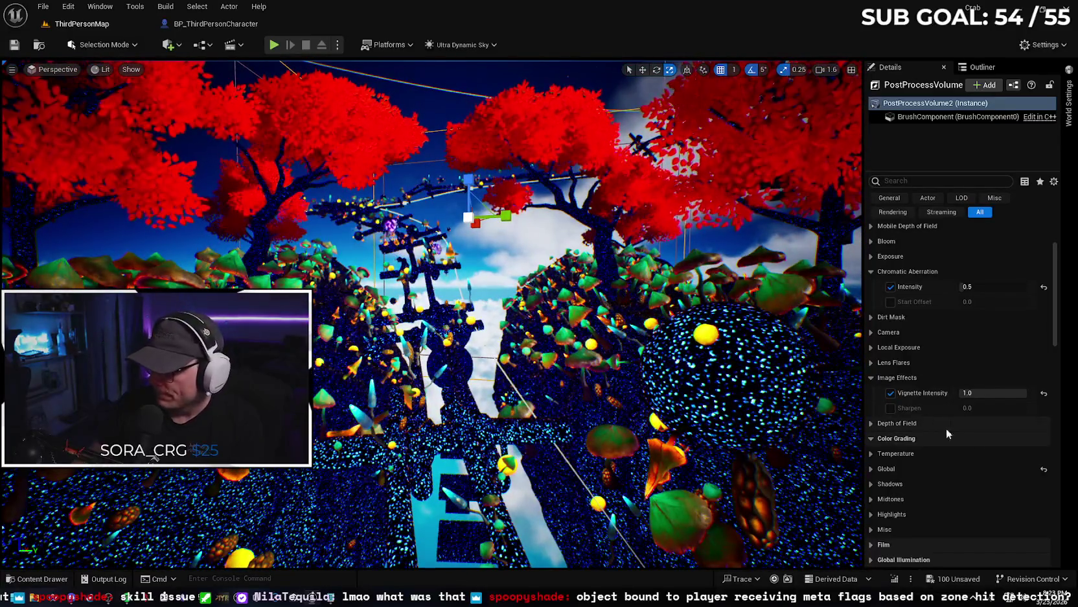
scroll(1056, 338, "down", 3)
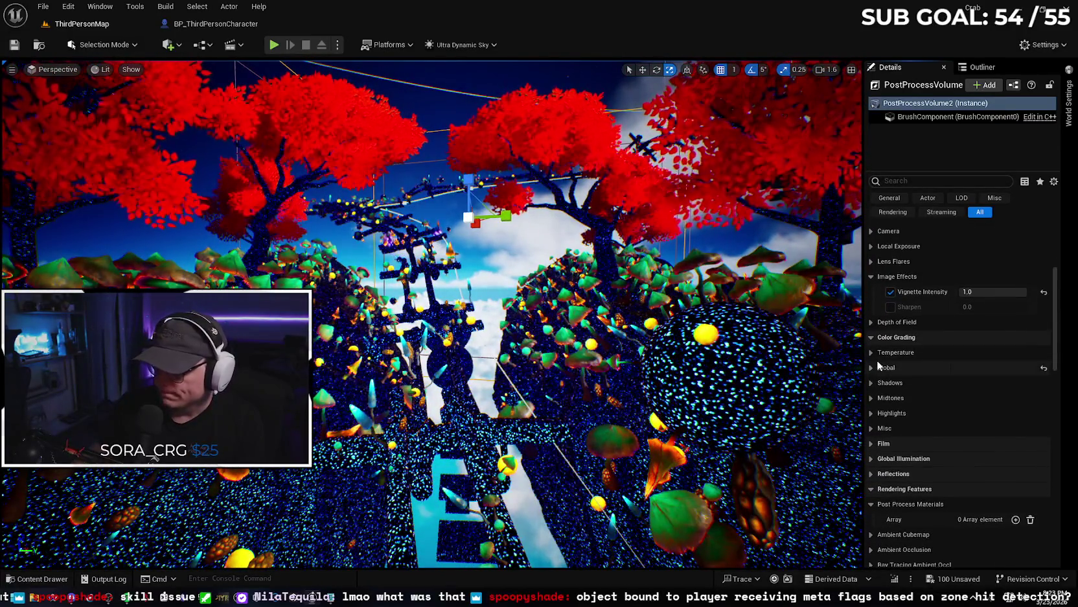
left_click(870, 352)
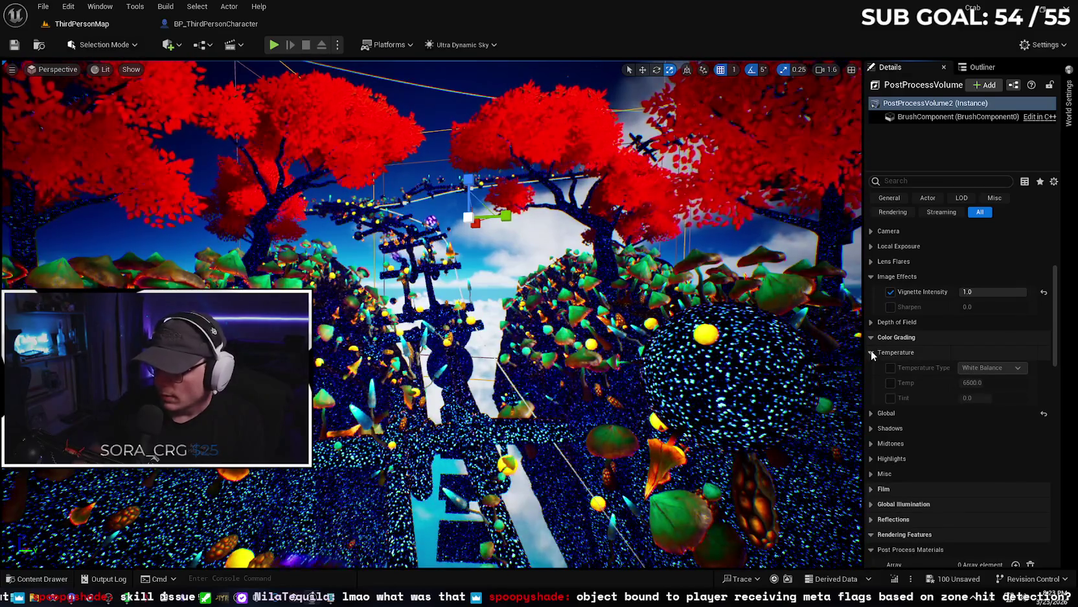
left_click(872, 413)
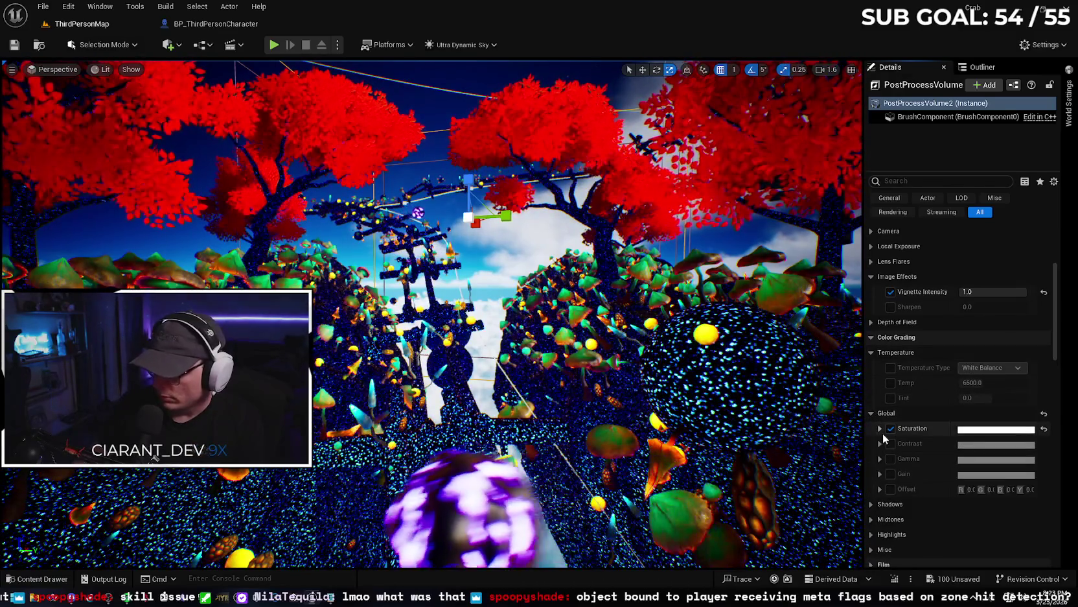
left_click(880, 443)
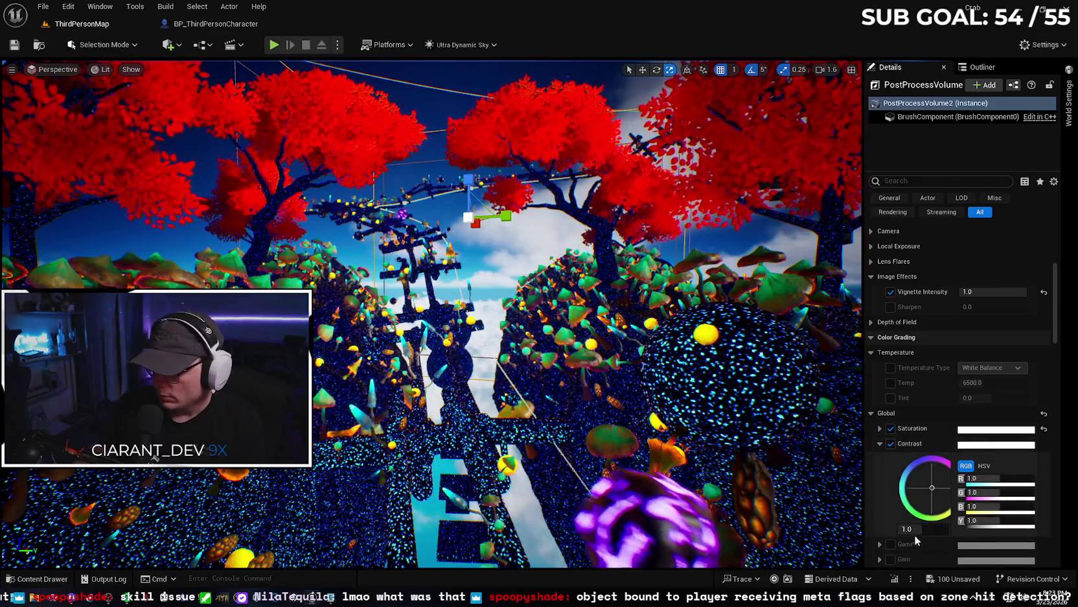
left_click_drag(923, 530, 952, 530)
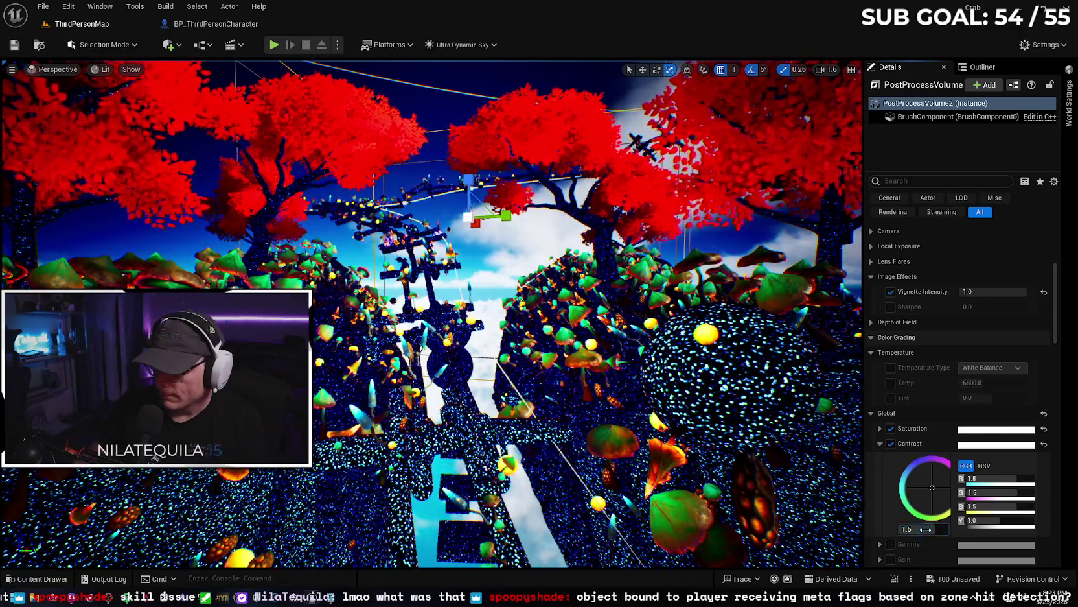
left_click(870, 412)
left_click(872, 427)
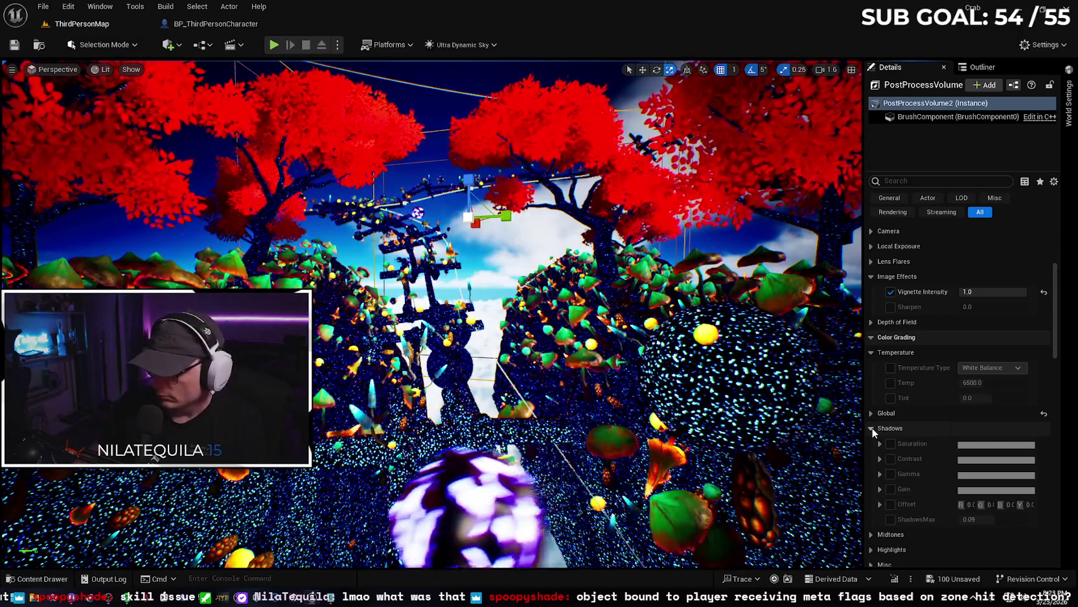
left_click(872, 427)
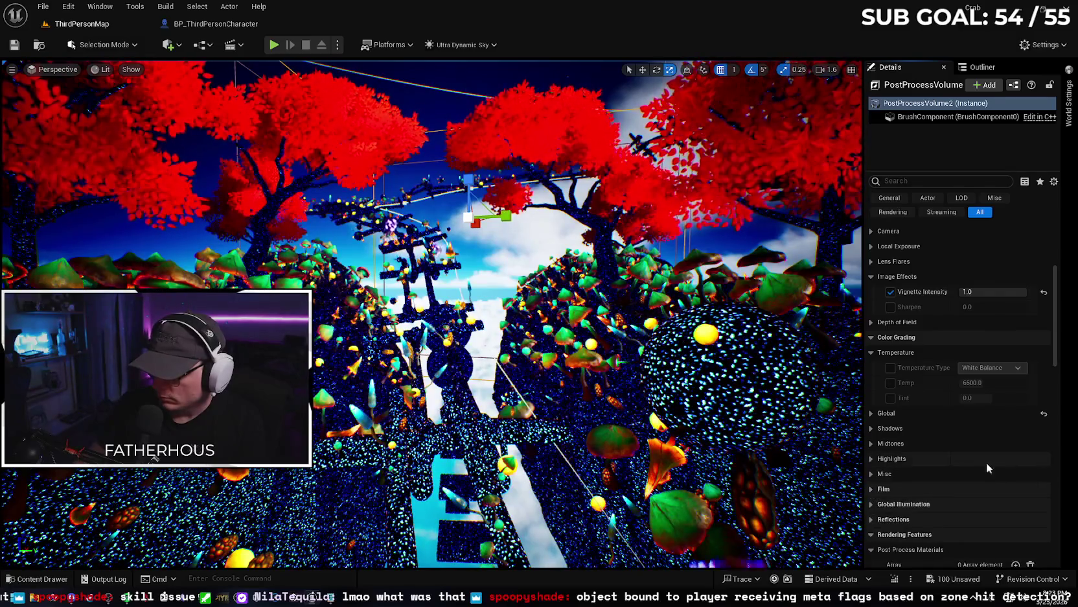
left_click_drag(1055, 353, 1056, 425)
left_click(872, 302)
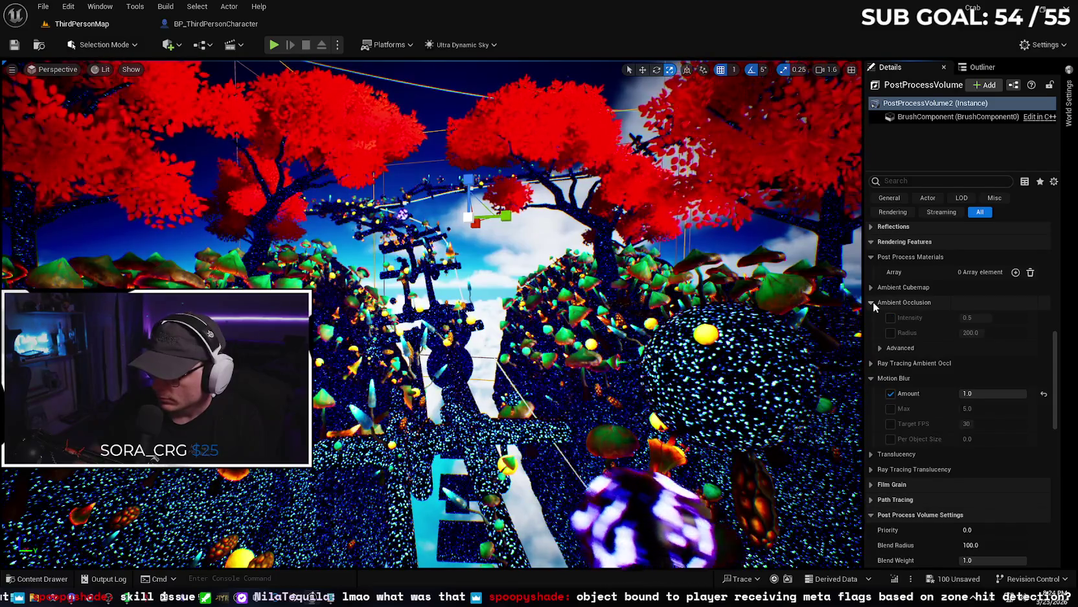
left_click(872, 301)
left_click_drag(1058, 383, 1044, 509)
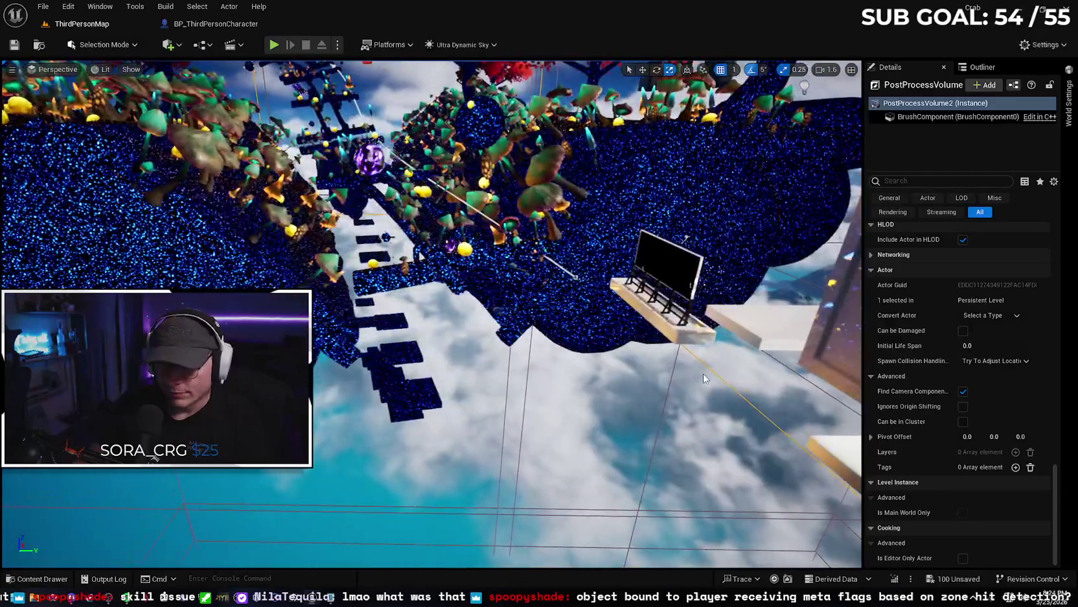
Step: Undo the last Color Grading edits, check the orange trees, and leave the volume deselected
key("ctrl+z")
key("ctrl+z")
key("ctrl+z")
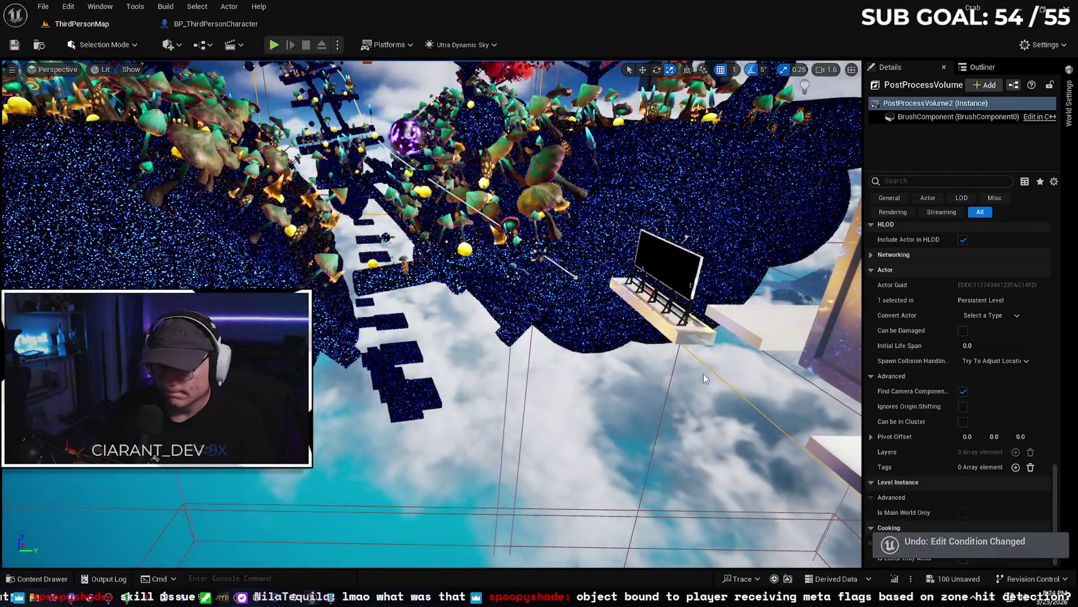
key("ctrl+z")
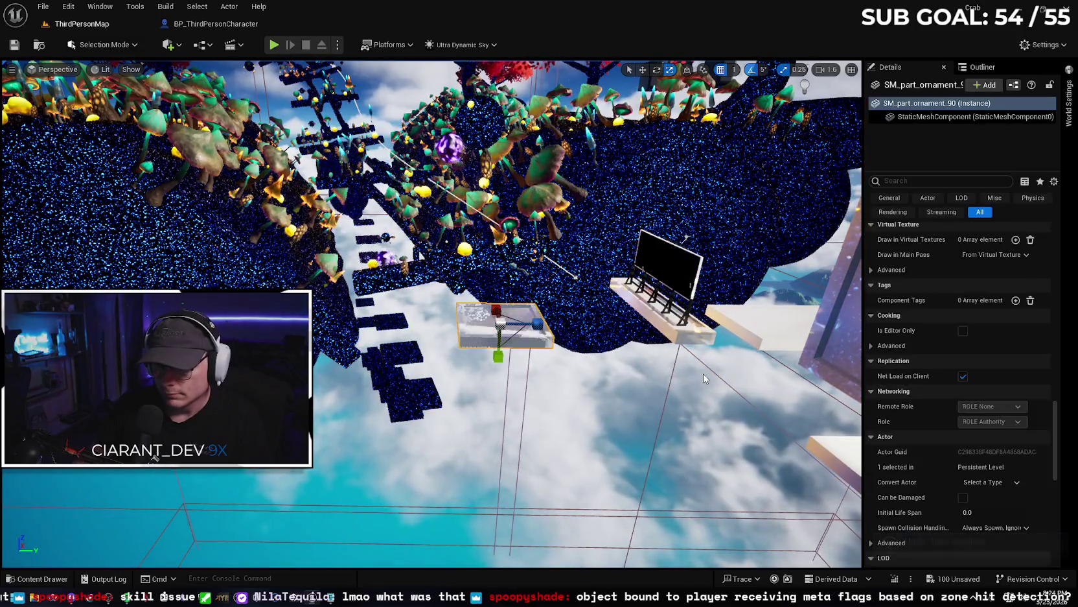
left_click_drag(682, 392, 682, 392)
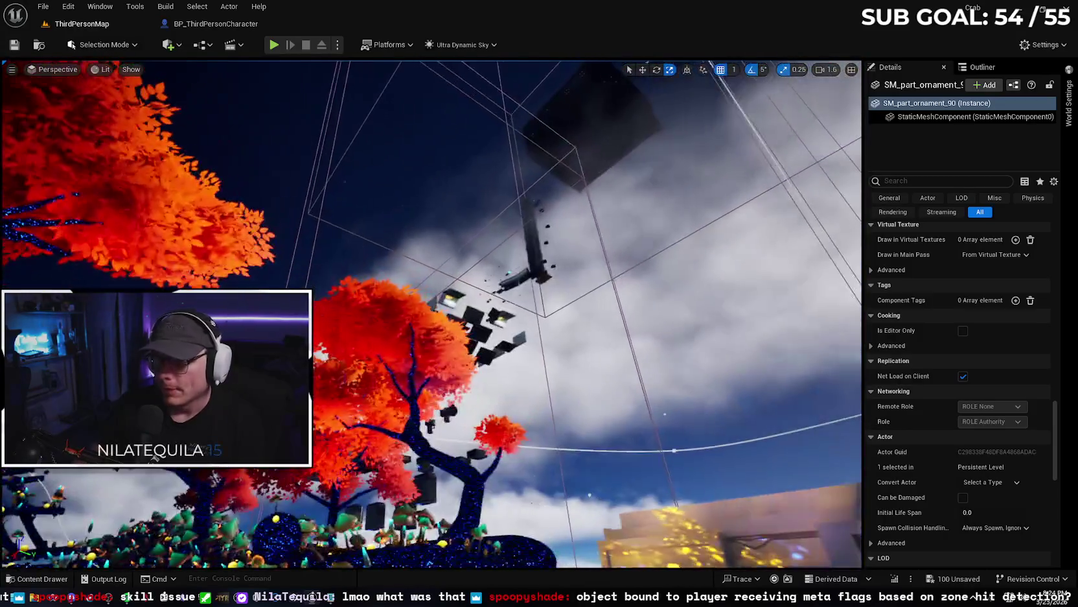
left_click(542, 117)
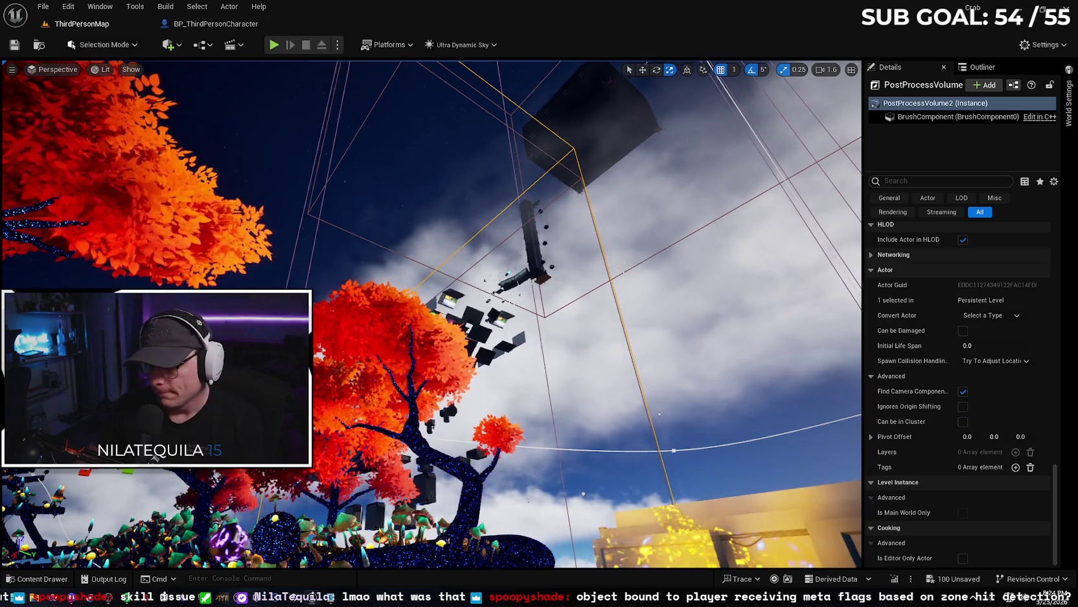
key("Escape")
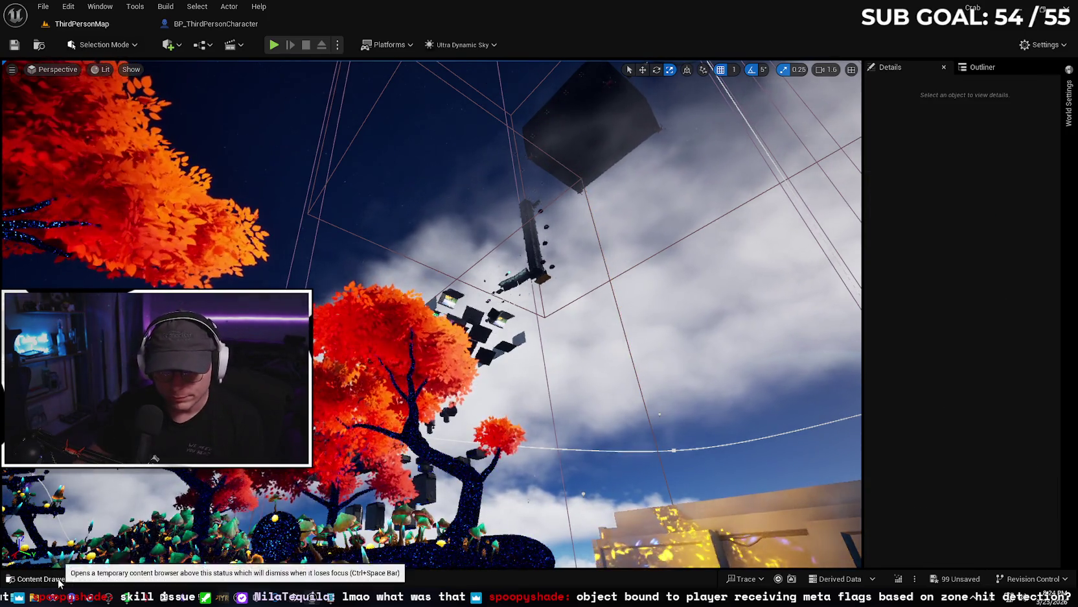
Step: Collapse the Vefects folder in the Content Drawer and switch to the BP_ThirdPersonCharacter Event Graph
left_click(58, 582)
left_click_drag(558, 300, 558, 379)
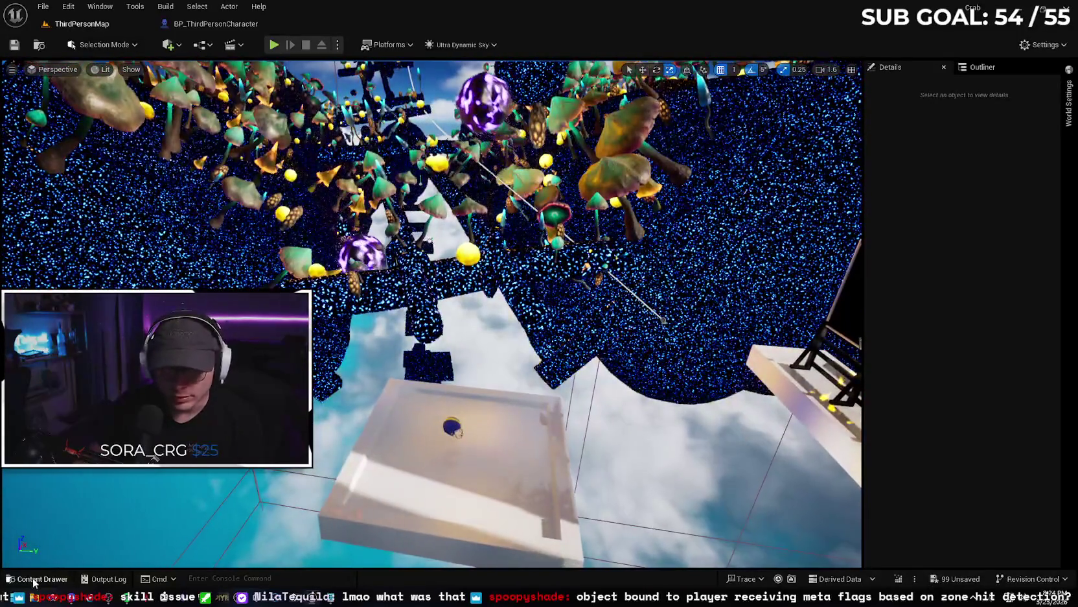
left_click(37, 578)
scroll(27, 500, "up", 2)
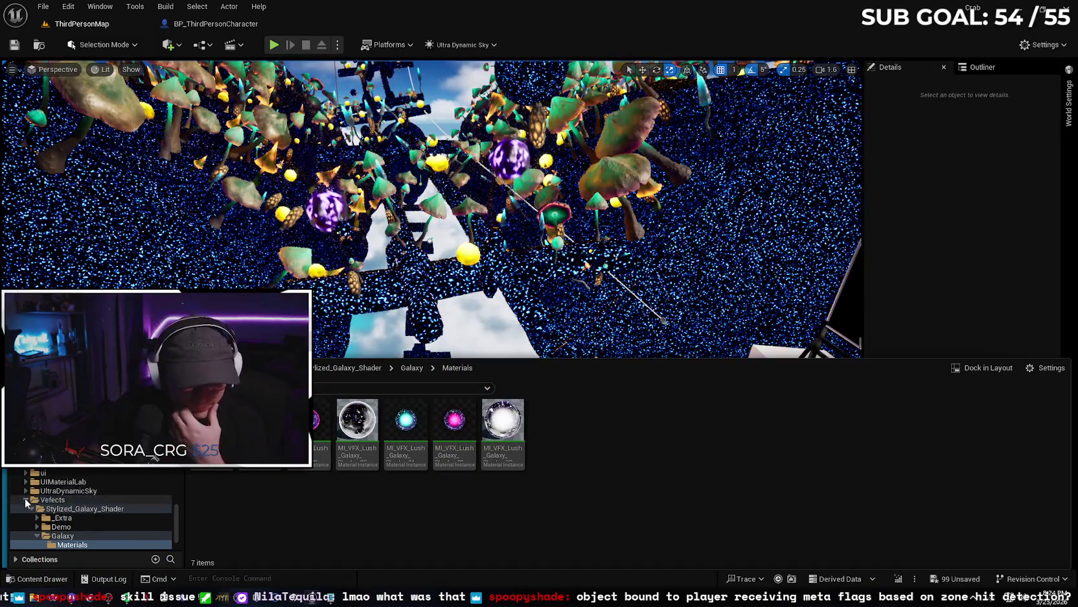
left_click(27, 500)
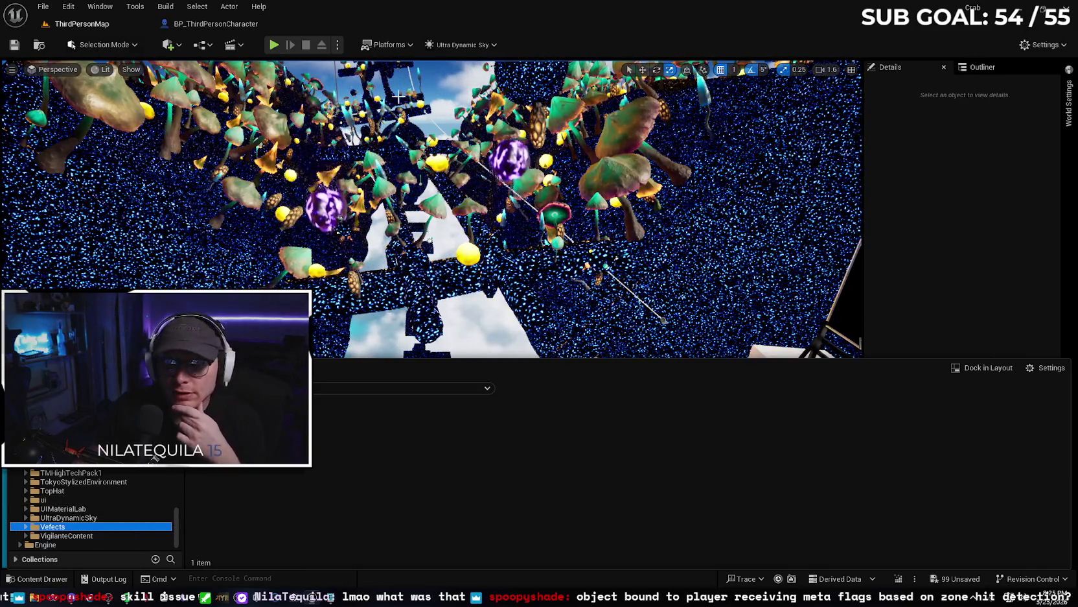
left_click(213, 24)
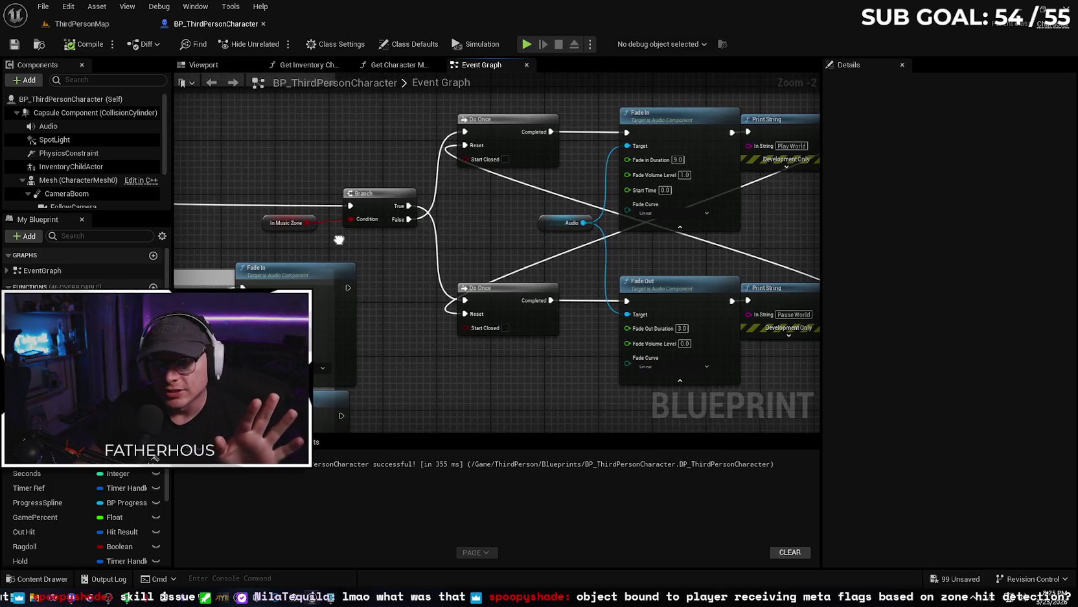
Step: Pan around the music-zone logic, then go back to the ThirdPersonMap level viewport
left_click_drag(269, 227, 310, 225)
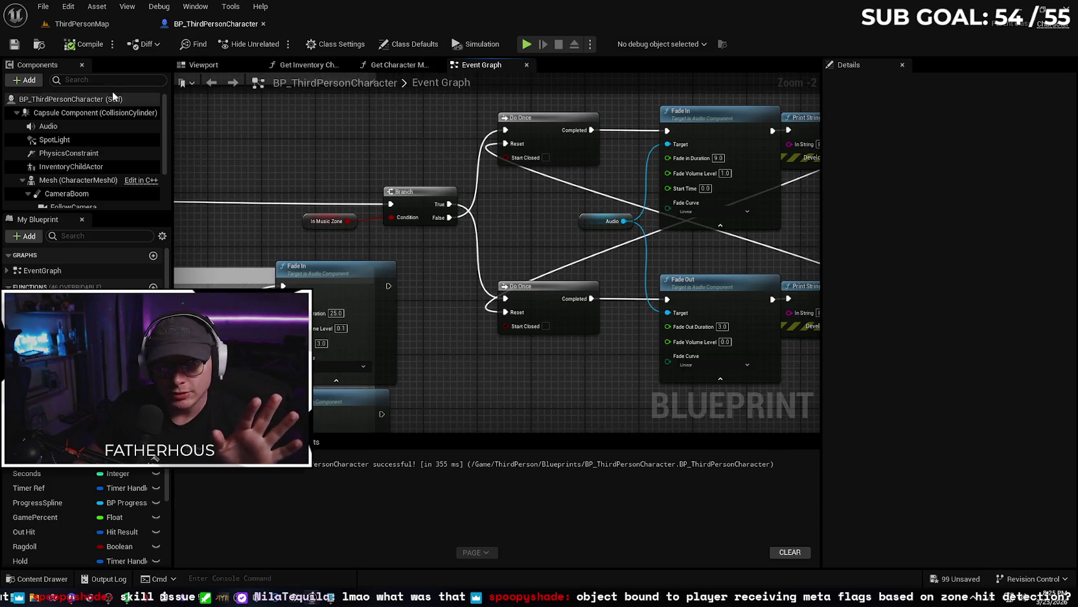
left_click(81, 24)
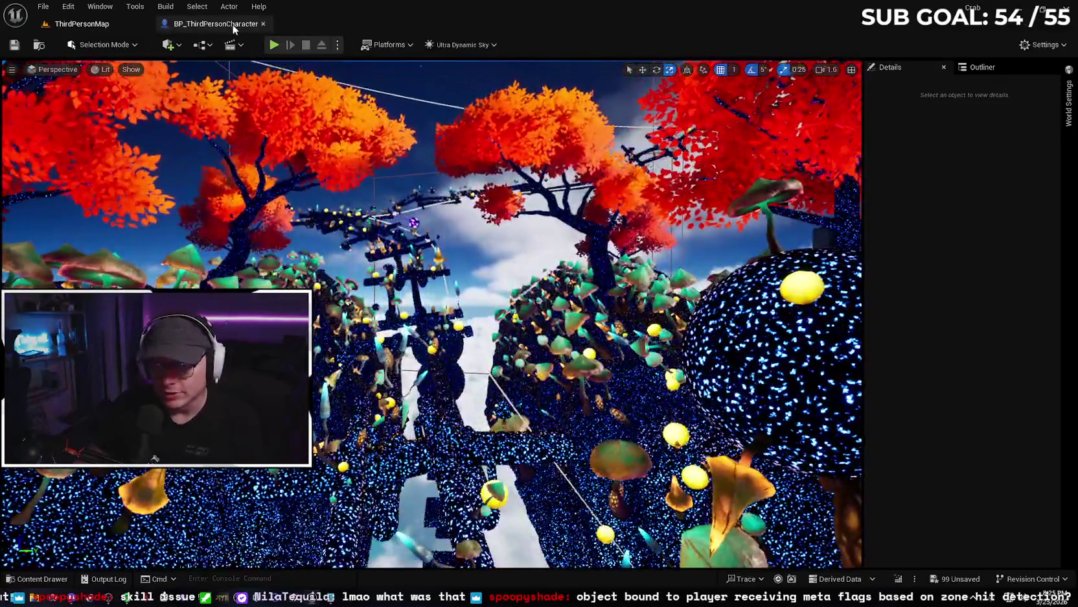
left_click(215, 24)
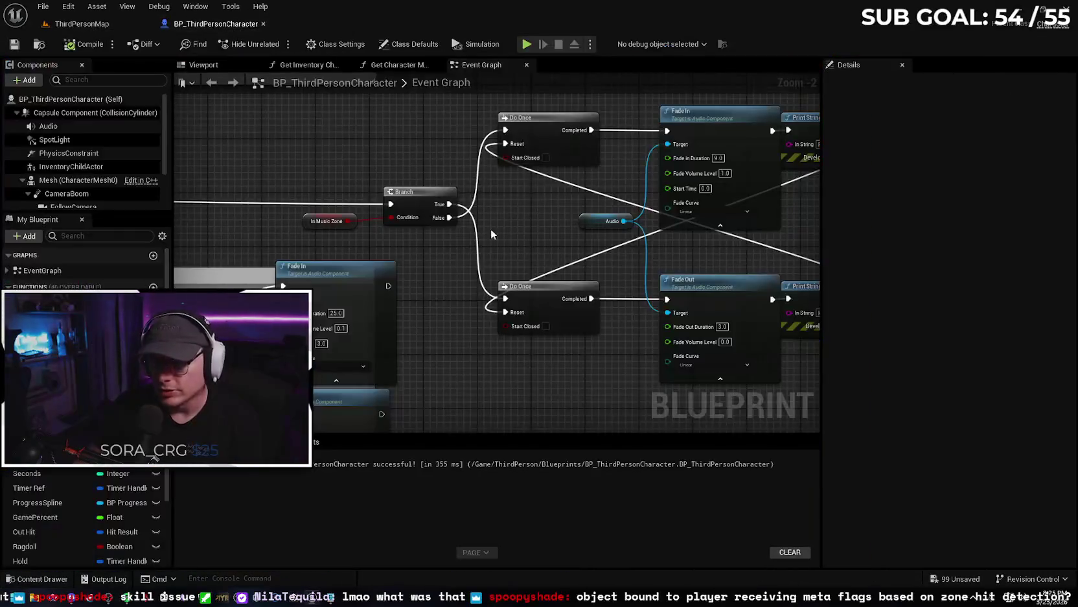
left_click(114, 24)
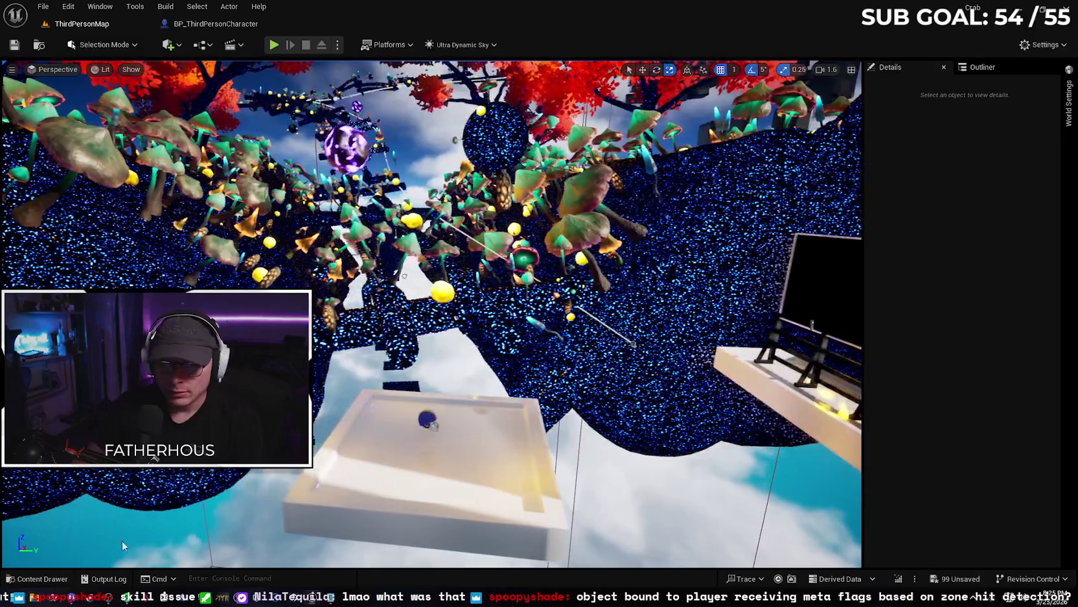
Step: Browse to LazyDev_QuickEffects in the Content Drawer, peek into DemoScene, then open its Maps folder
key("ctrl+space")
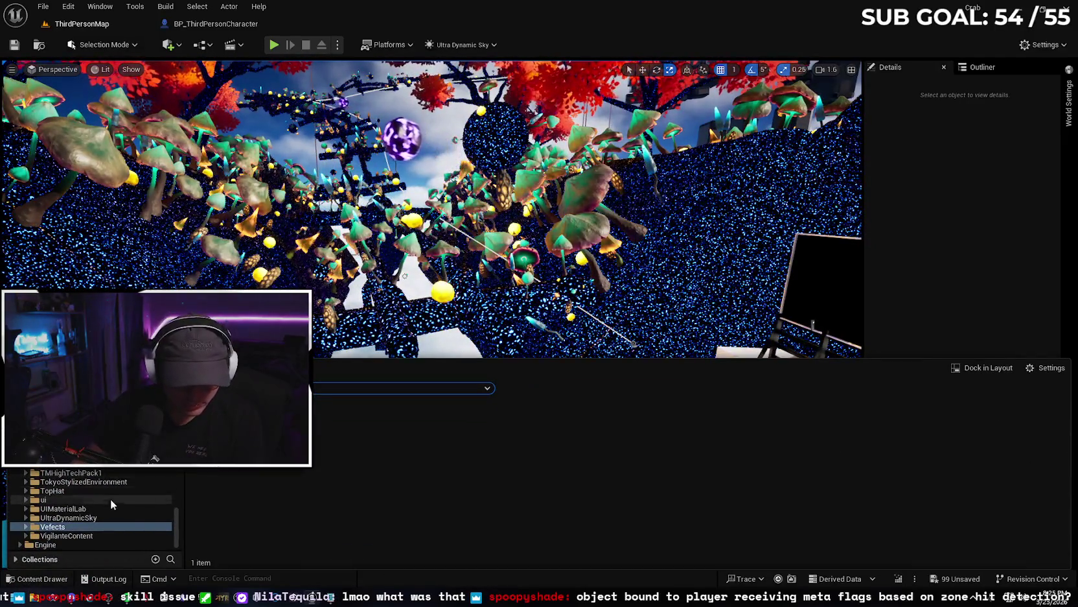
scroll(122, 468, "up", 2)
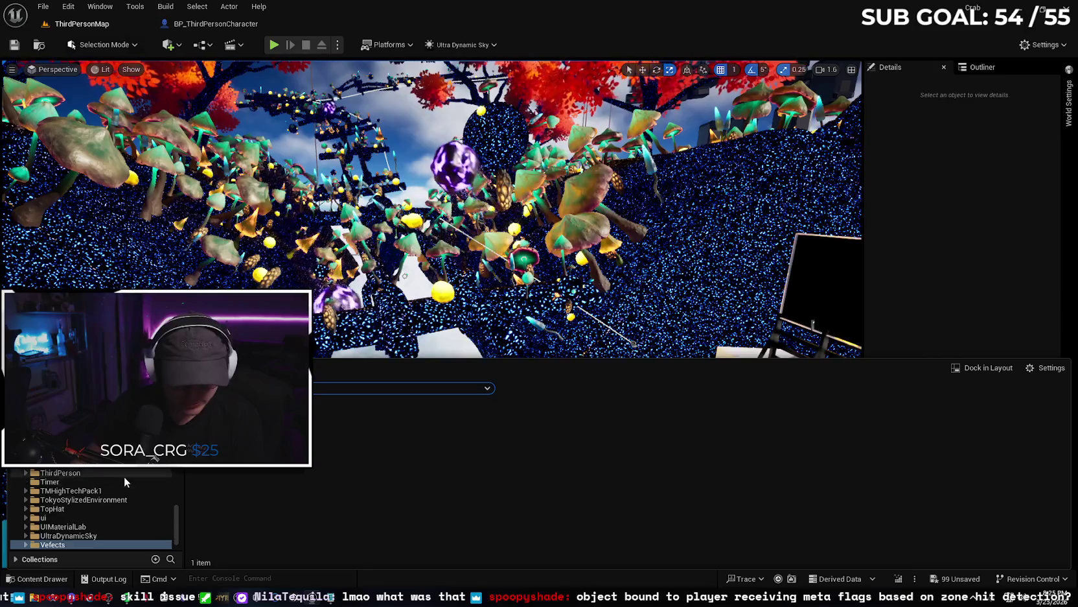
scroll(124, 476, "up", 5)
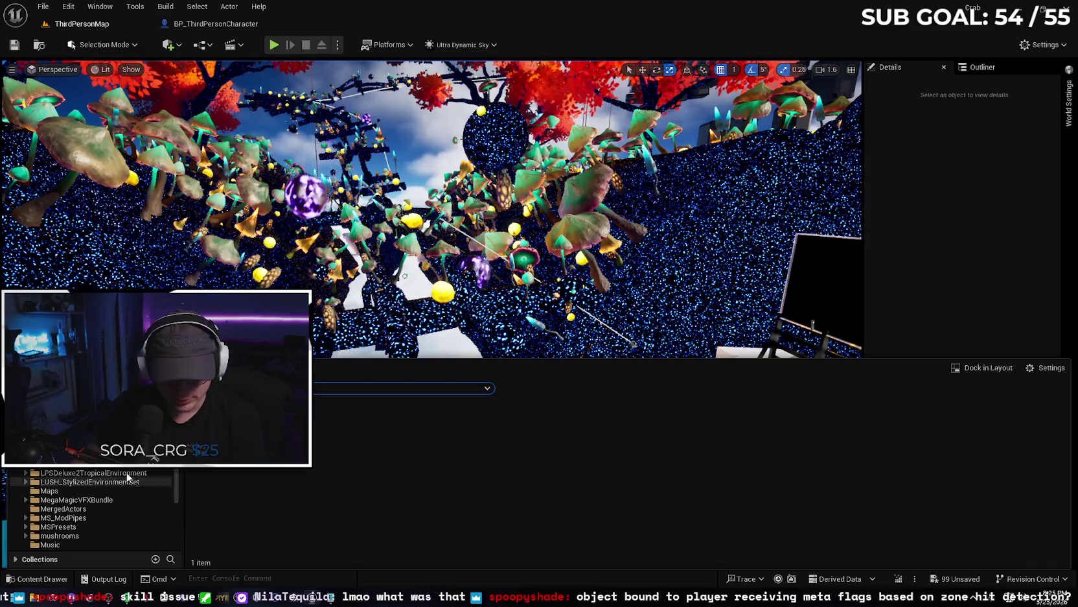
scroll(123, 478, "up", 3)
left_click(77, 483)
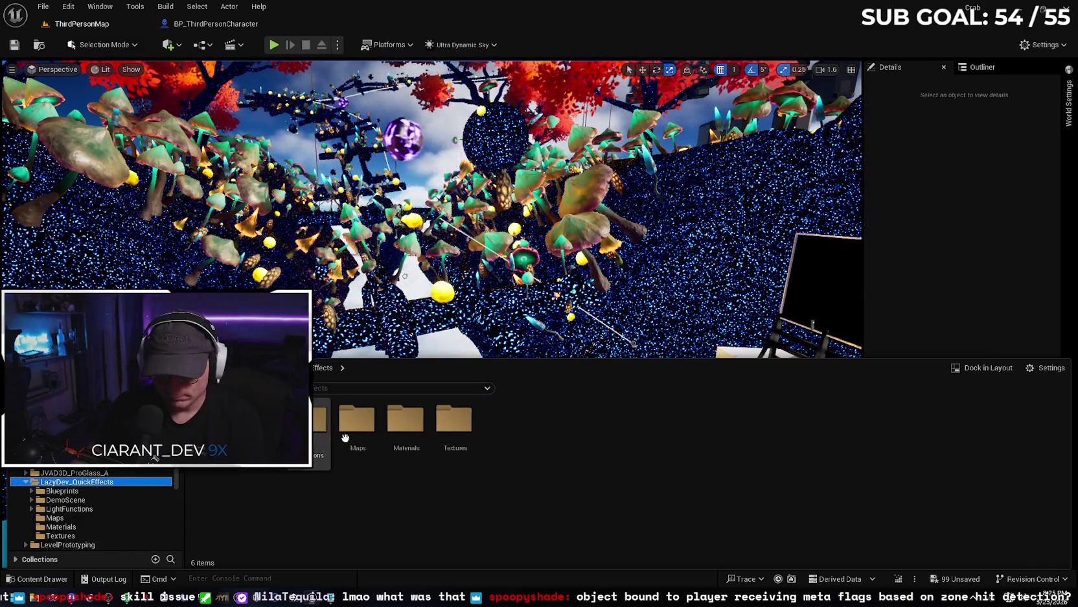
left_click(260, 422)
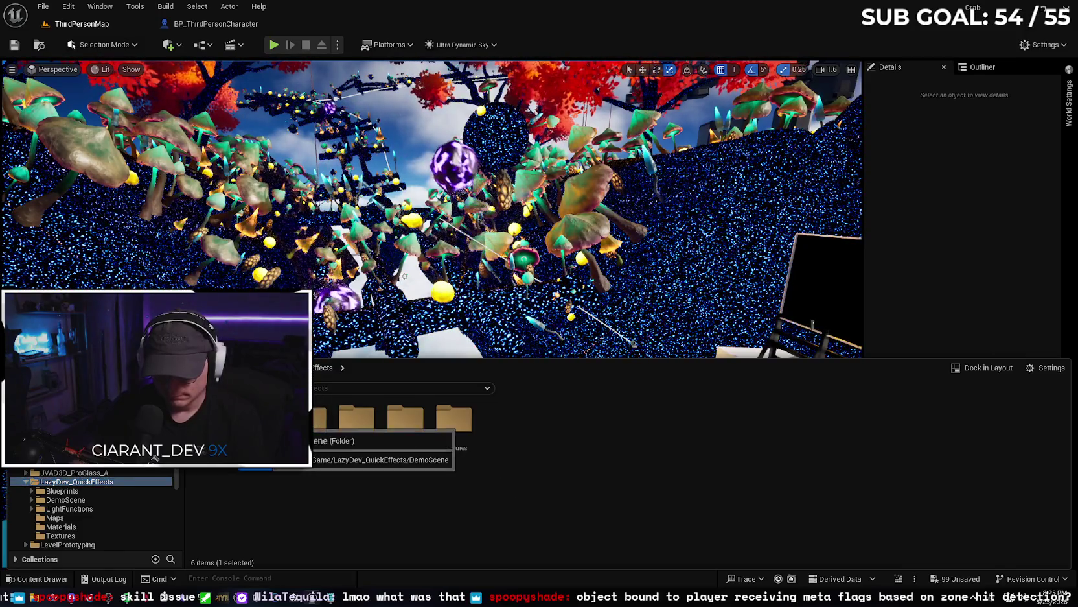
double_click(259, 421)
key("alt+Left")
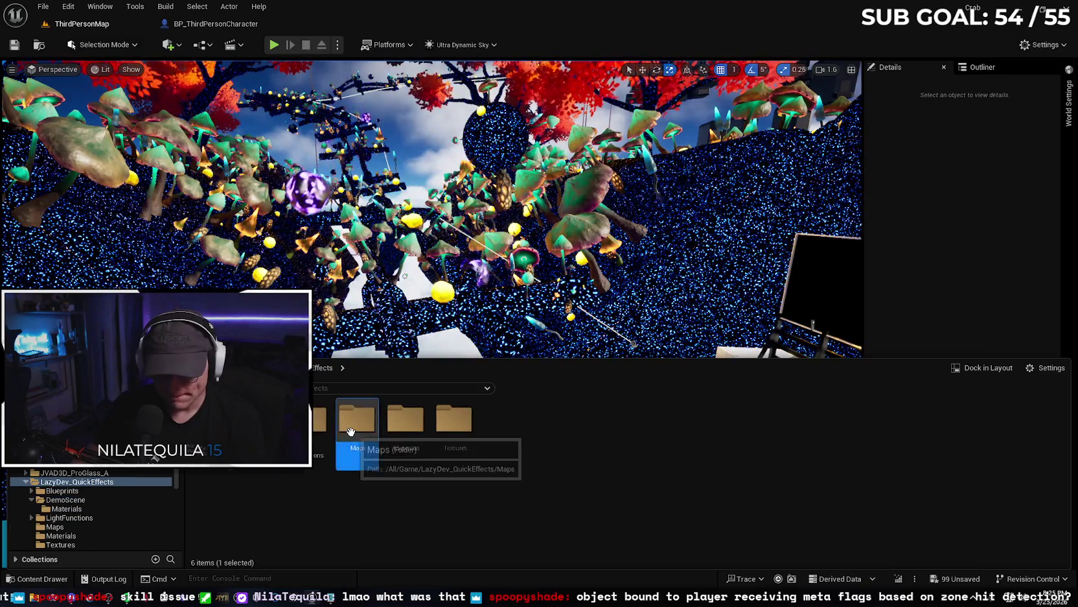
double_click(357, 419)
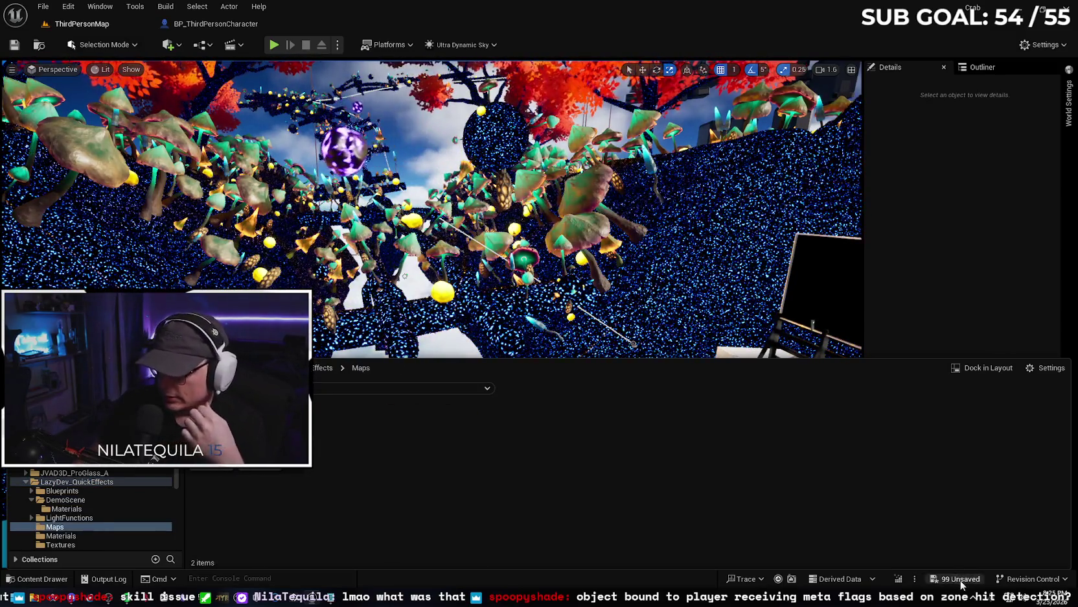
Step: Save all 99 unsaved changes, then load the OverView map from LazyDev_QuickEffects/Maps
left_click(957, 578)
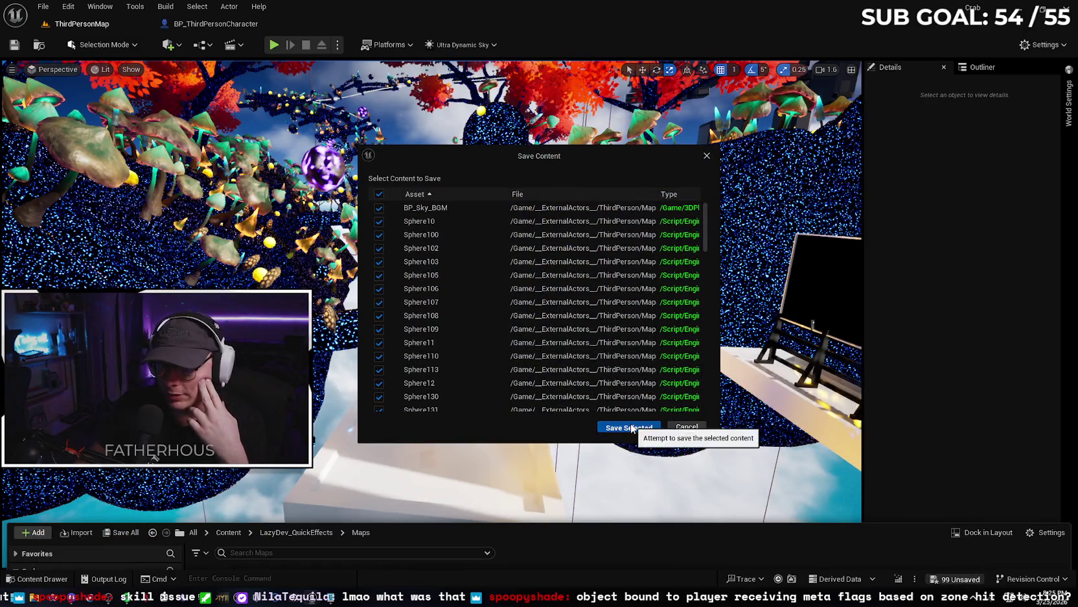
left_click(629, 426)
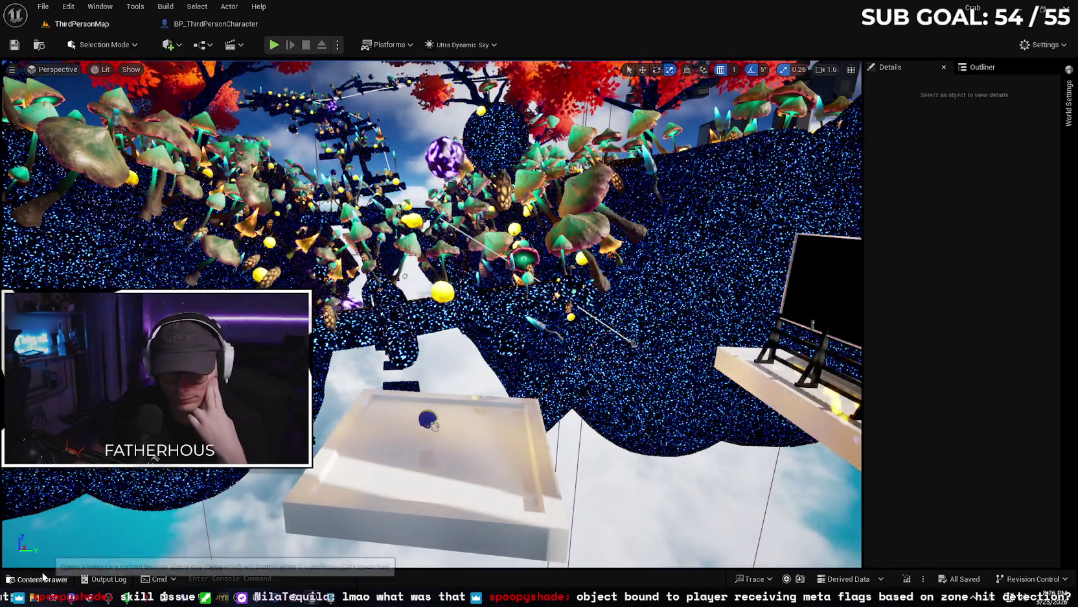
left_click(37, 578)
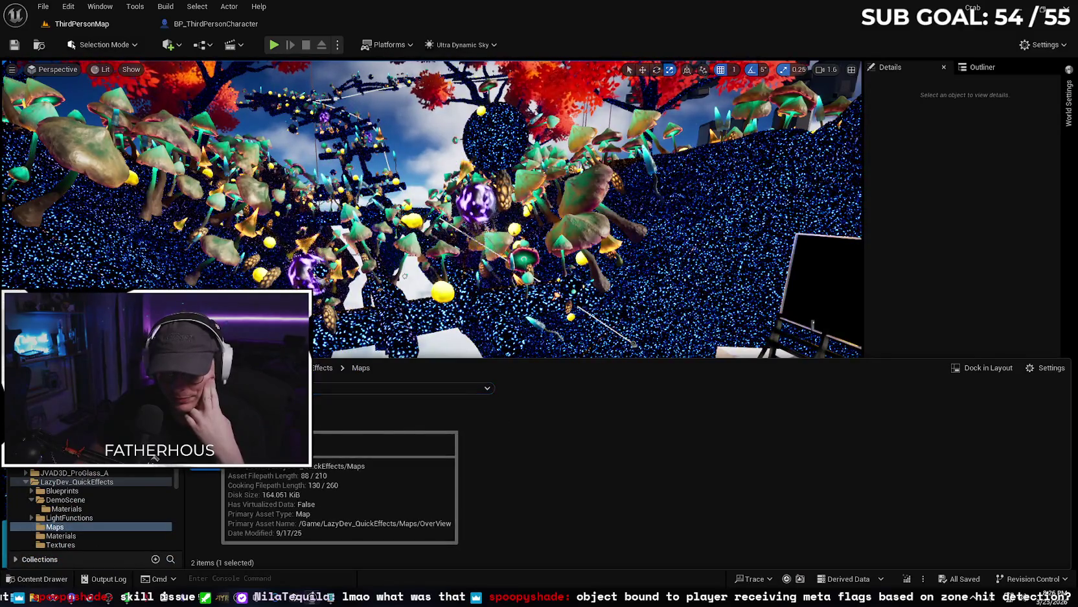
double_click(211, 440)
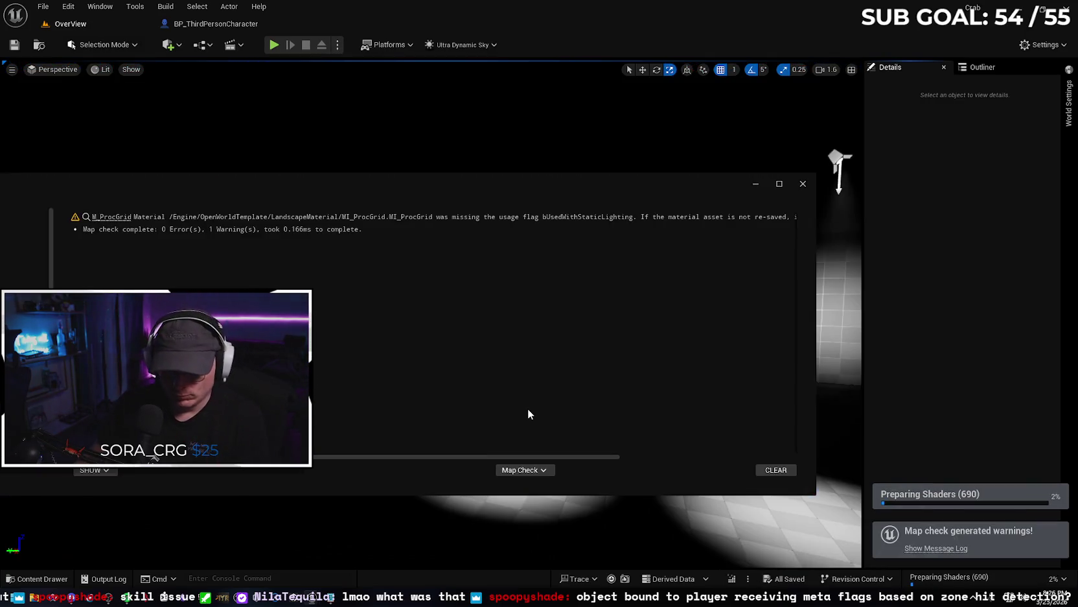
Step: Close the map-check Message Log and show a Flashlights spotlight's Light properties in Details
left_click(804, 185)
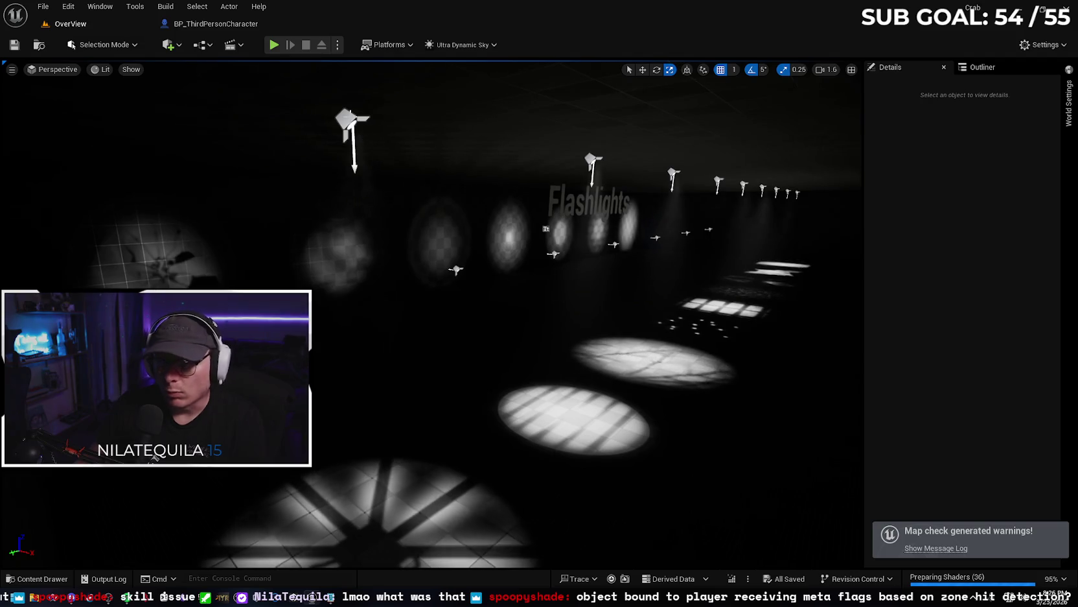
left_click(350, 120)
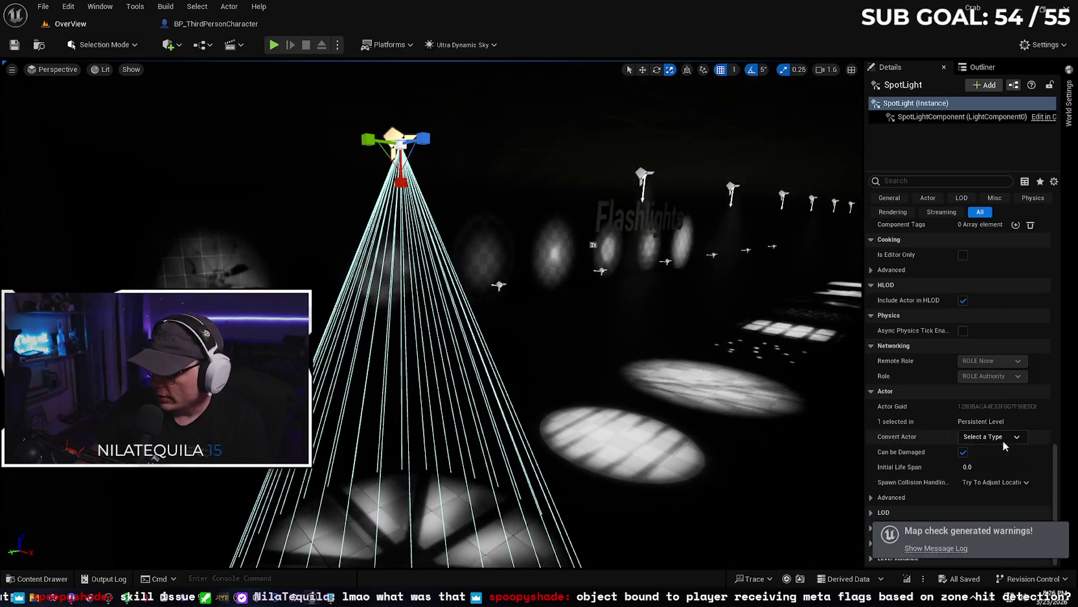
scroll(1051, 438, "up", 3)
scroll(1051, 438, "up", 10)
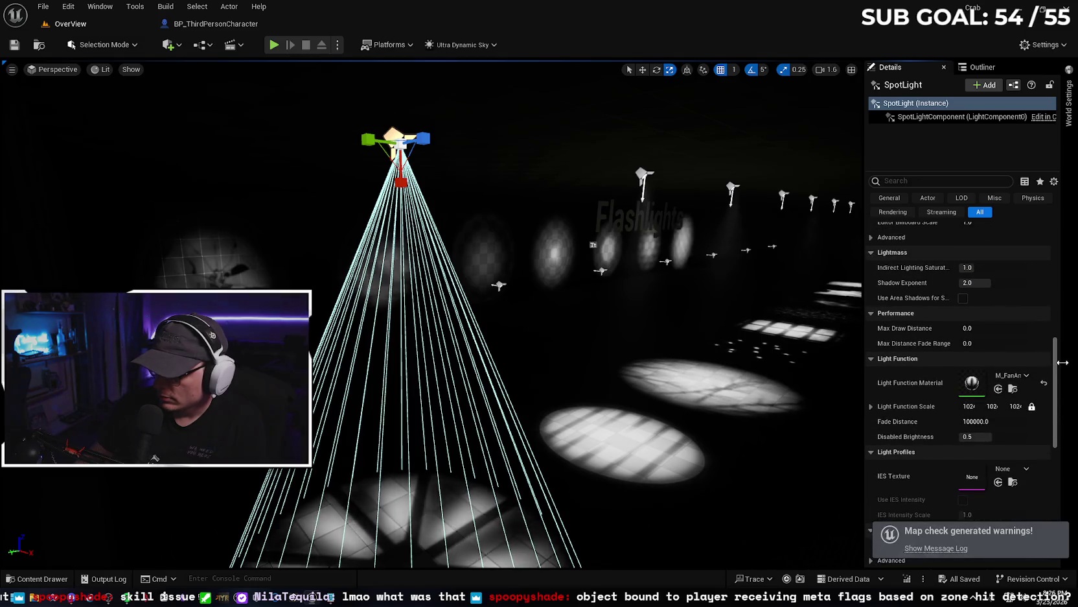
scroll(1051, 388, "up", 10)
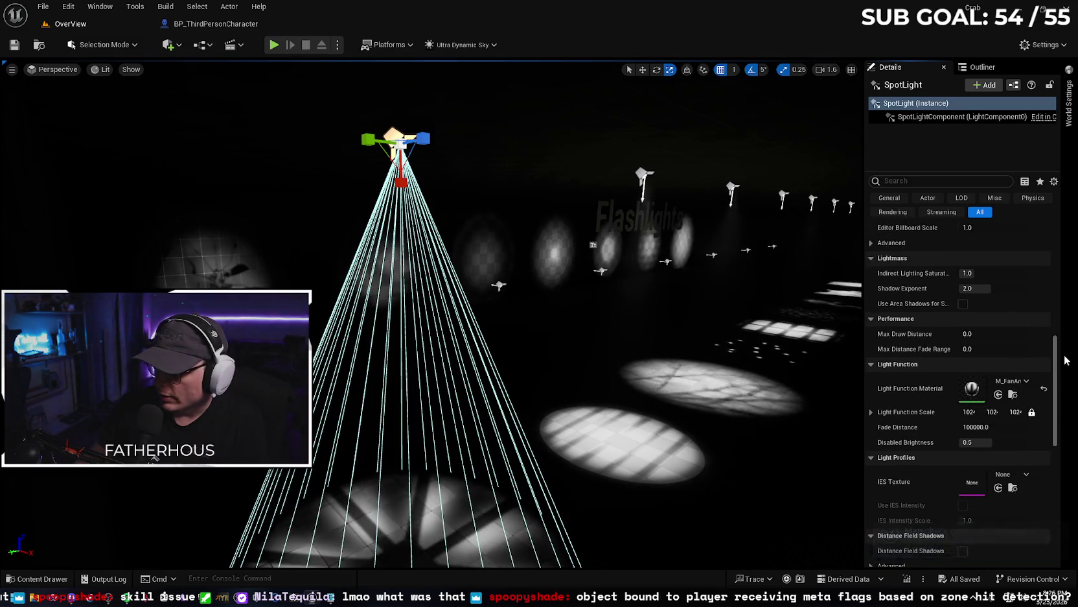
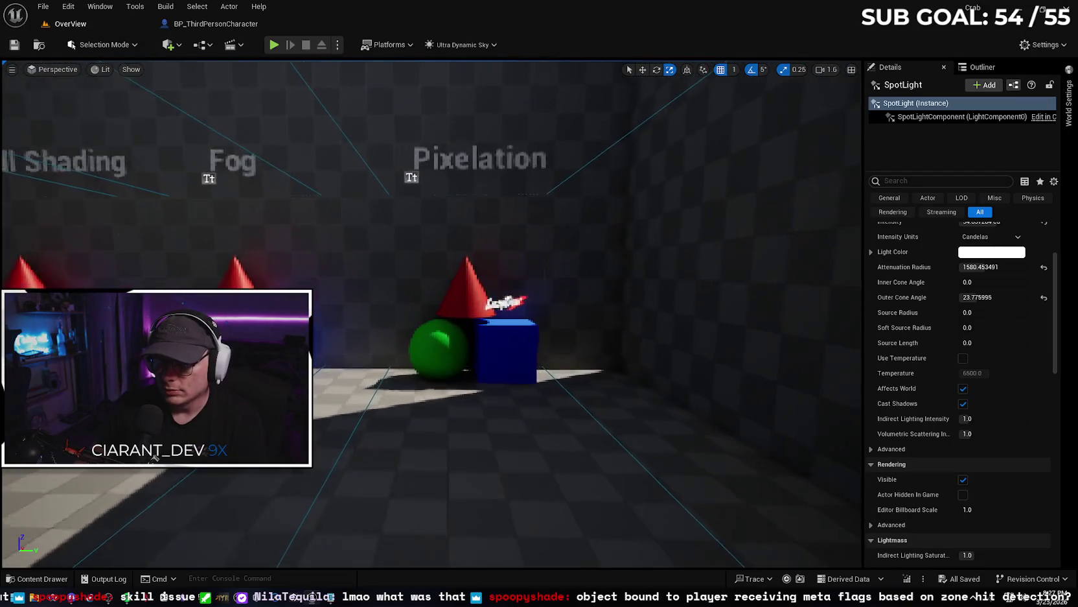
Step: Fly through the effects room to the Water area and select the Water post-process volume LD_PostProcess6
key("s")
key("w")
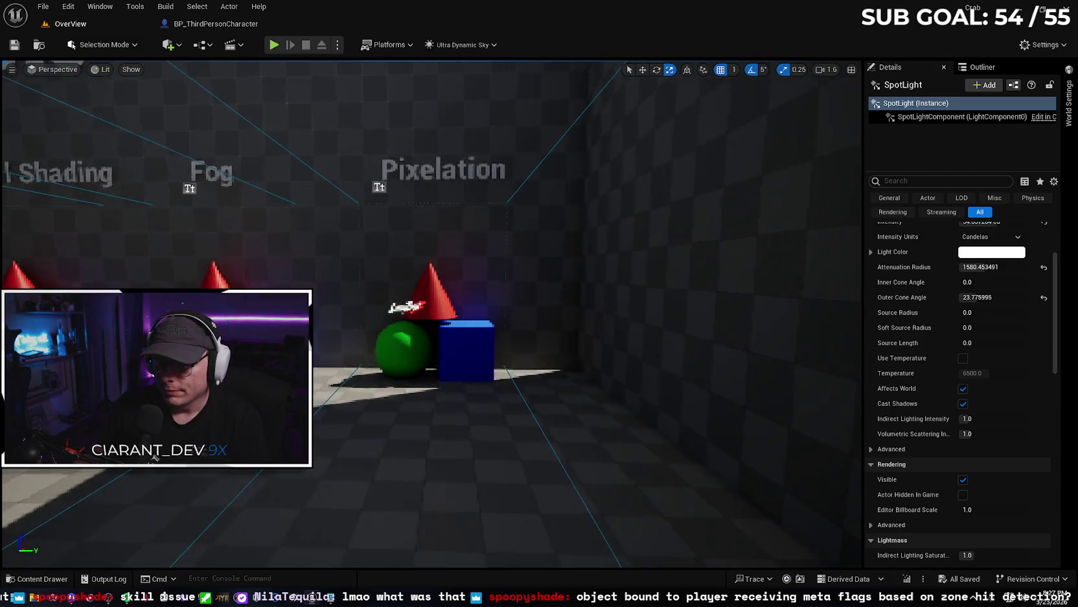
key("w")
key("s")
key("s")
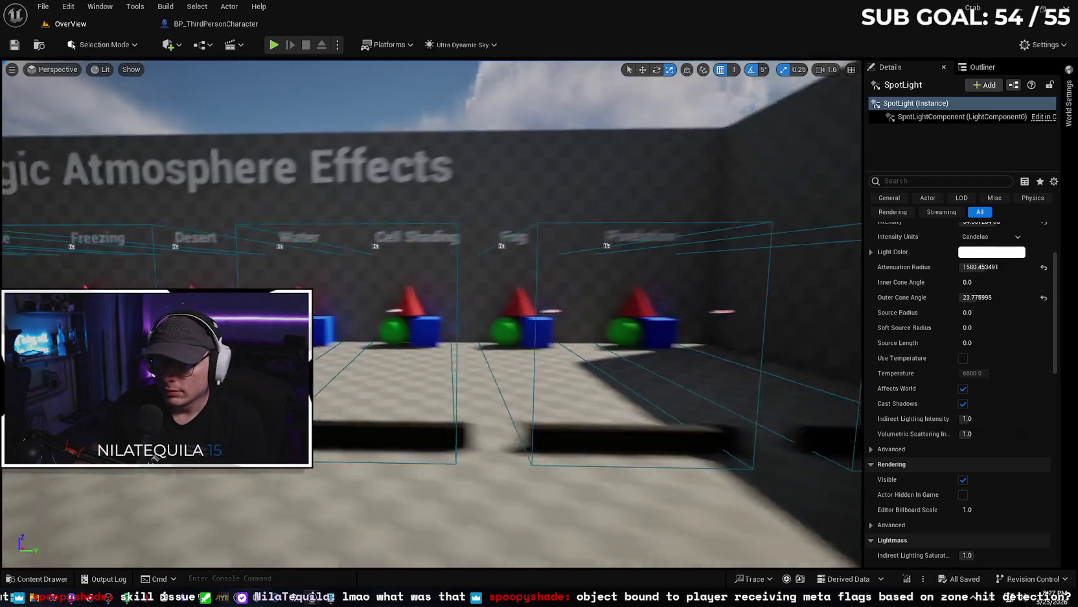
key("a")
key("w")
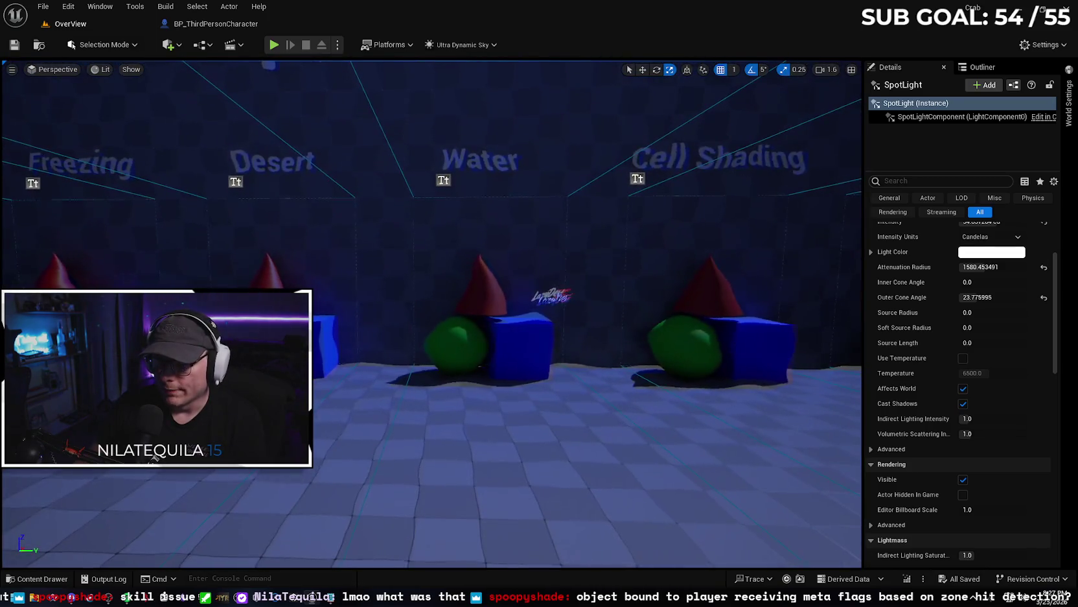
key("s")
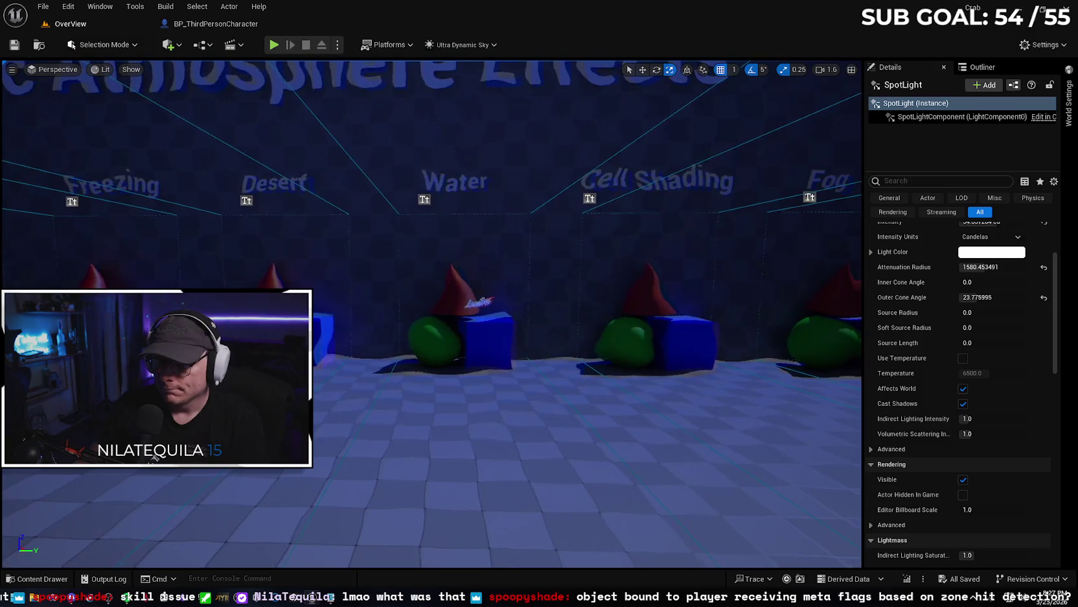
key("s")
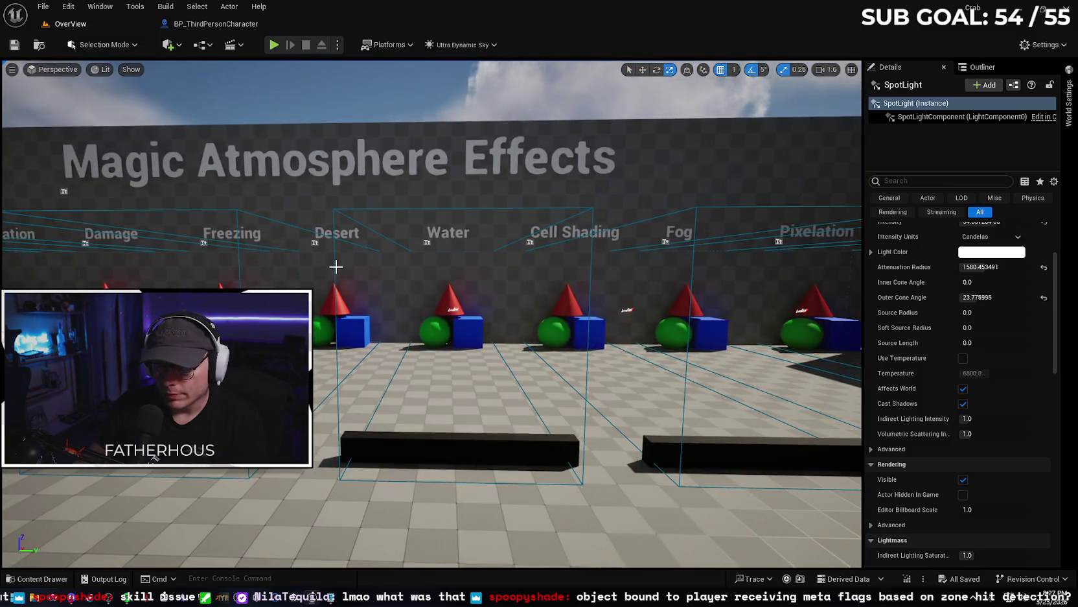
left_click(335, 266)
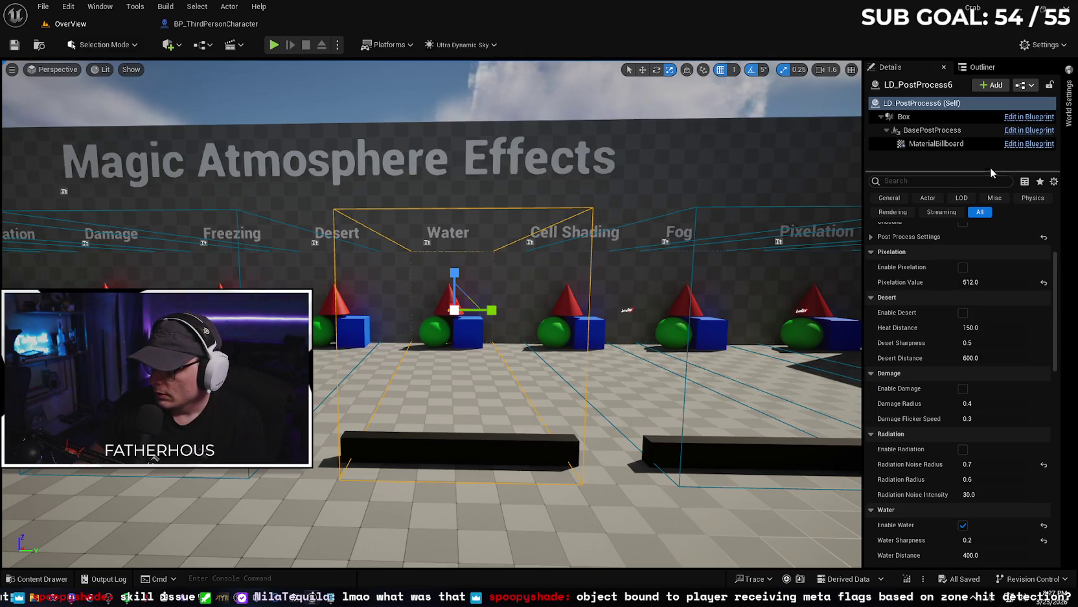
Step: Open the volume's blueprint and show the Create Water function graph with its blendable and parameter nodes
left_click(1012, 118)
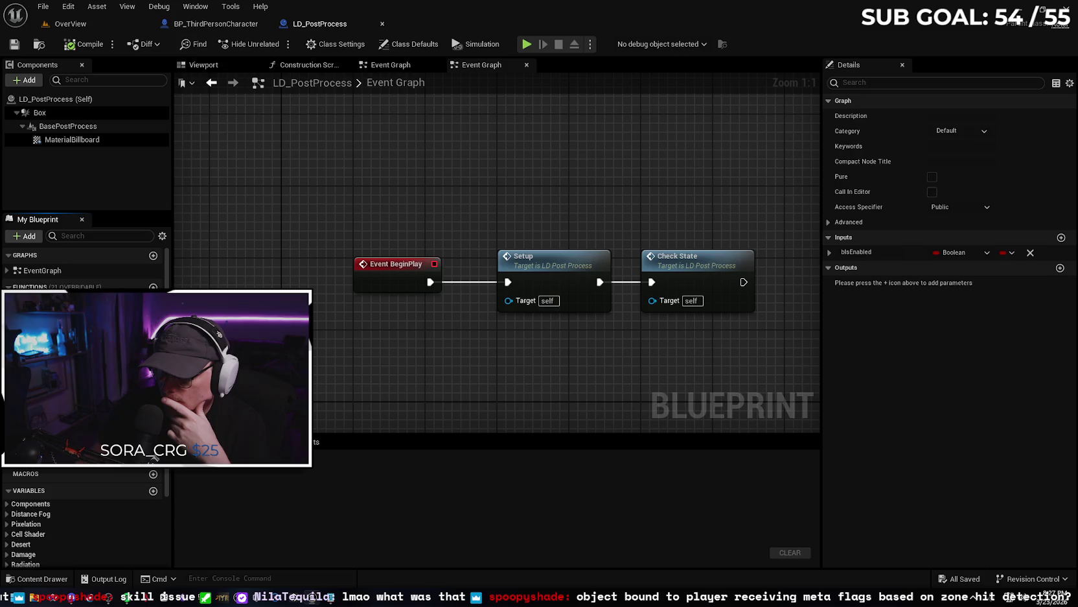
double_click(45, 311)
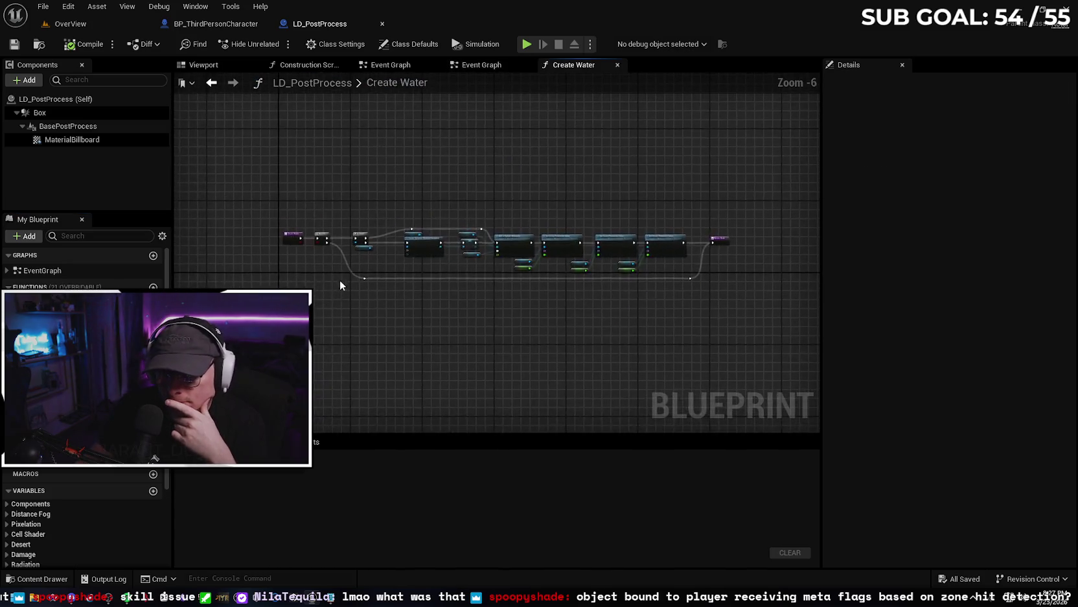
scroll(343, 298, "up", 3)
mouse_move(335, 311)
left_mouse_down()
mouse_move(385, 272)
mouse_move(464, 290)
mouse_move(342, 288)
left_mouse_up()
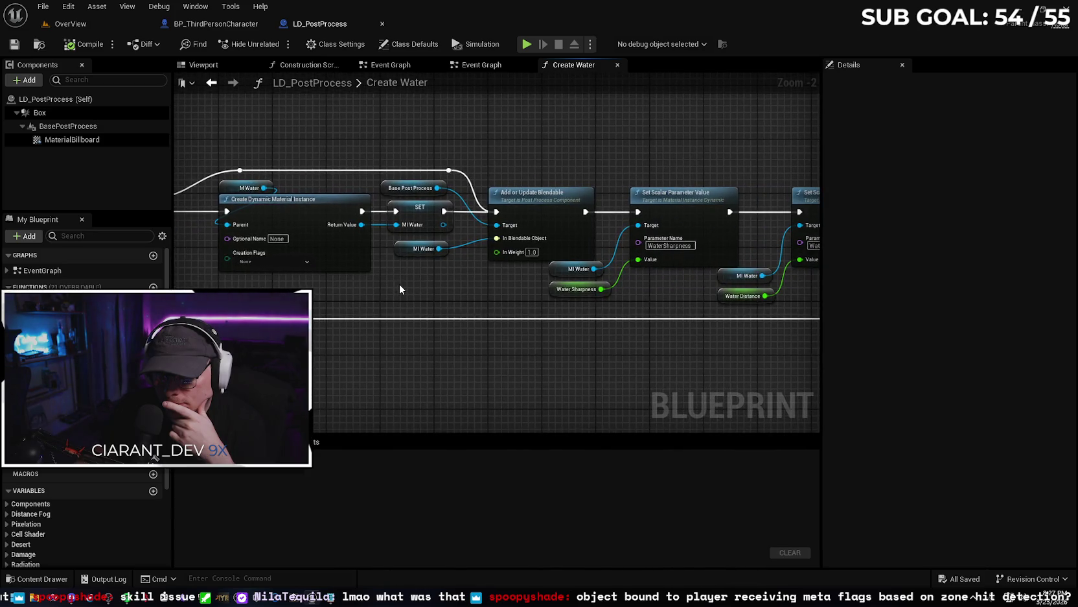
Step: Select the M Water variable, browse to the M_Water asset and open it
left_click(231, 187)
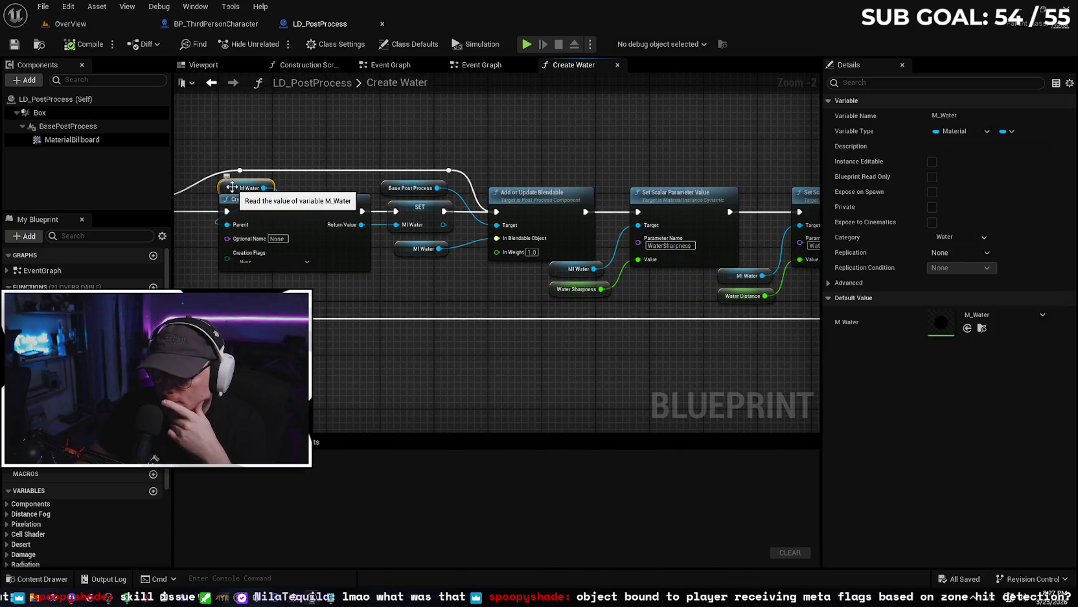
left_click(981, 328)
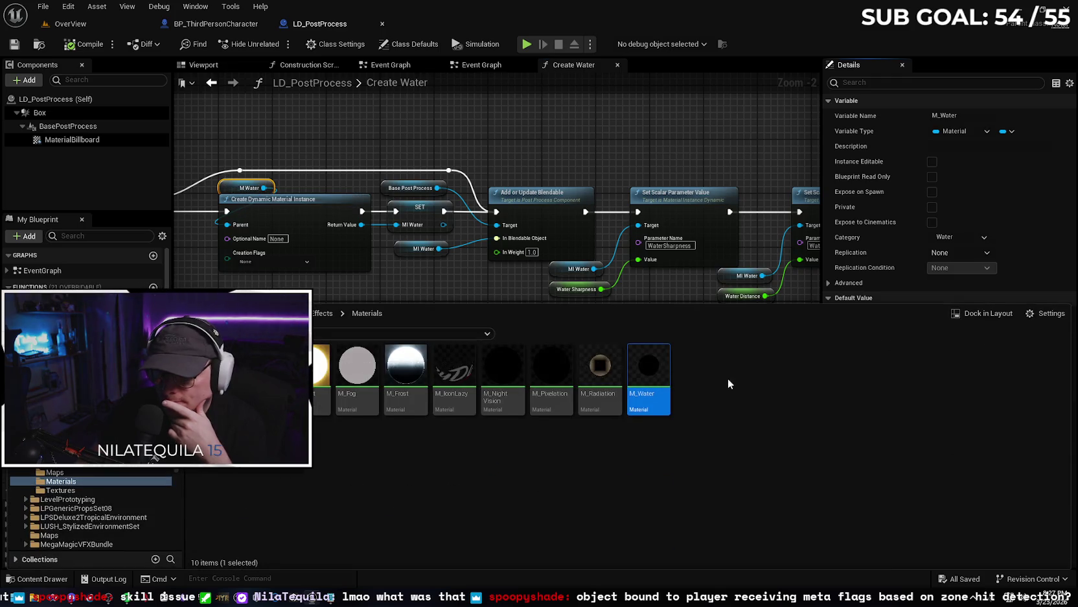
double_click(660, 370)
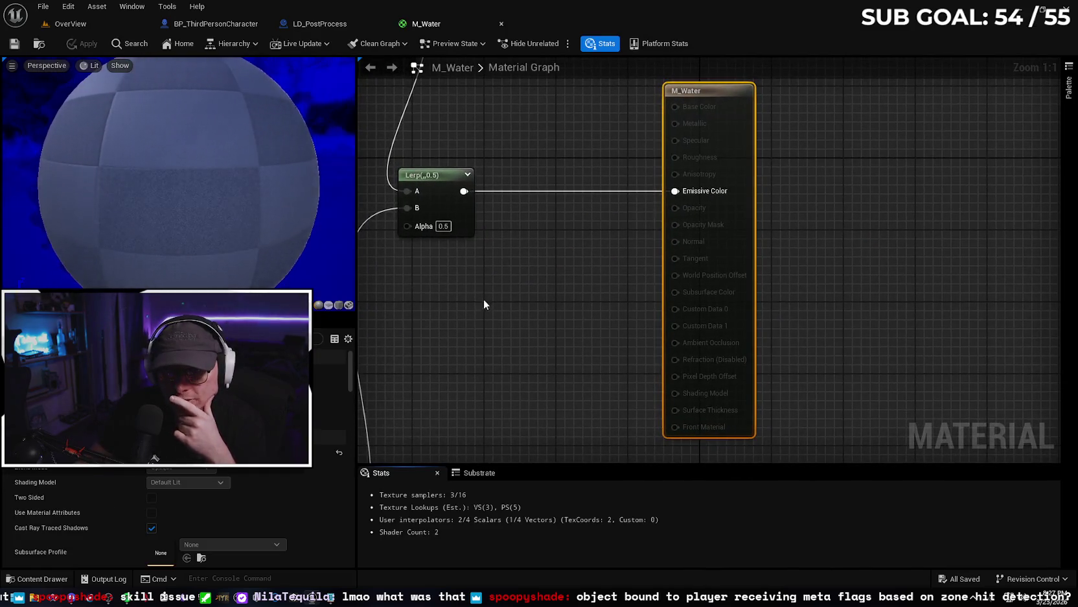
Step: Zoom and pan the M_Water graph to inspect every node, including TexCoord, WaveIntensity and the blue constant
scroll(443, 309, "down", 1)
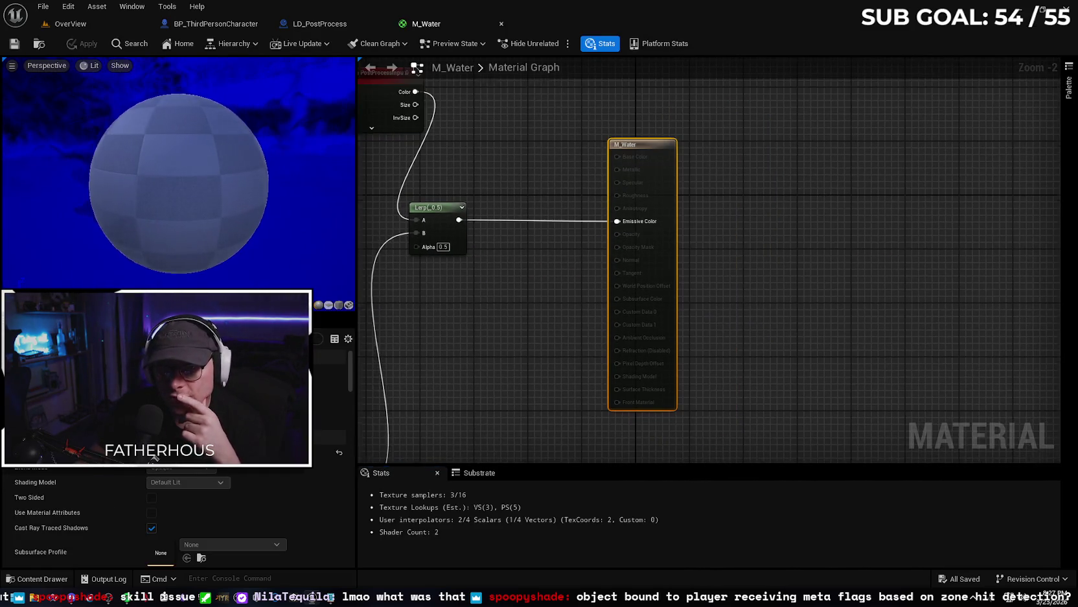
scroll(453, 315, "down", 1)
mouse_move(453, 315)
left_mouse_down()
mouse_move(756, 294)
mouse_move(636, 346)
mouse_move(506, 333)
mouse_move(528, 351)
mouse_move(564, 290)
mouse_move(548, 337)
left_mouse_up()
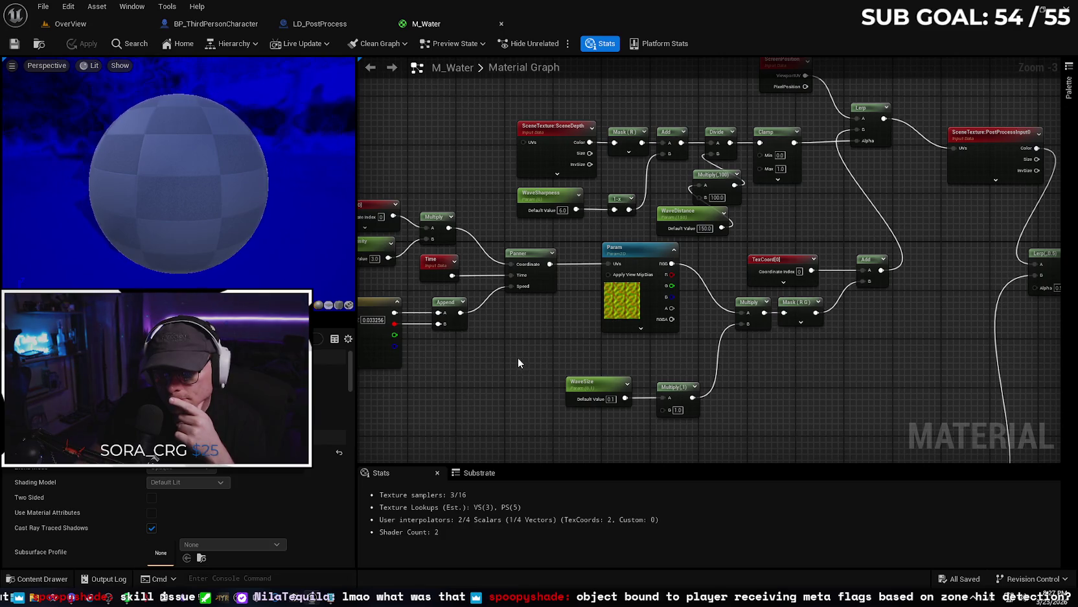
mouse_move(520, 361)
left_mouse_down()
mouse_move(611, 356)
mouse_move(563, 356)
mouse_move(582, 344)
mouse_move(609, 358)
left_mouse_up()
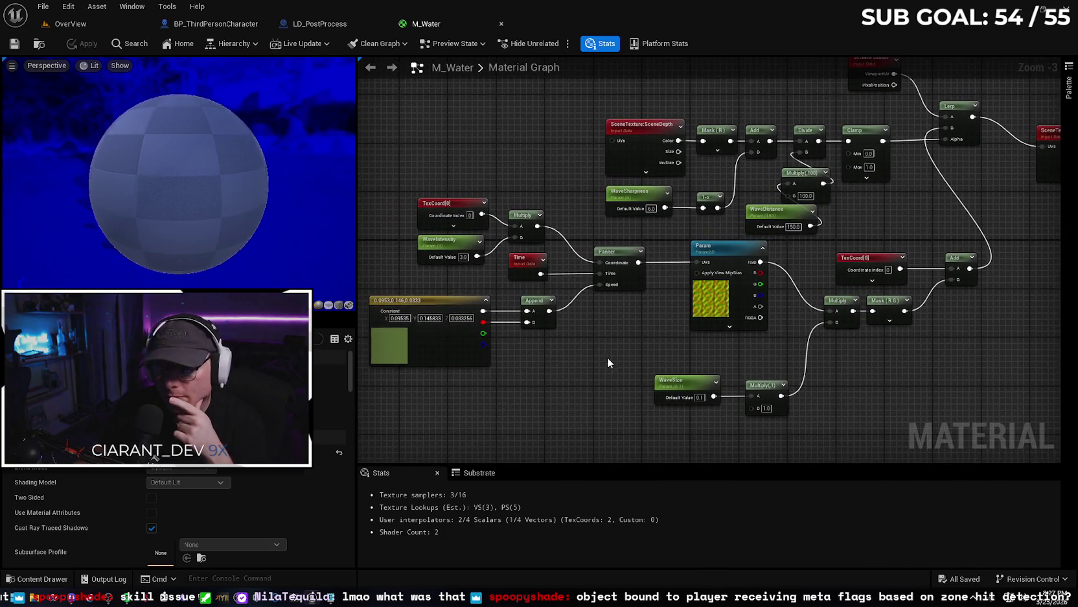
scroll(178, 195, "down", 5)
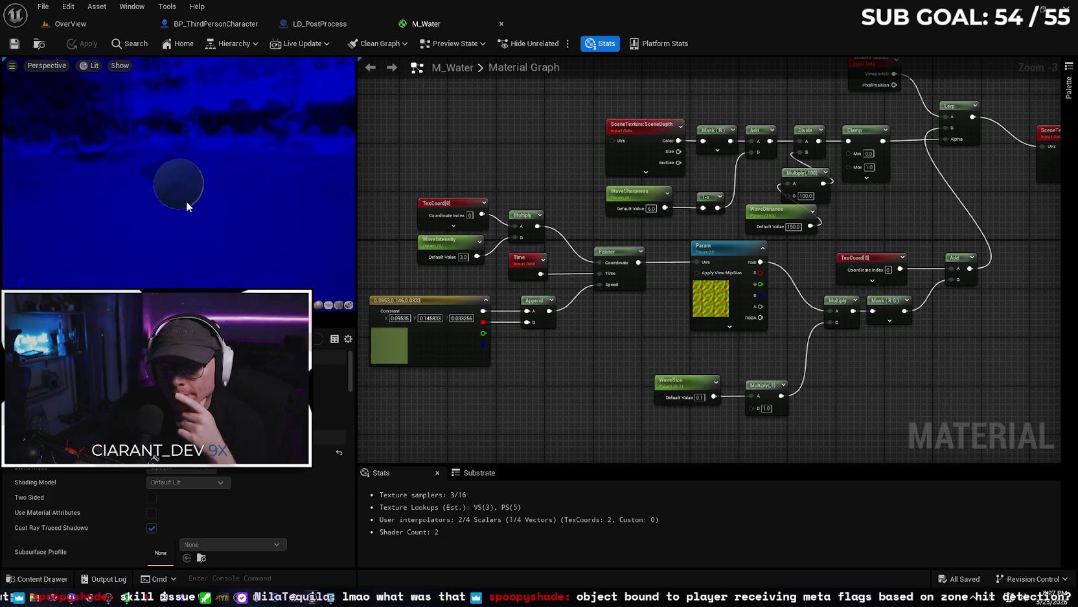
scroll(183, 191, "up", 3)
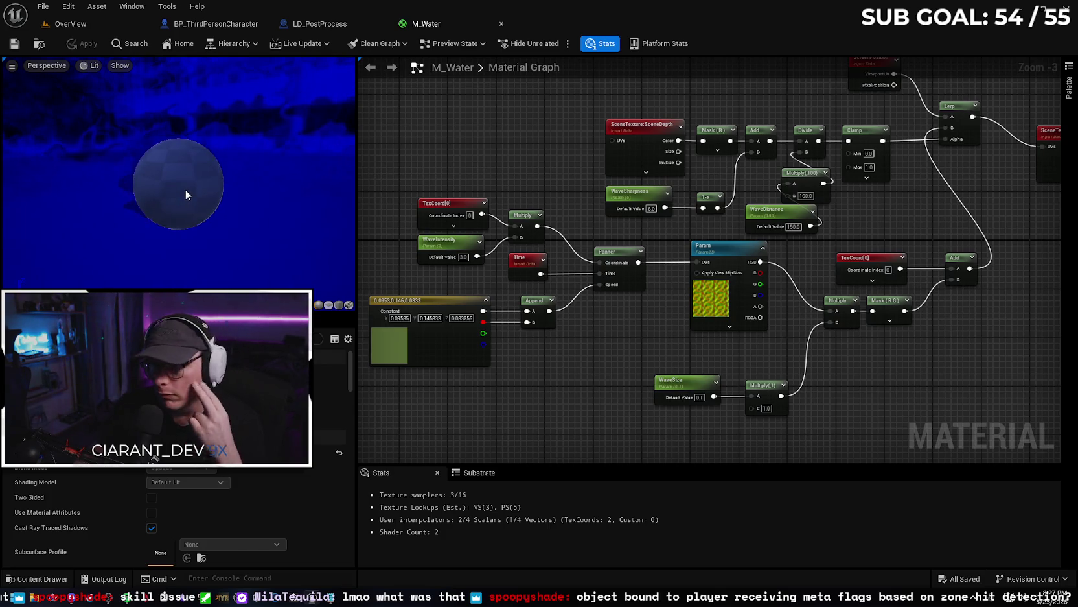
mouse_move(594, 345)
left_mouse_down()
mouse_move(596, 355)
mouse_move(397, 400)
mouse_move(586, 372)
mouse_move(480, 350)
mouse_move(542, 152)
left_mouse_up()
scroll(542, 151, "down", 4)
left_click_drag(524, 224, 597, 236)
scroll(595, 238, "up", 4)
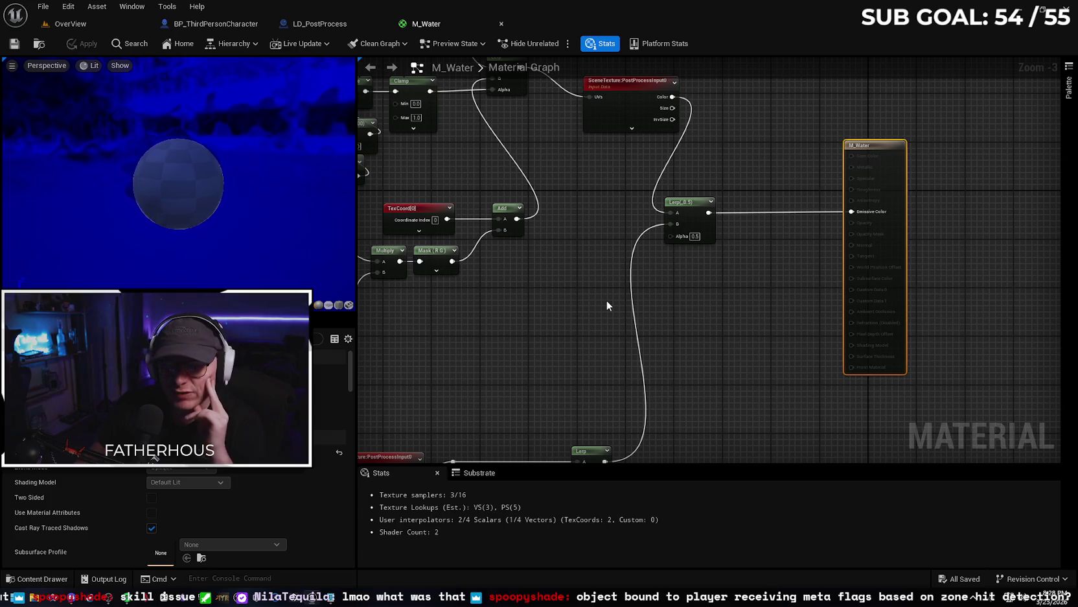
left_click_drag(561, 314, 637, 225)
scroll(638, 224, "down", 3)
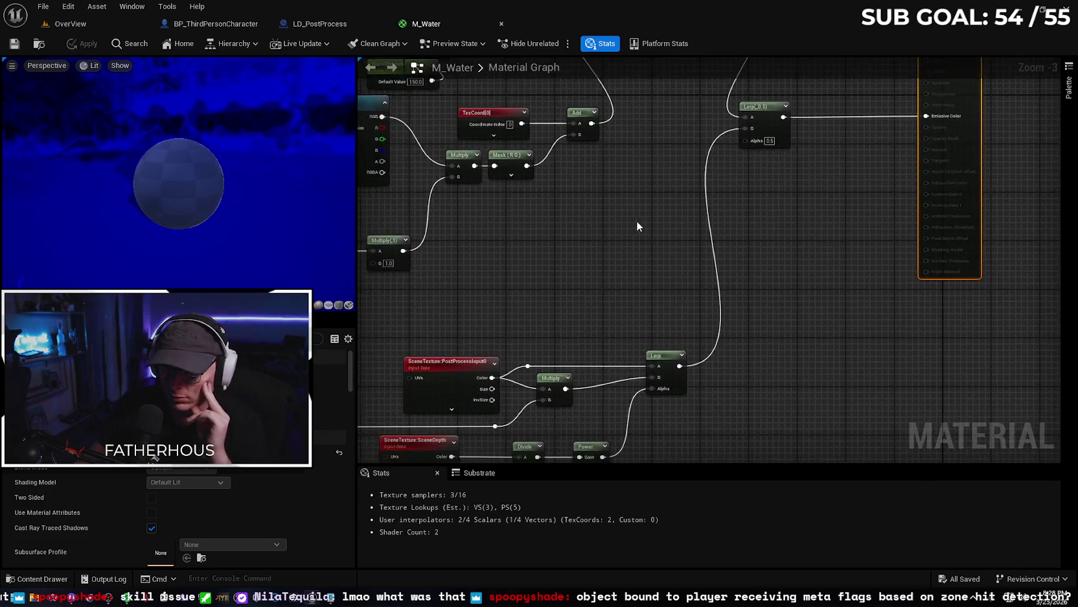
scroll(563, 244, "up", 1)
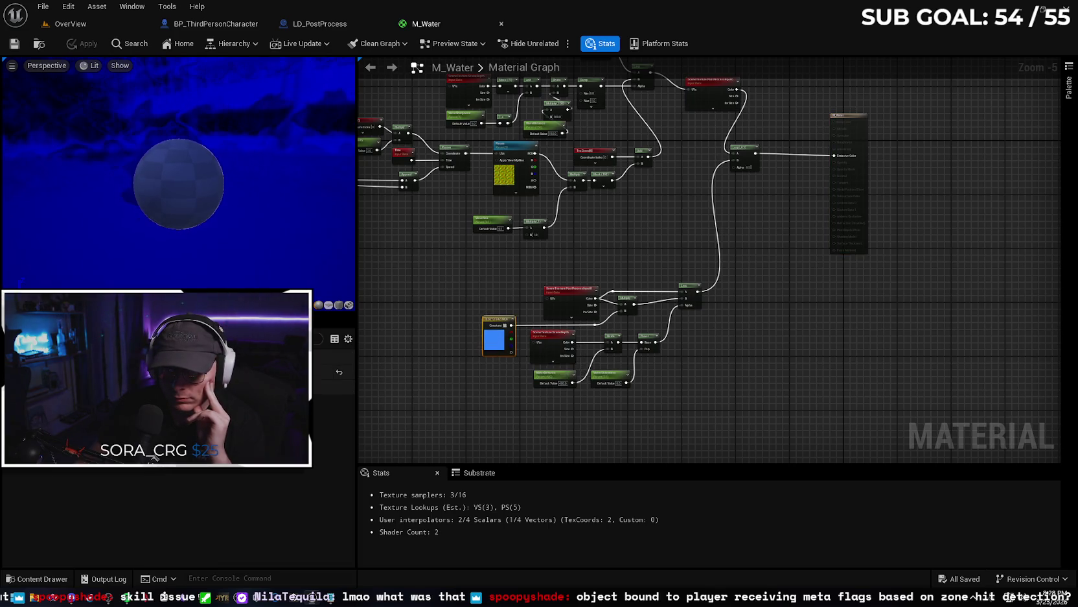
Step: Open the blue constant's Color Picker, then close it without changes
left_click(153, 457)
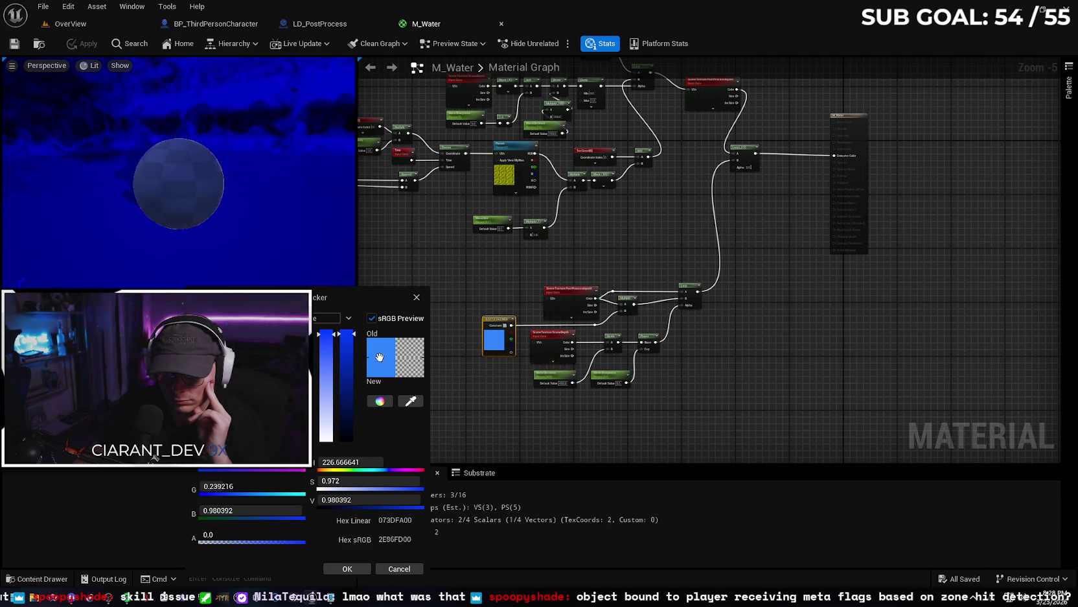
left_click_drag(350, 298, 390, 247)
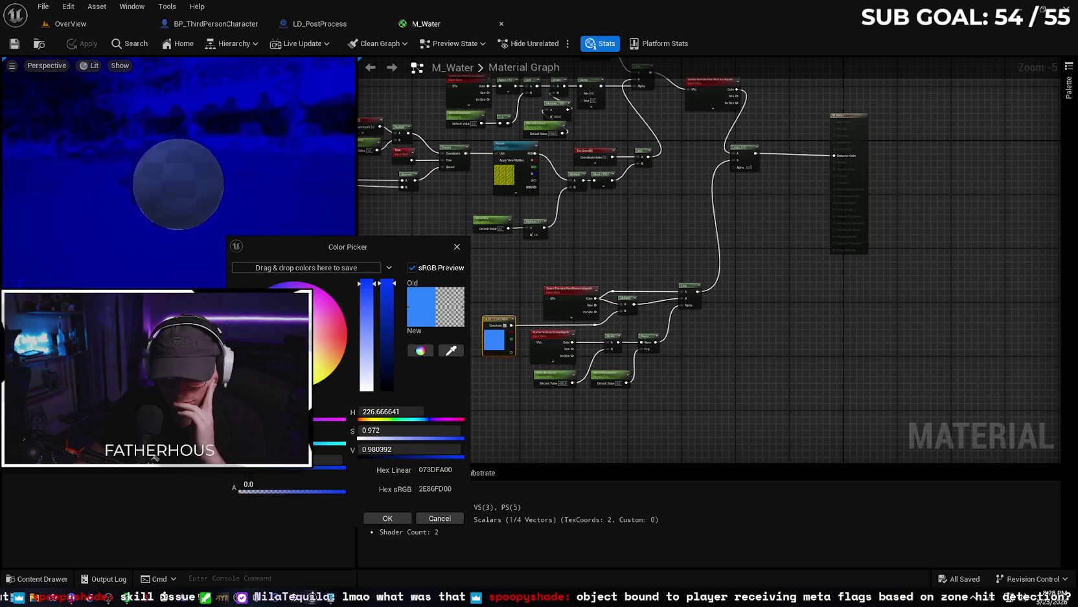
left_click(440, 518)
Step: Make the tint constant white with zero saturation and full brightness, then apply it
left_click(188, 311)
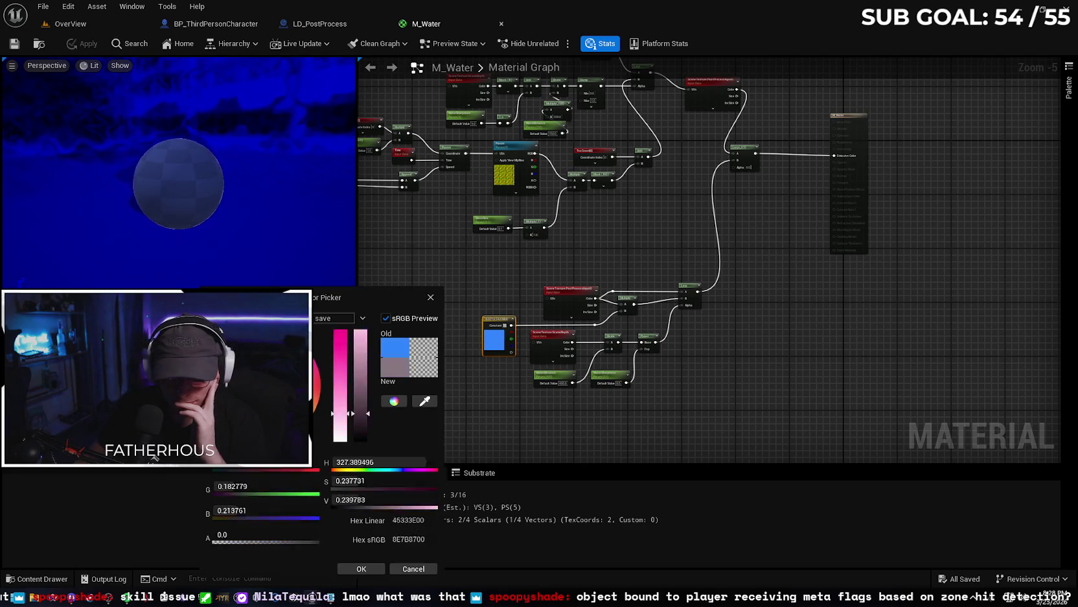
left_click_drag(350, 335, 351, 468)
left_click_drag(347, 429, 363, 281)
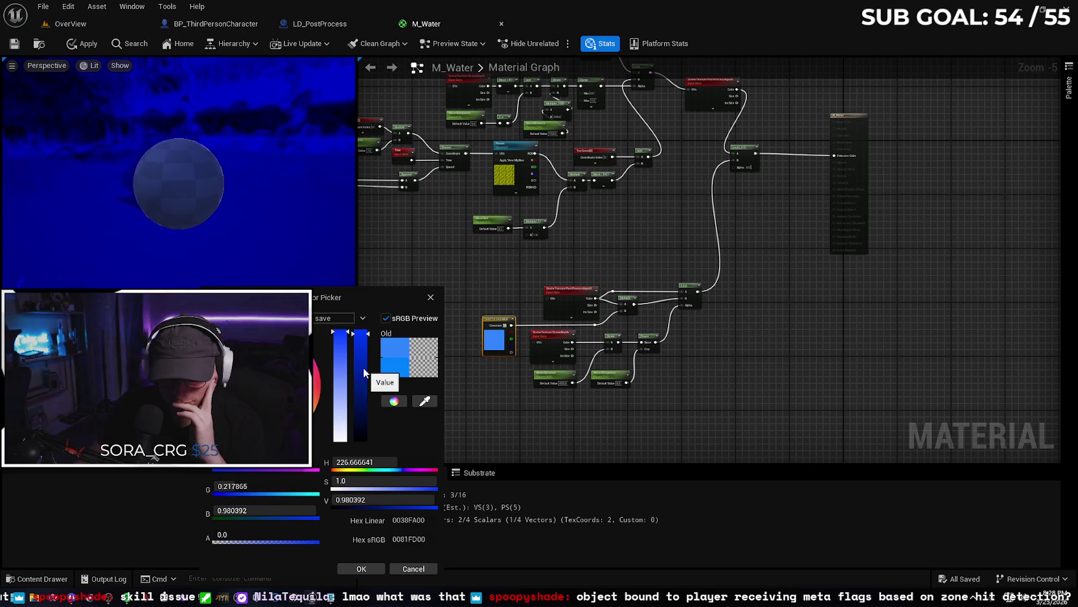
left_click_drag(362, 367, 378, 316)
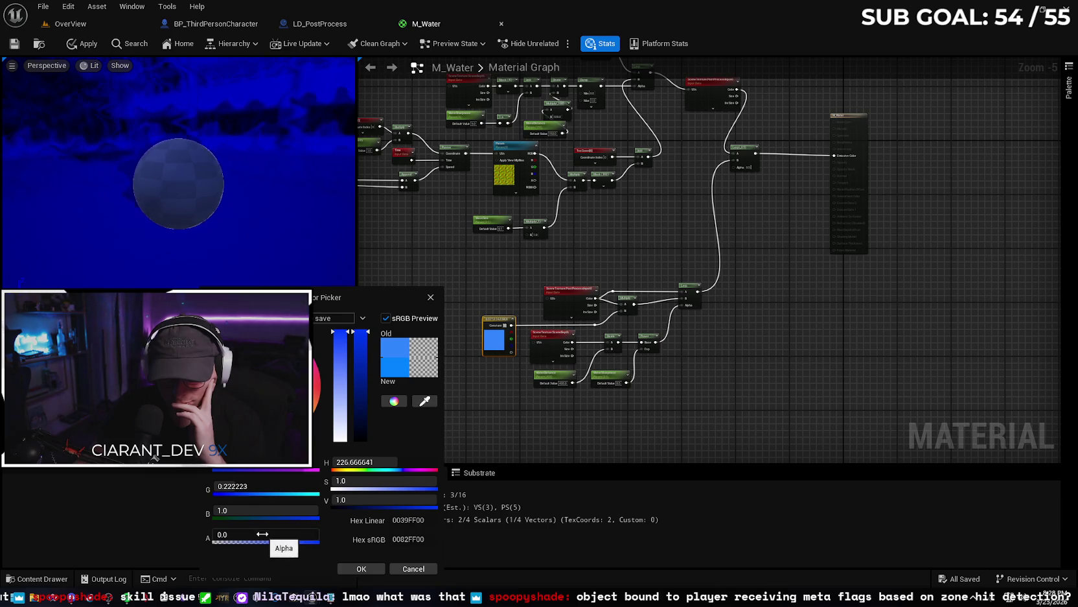
left_click_drag(360, 297, 406, 209)
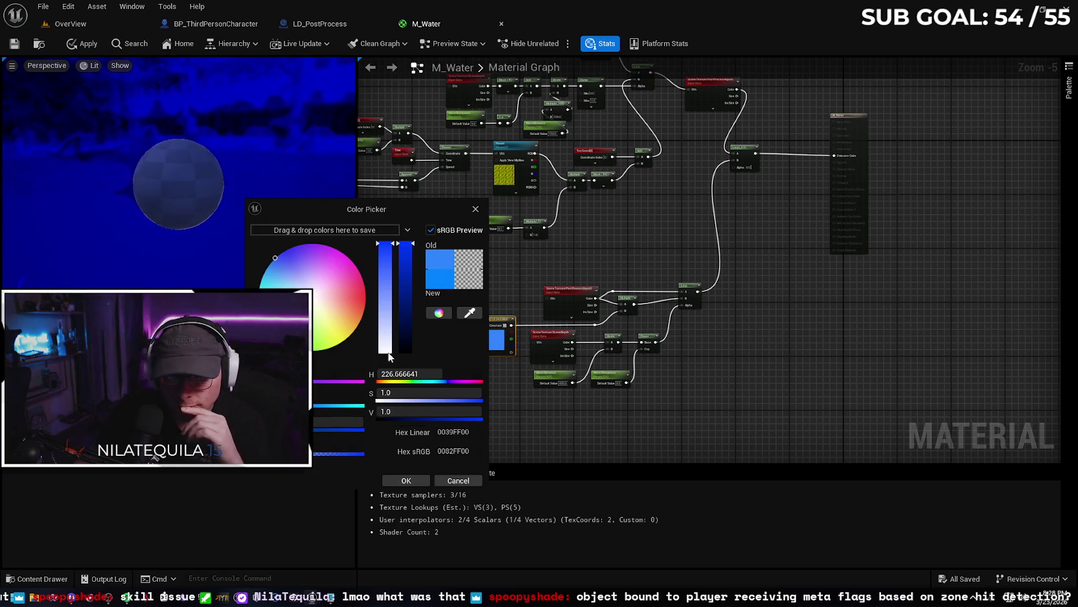
left_click_drag(379, 247, 382, 353)
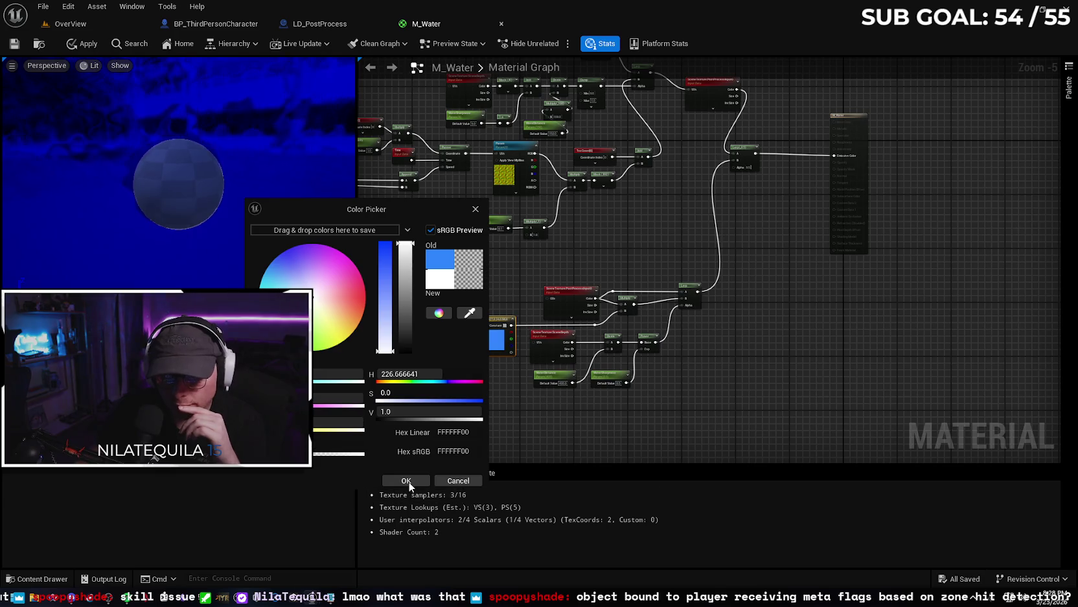
left_click(405, 481)
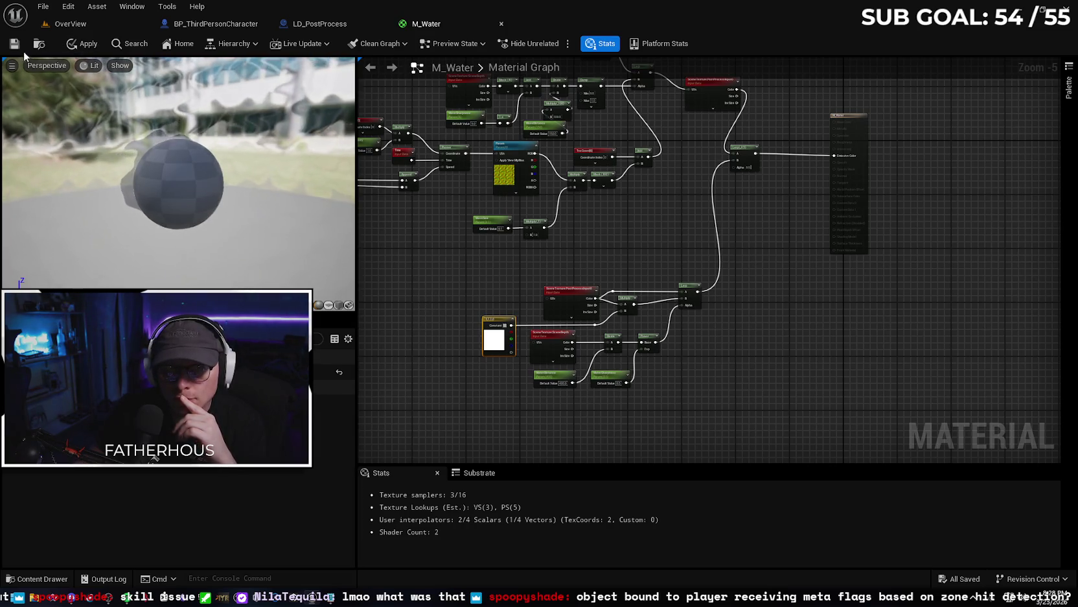
left_click(78, 43)
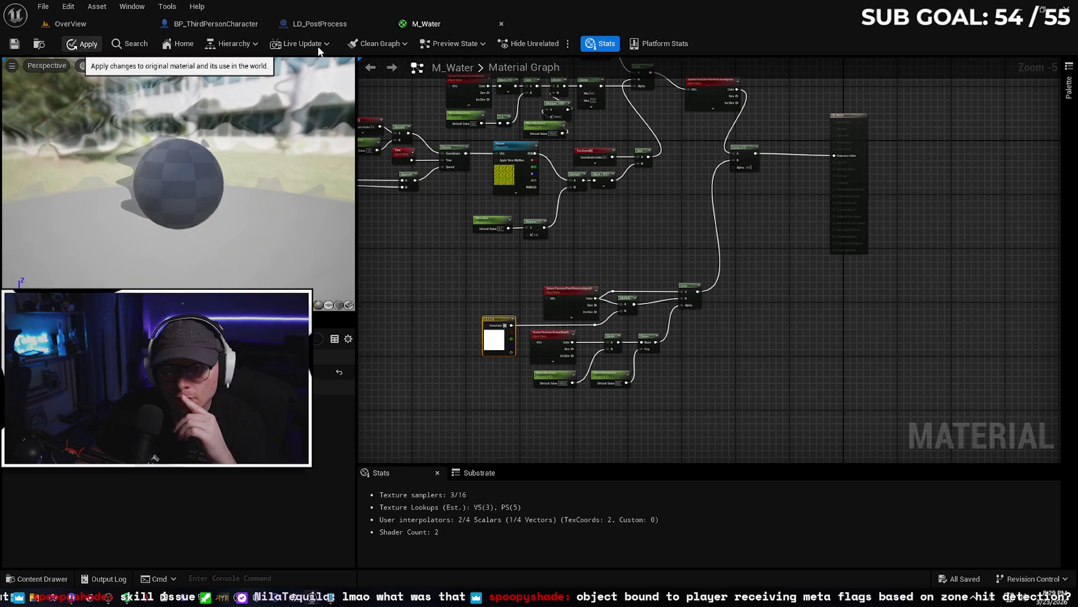
left_click(68, 23)
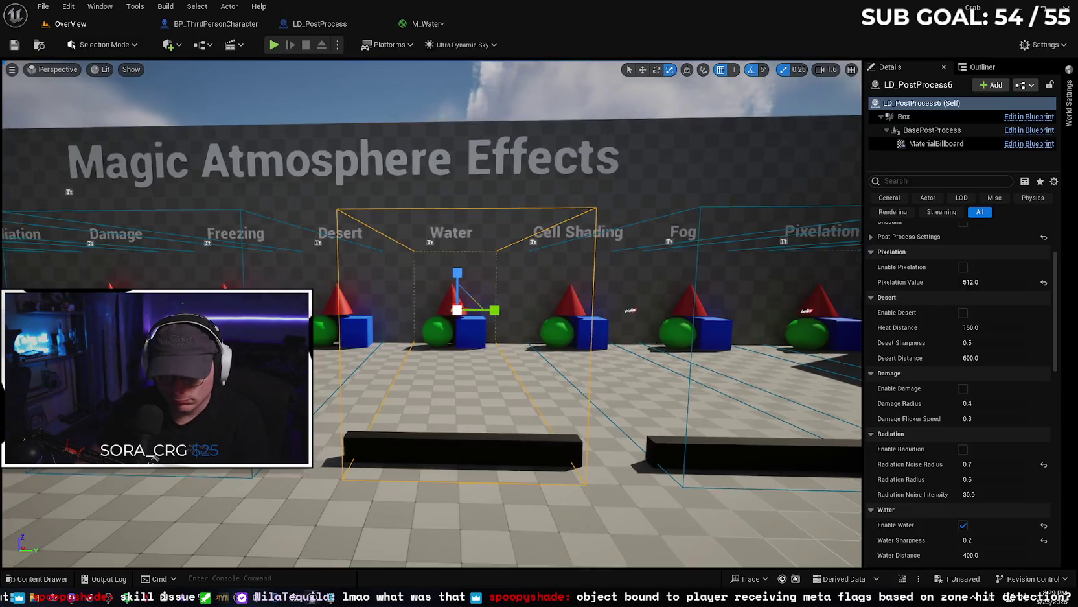
scroll(431, 313, "up", 5)
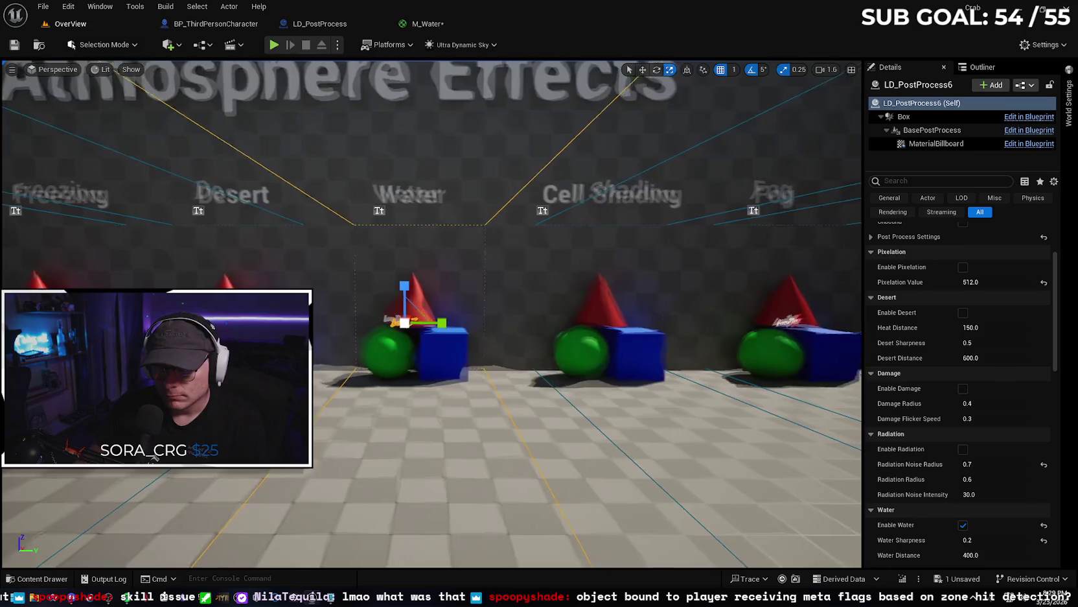
scroll(154, 458, "up", 4)
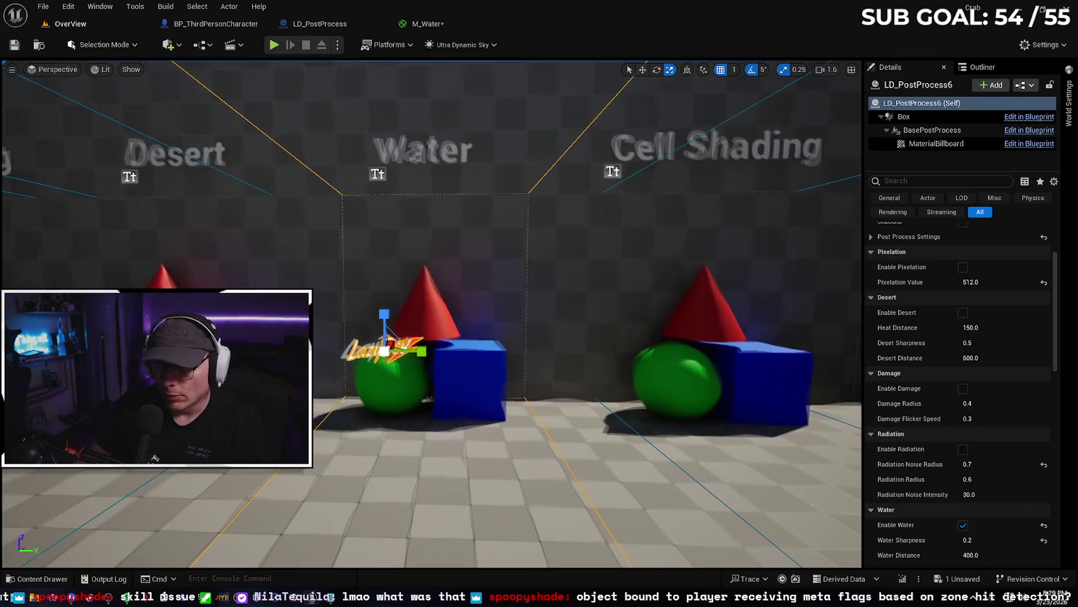
scroll(155, 458, "down", 5)
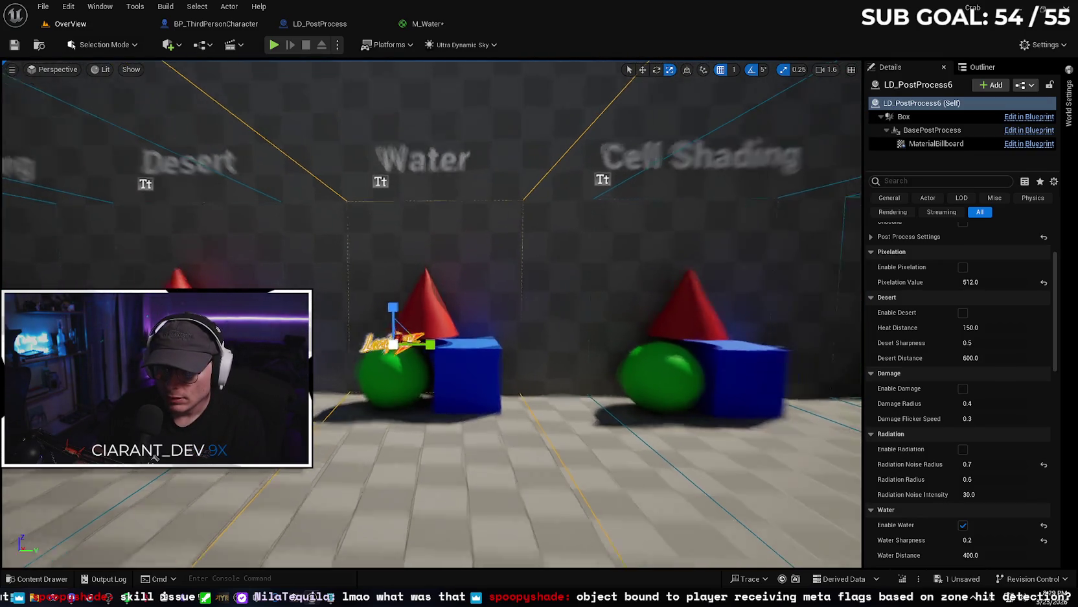
scroll(154, 457, "up", 3)
scroll(154, 457, "down", 3)
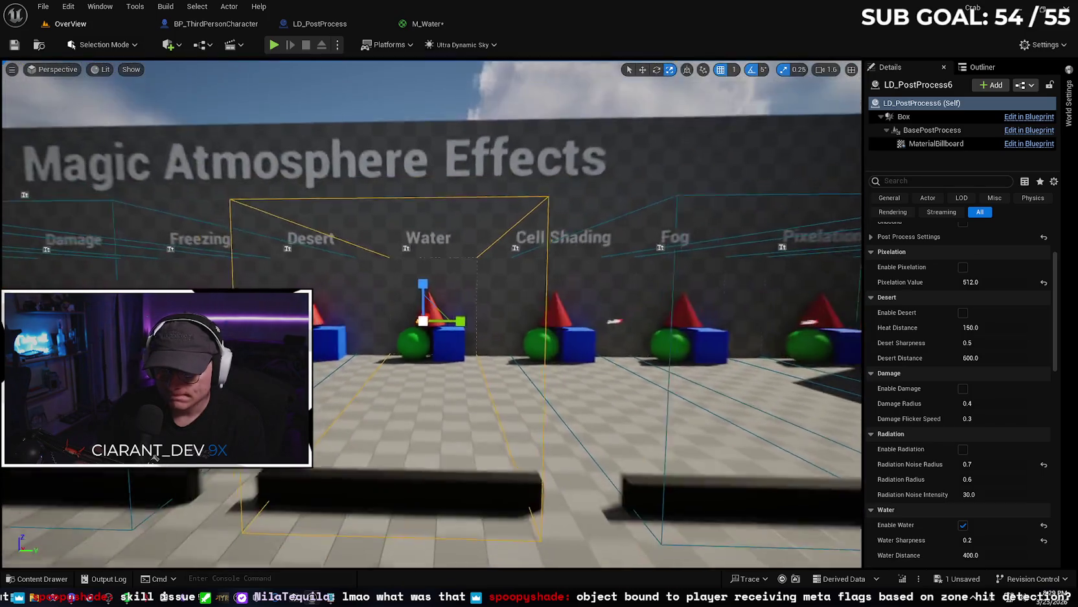
scroll(154, 457, "up", 5)
scroll(154, 457, "down", 5)
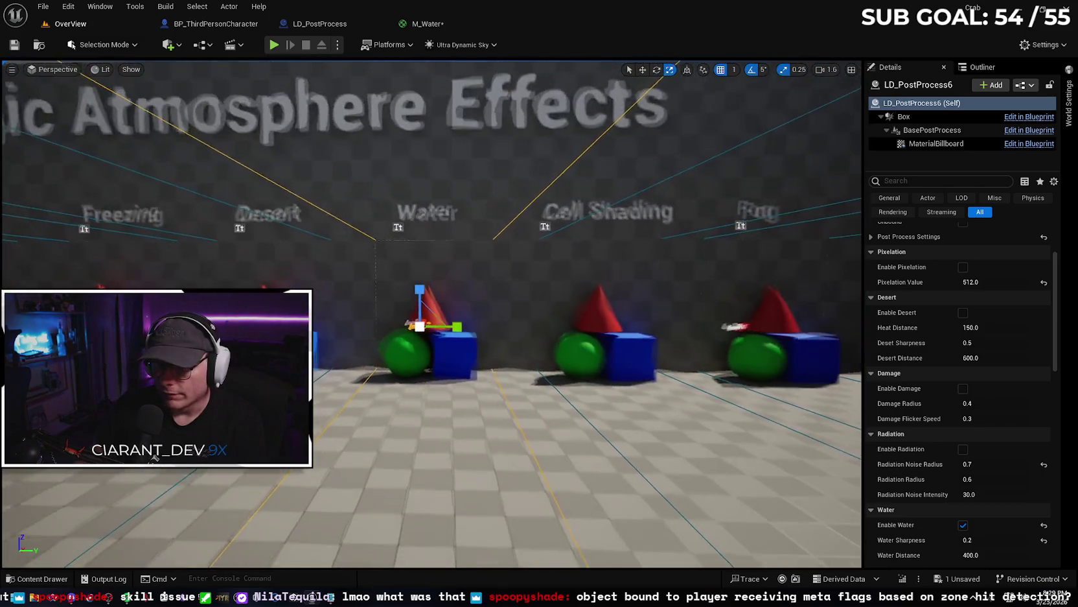
scroll(154, 458, "up", 5)
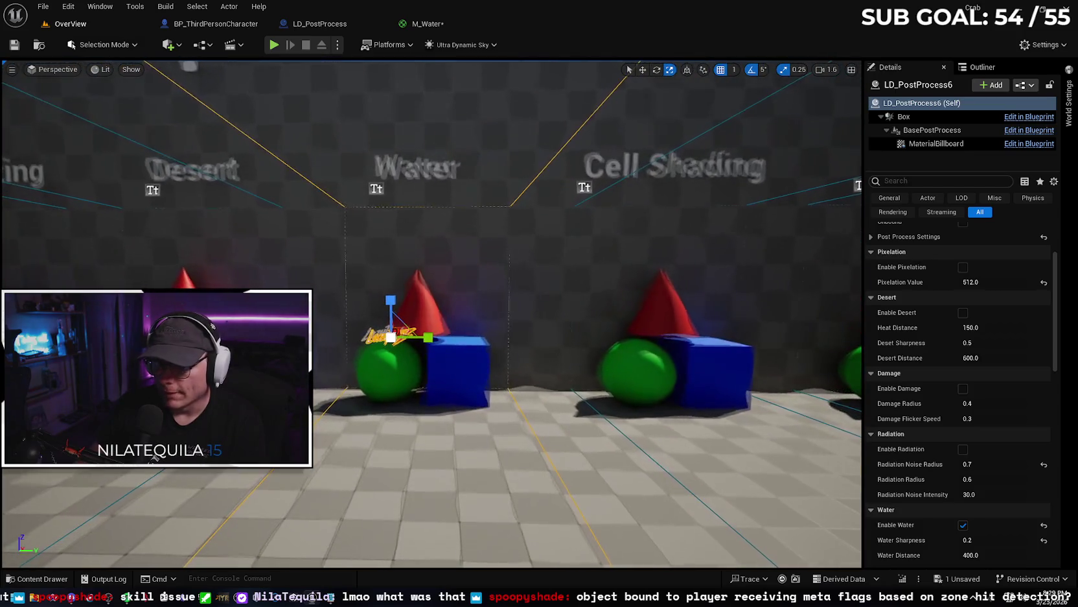
scroll(154, 457, "down", 5)
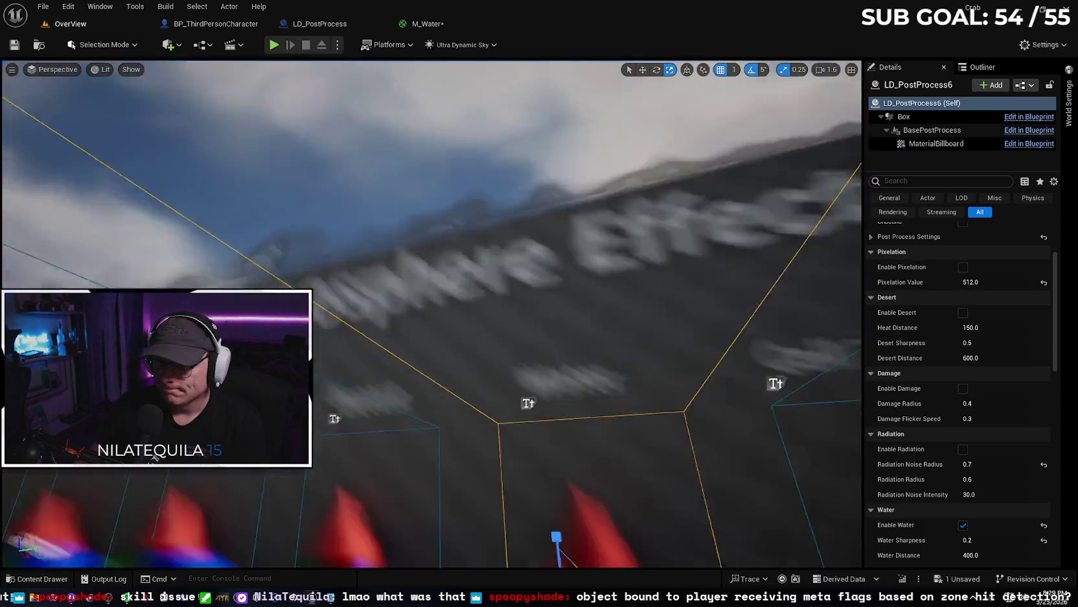
scroll(524, 289, "down", 3)
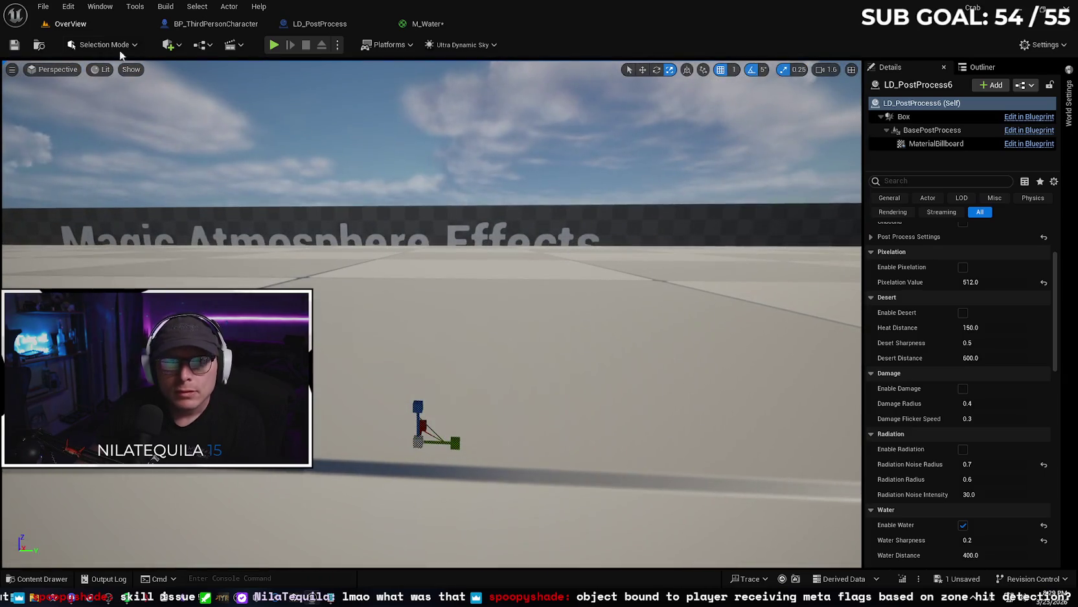
left_click(211, 24)
Step: Open ThirdPersonMap from File > Recent Levels in the level editor
left_click(43, 6)
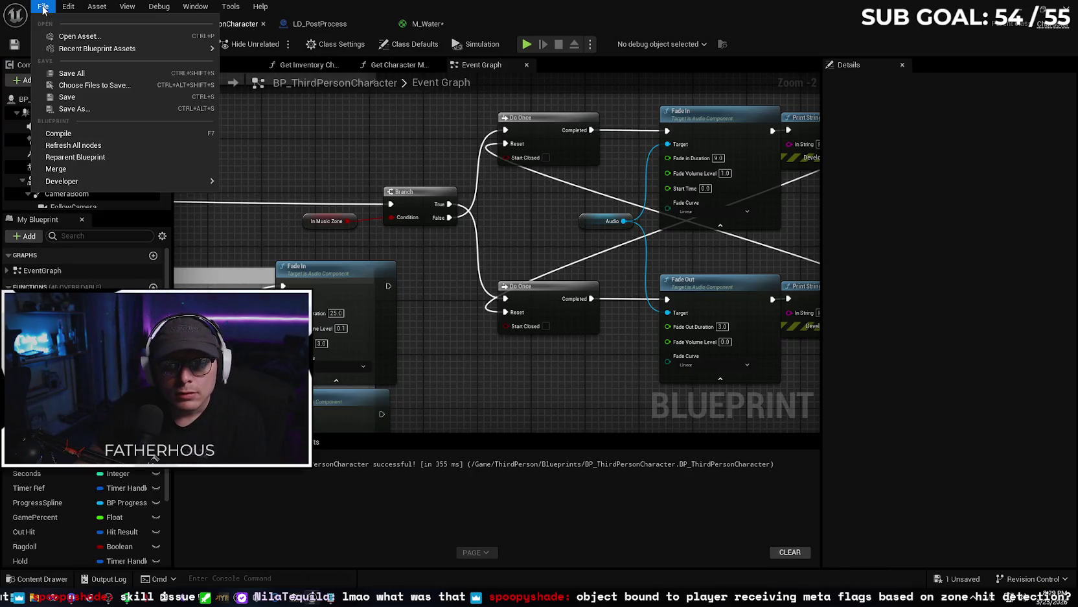
left_click(63, 27)
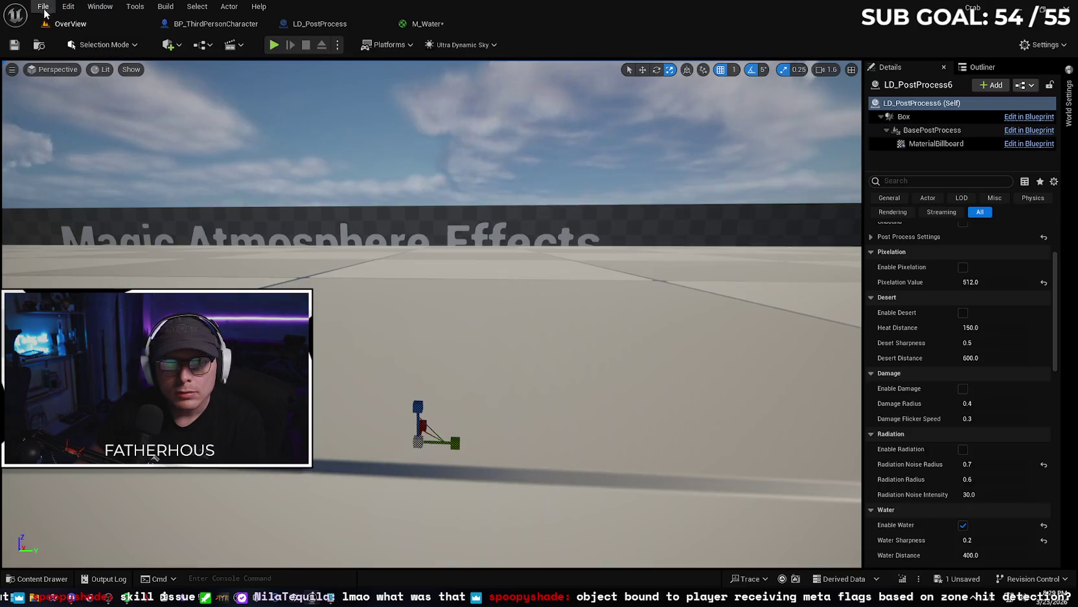
left_click(43, 7)
mouse_move(118, 63)
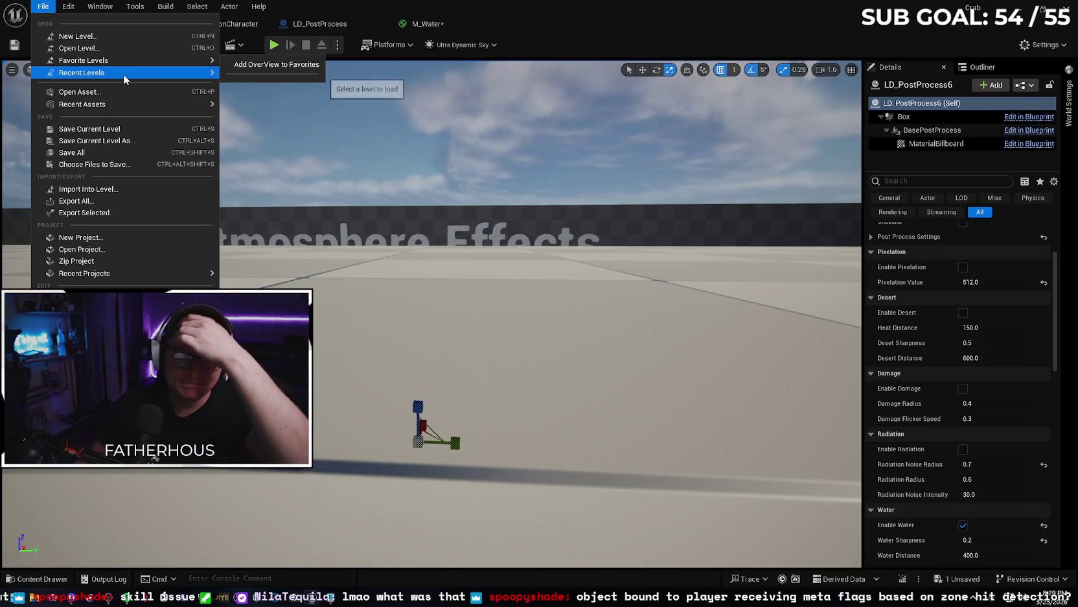
mouse_move(85, 73)
left_click(289, 85)
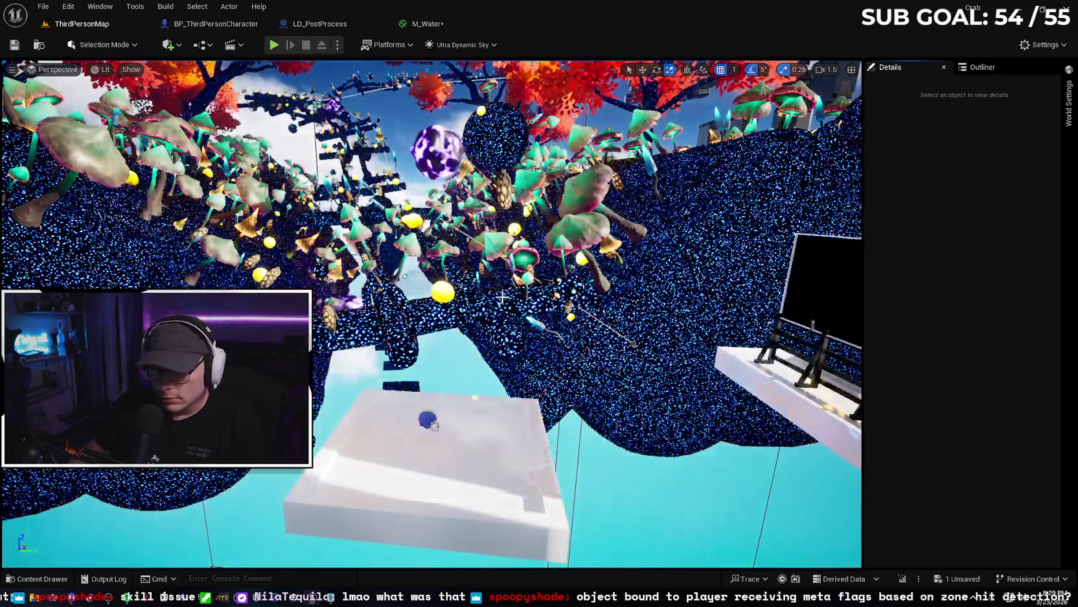
Step: Browse the Content Drawer to LazyDev_QuickEffects, close it, and select the LD_PostProcess volume
left_click(56, 584)
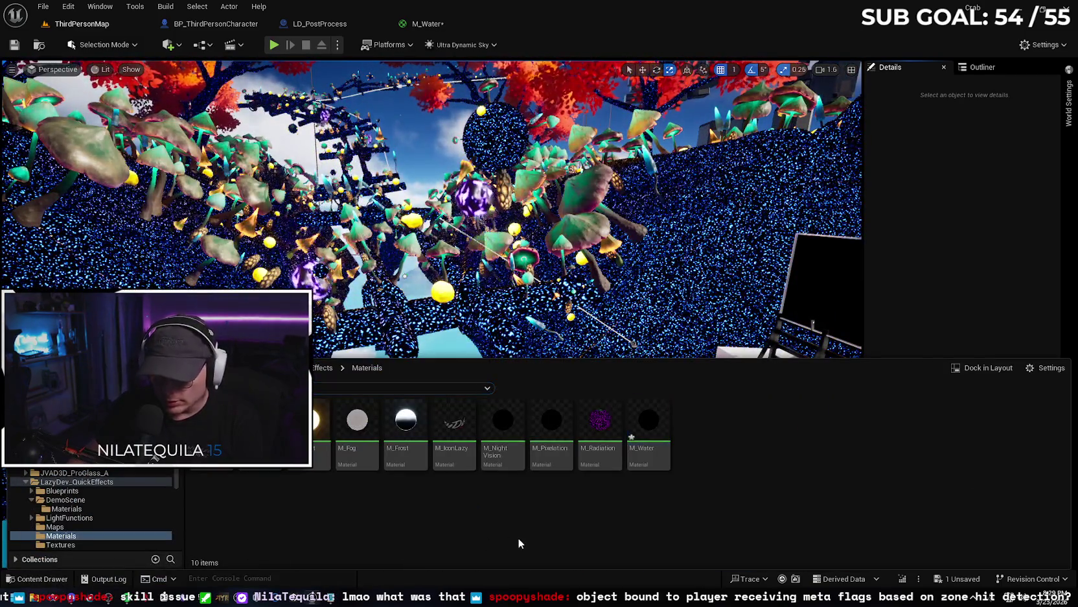
key("alt+Left")
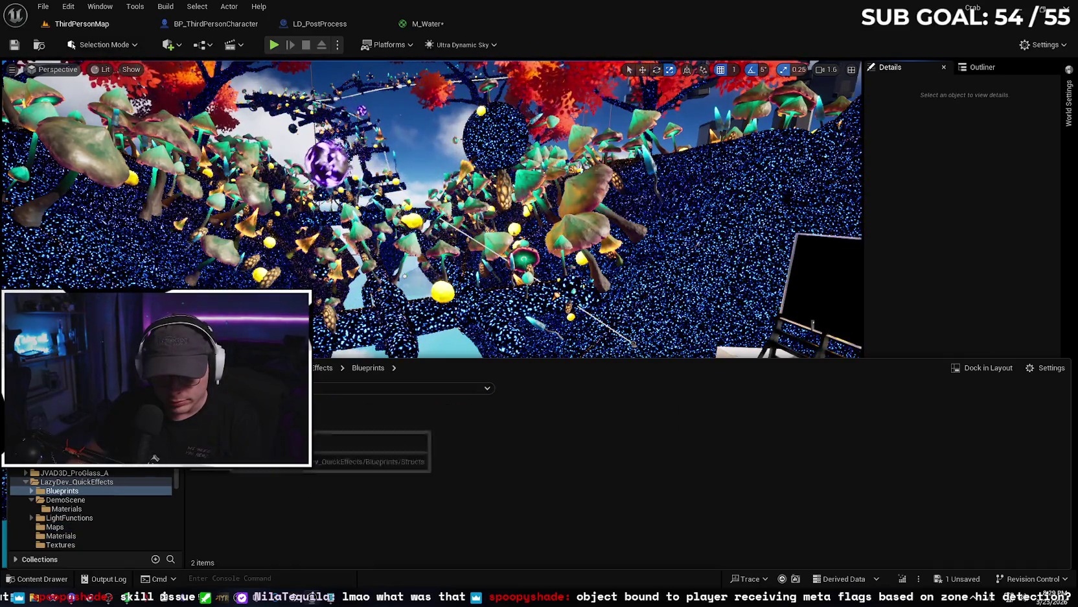
left_click(418, 388)
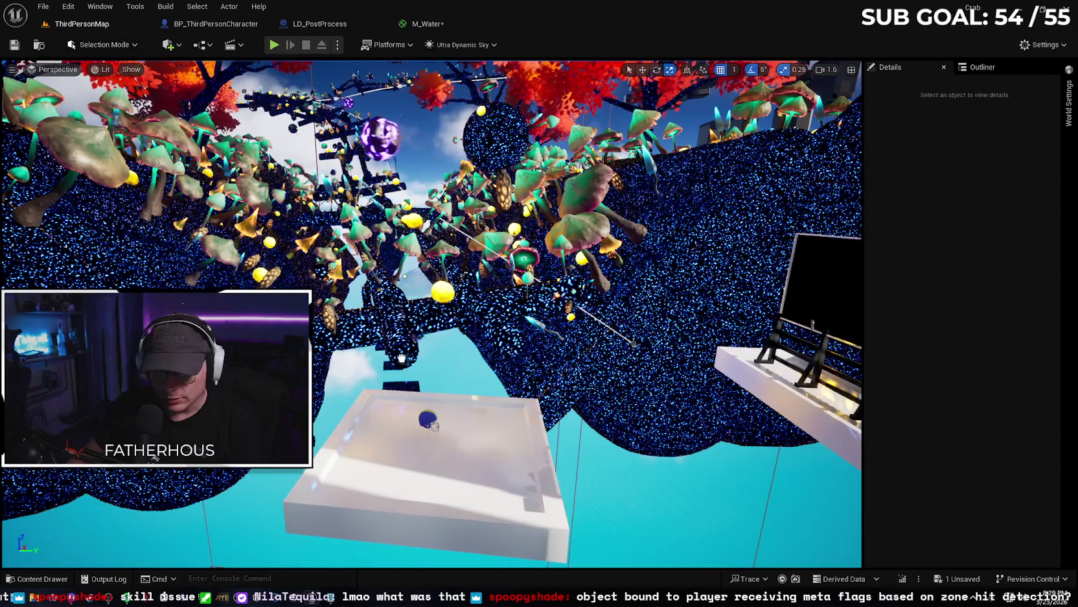
left_click(400, 333)
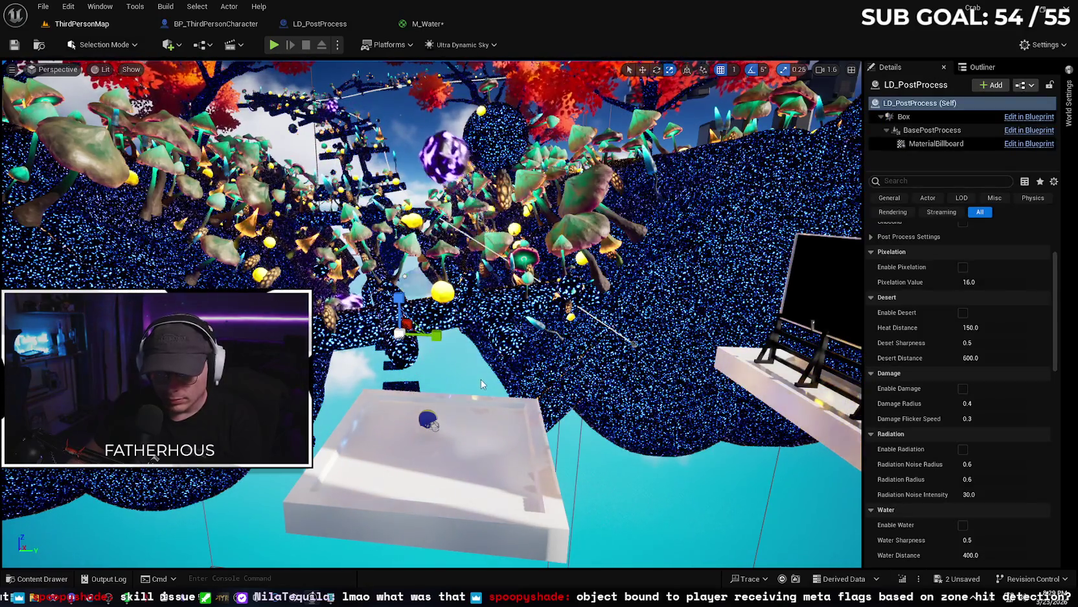
Step: Raise the LD_PostProcess volume with the move gizmo and turn on Enable Water
key("w")
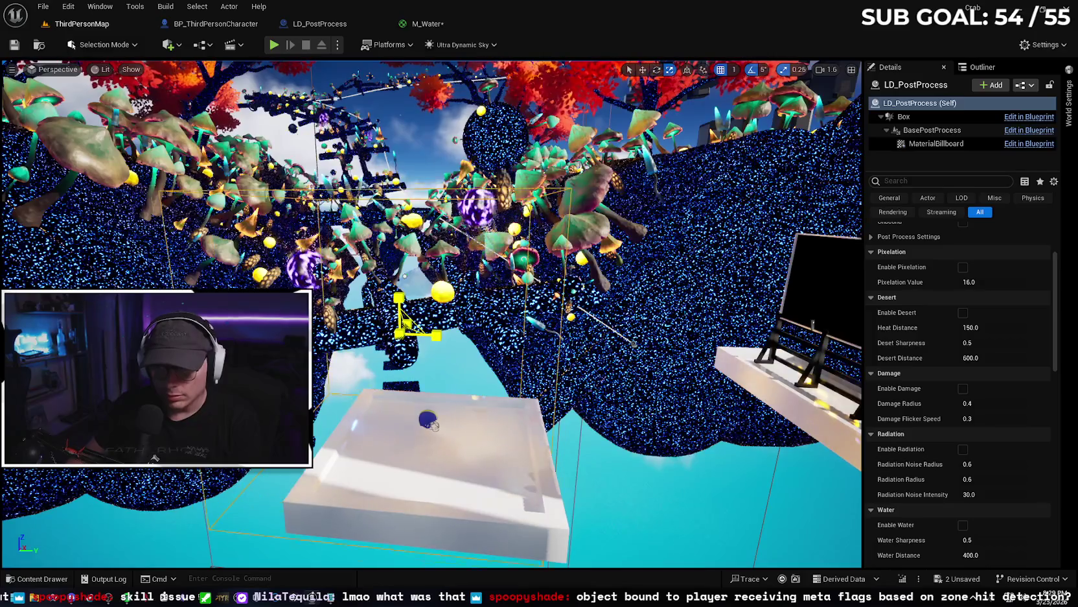
mouse_move(410, 326)
left_mouse_down()
mouse_move(403, 266)
mouse_move(613, 318)
left_mouse_up()
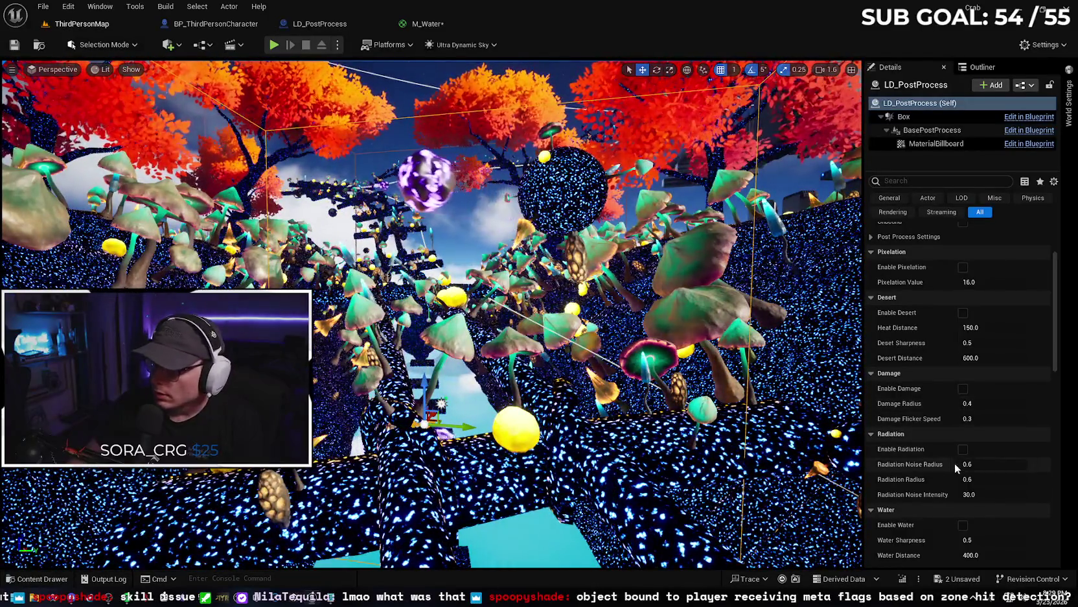
left_click(962, 524)
mouse_move(492, 324)
left_mouse_down()
mouse_move(440, 298)
mouse_move(440, 234)
mouse_move(395, 218)
left_mouse_up()
left_click_drag(496, 298, 496, 298)
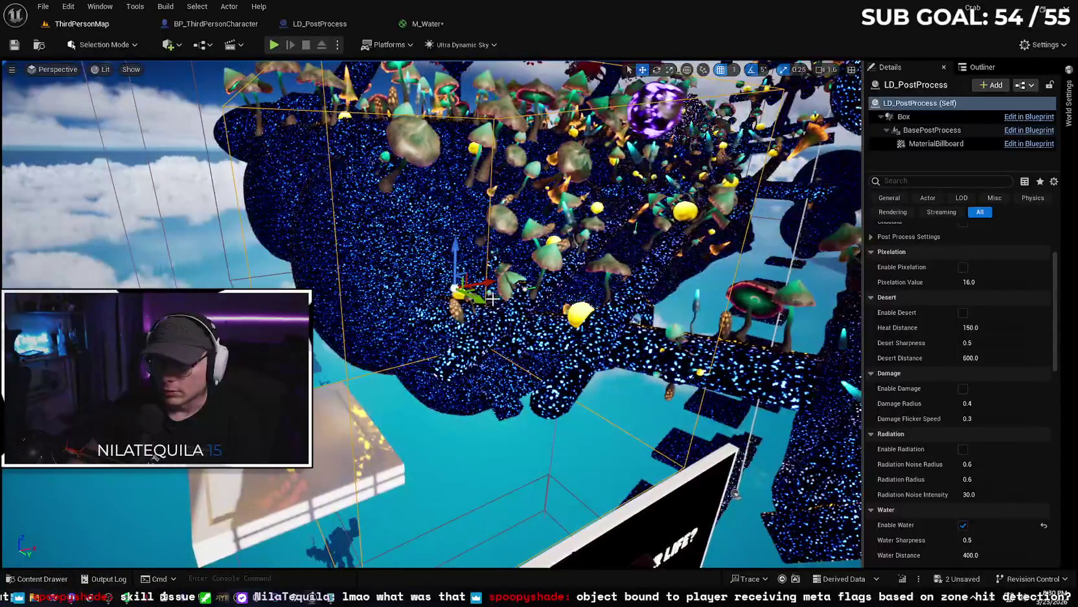
left_click_drag(567, 283, 567, 283)
Step: Toggle Enable Desert on and back off, then check Is Enabled on the volume
left_click(965, 314)
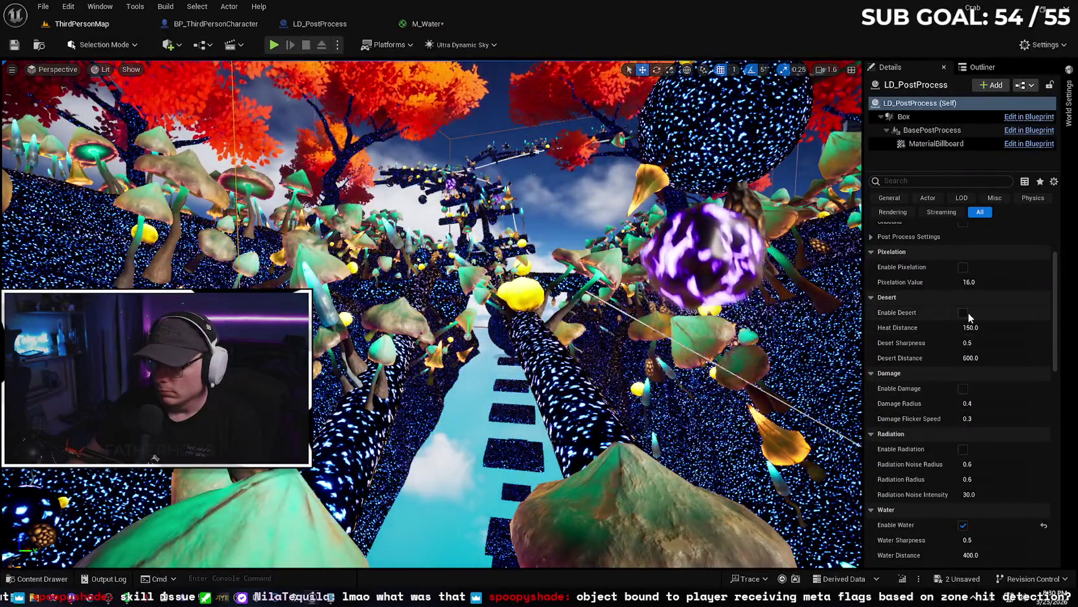
left_click(964, 314)
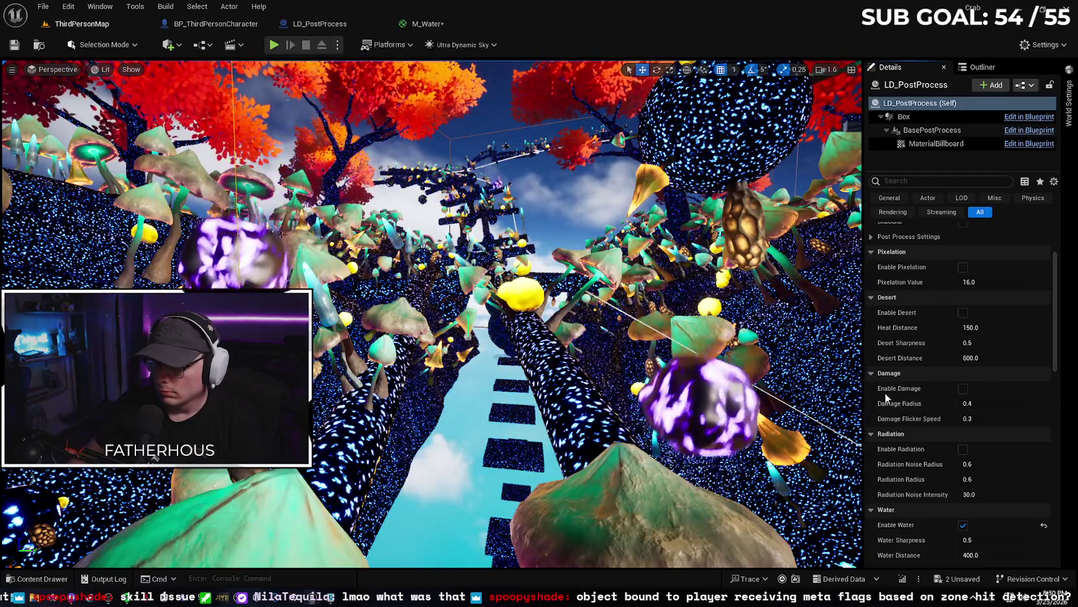
scroll(1054, 291, "up", 2)
scroll(1054, 291, "up", 1)
left_click(963, 301)
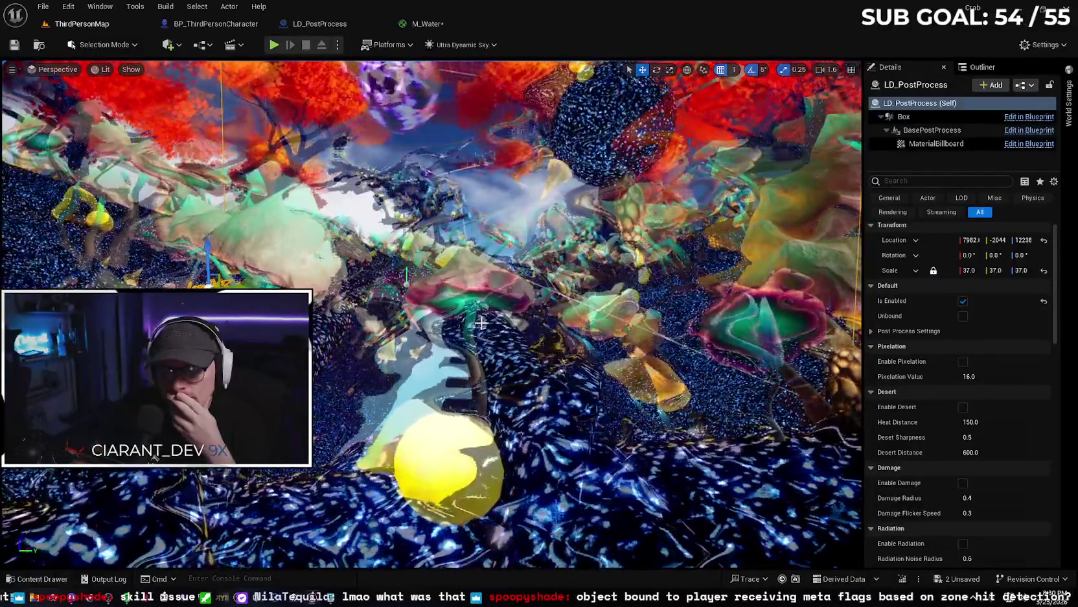
left_click(428, 29)
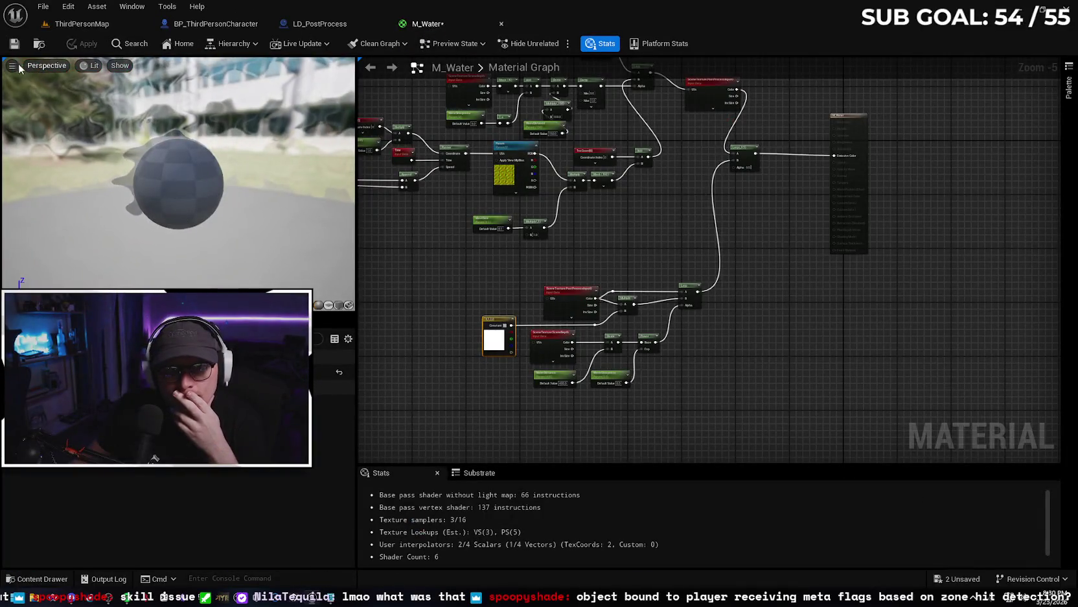
Step: Save M_Water and bring the Param and WaveSize nodes into view
left_click(13, 44)
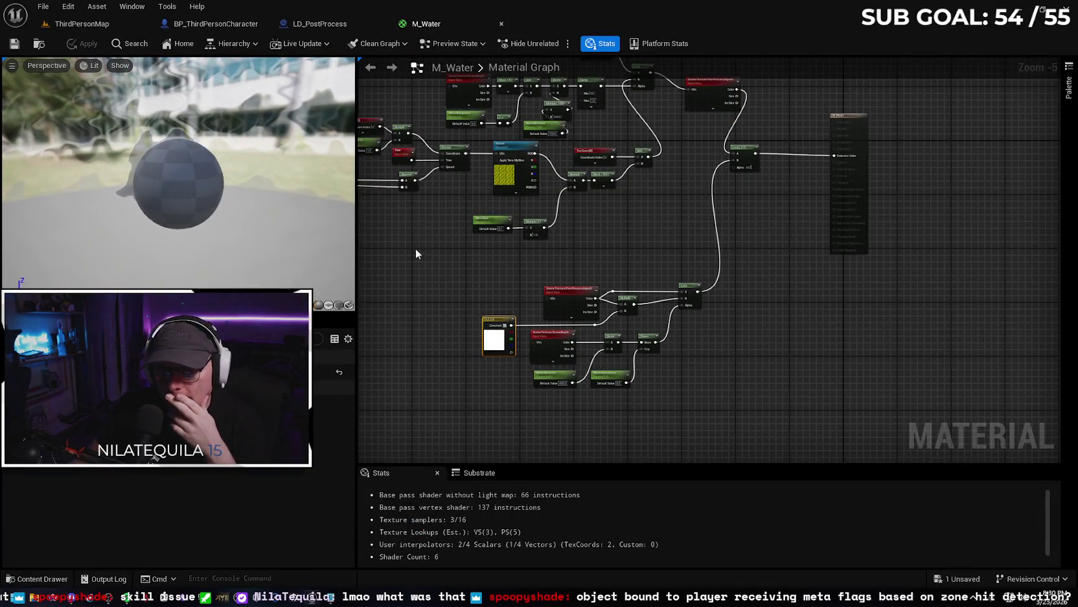
left_click_drag(461, 274, 428, 318)
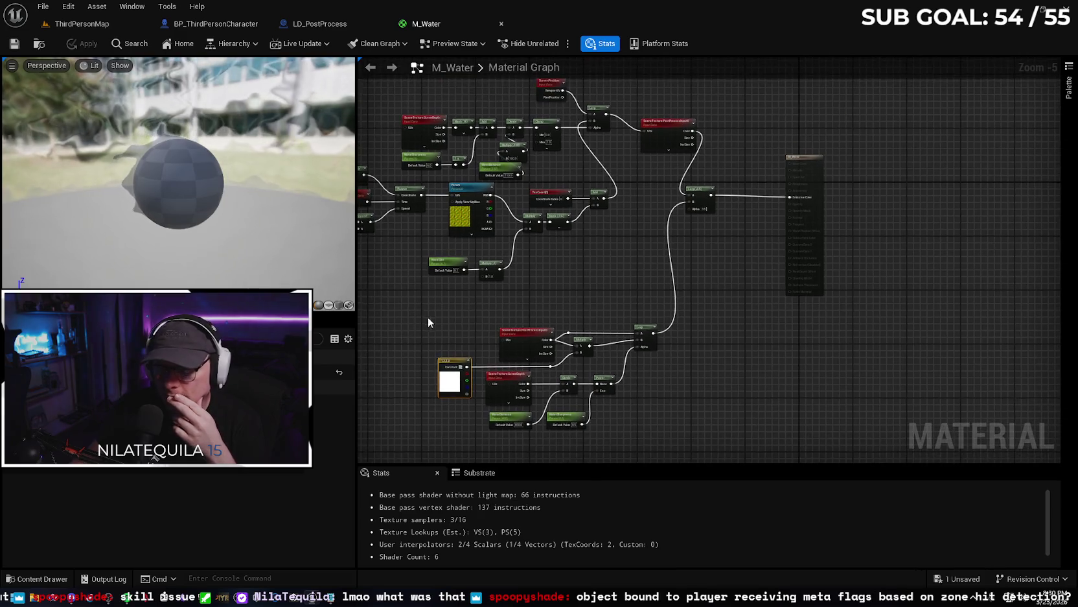
left_click(569, 295)
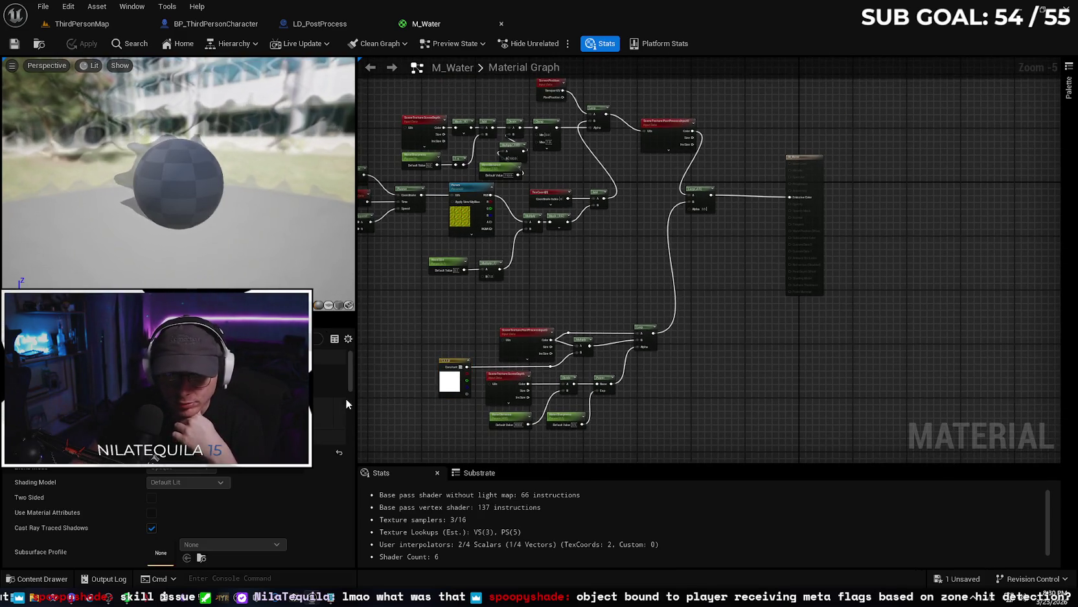
left_click_drag(351, 379, 361, 462)
scroll(468, 194, "up", 7)
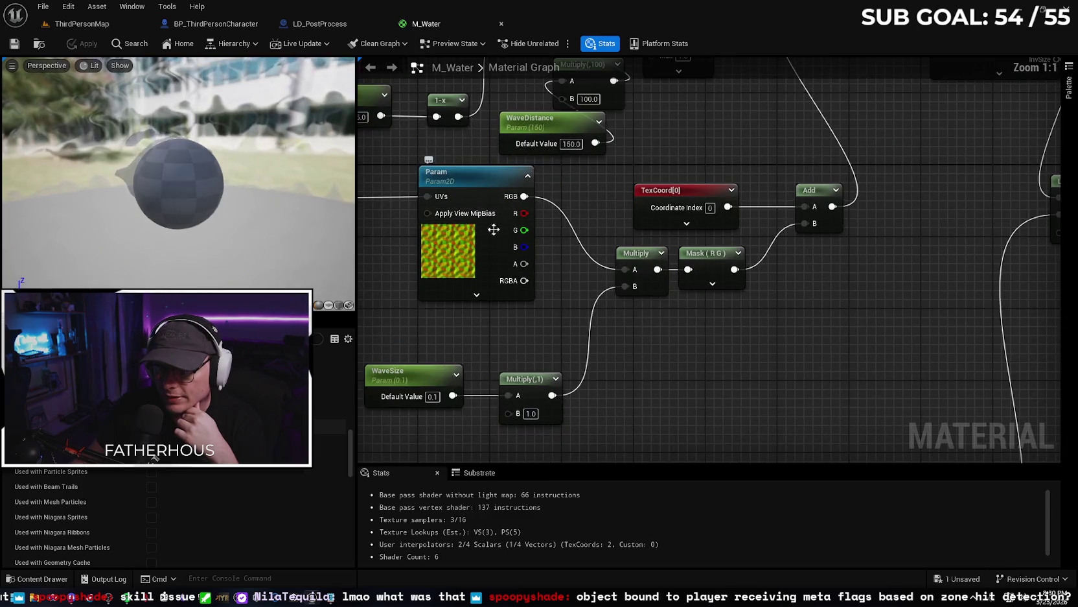
left_click_drag(646, 400, 686, 380)
Step: Set WaveSize to 0.01, apply, and inspect the water distortion in ThirdPersonMap
left_click(474, 377)
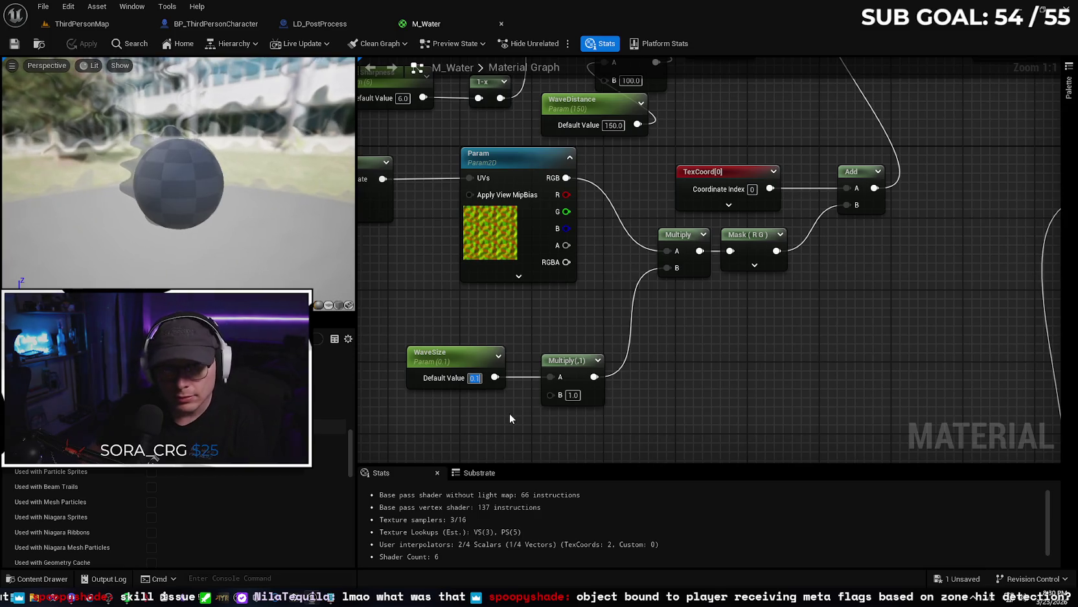
type("1")
key("Return")
type("0.01")
key("Return")
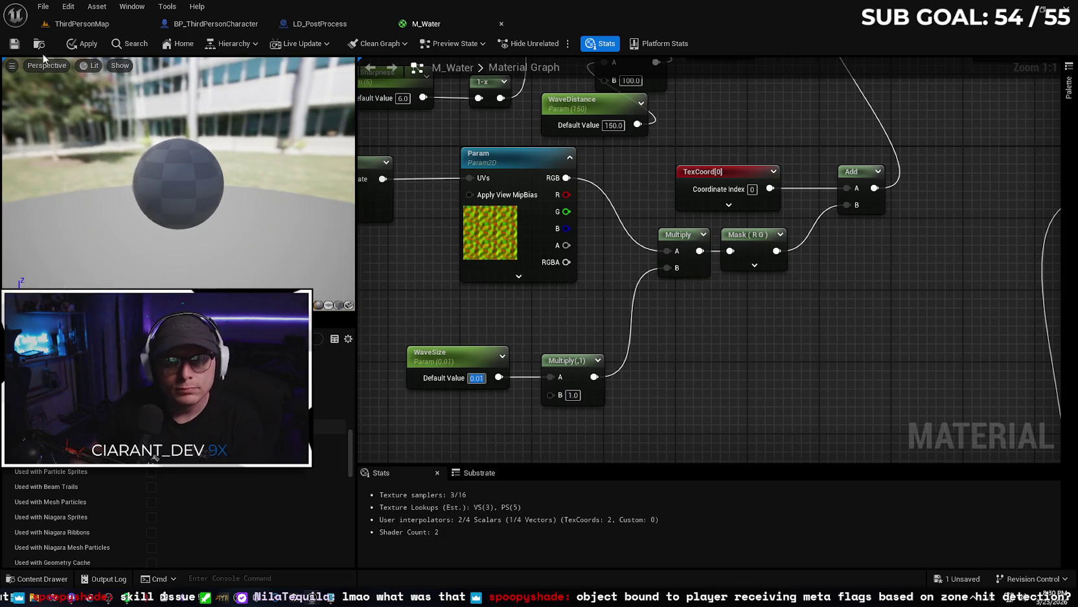
left_click(79, 46)
left_click(105, 23)
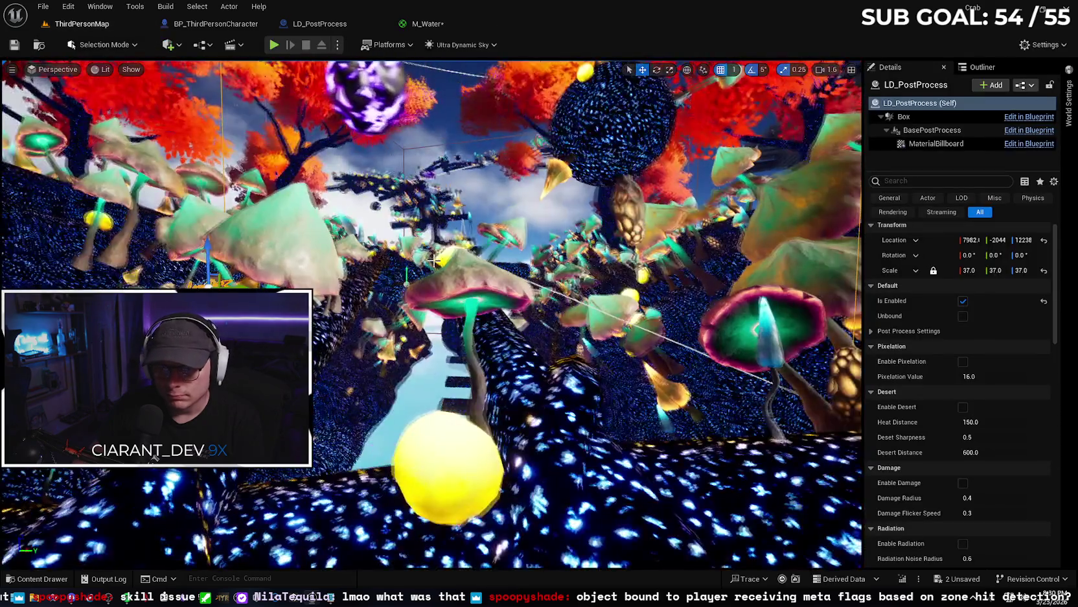
left_click_drag(433, 260, 433, 260)
Step: Change WaveSize to 0.005 in M_Water, apply, and return to ThirdPersonMap
left_click(469, 21)
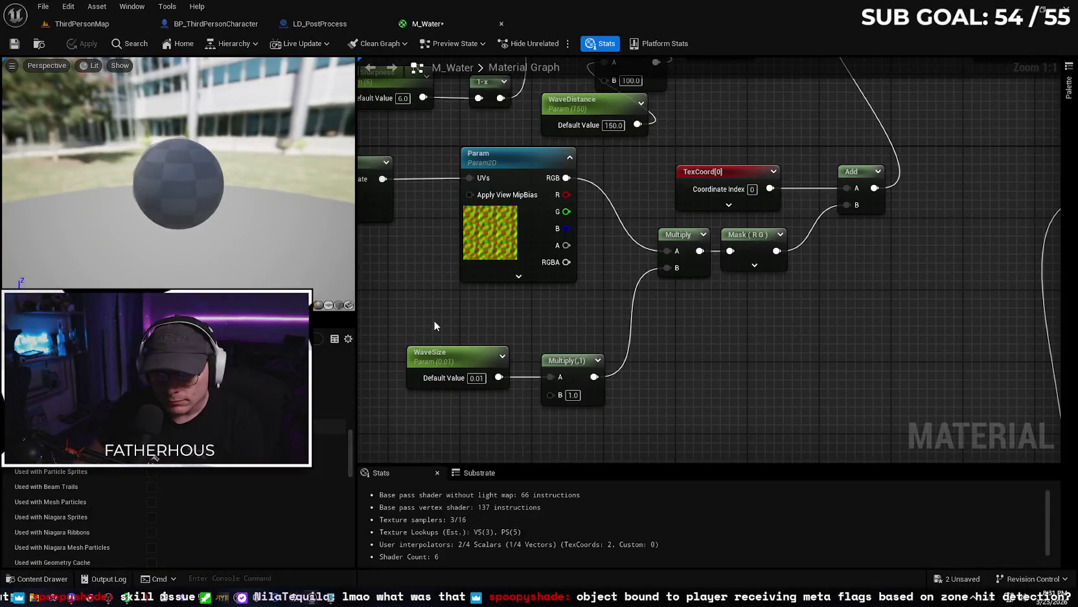
left_click(480, 378)
type("0.005")
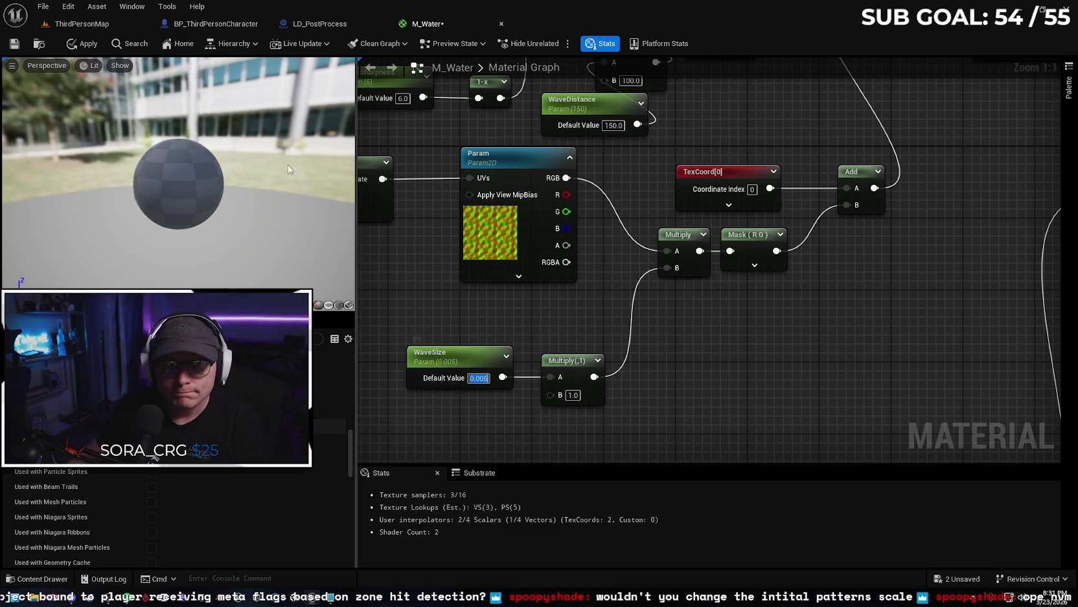
left_click(75, 45)
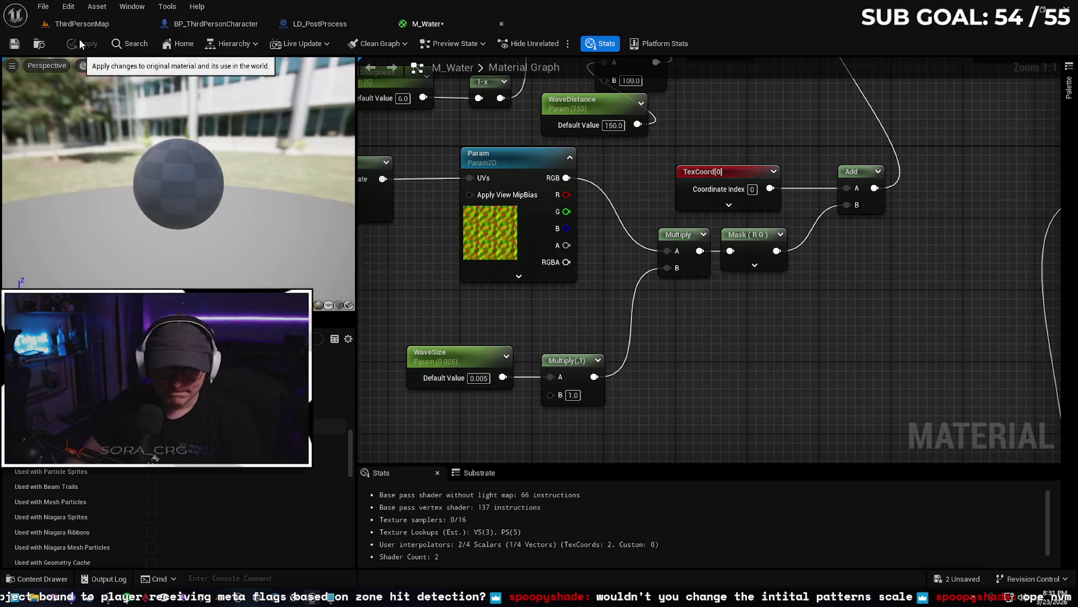
left_click(82, 24)
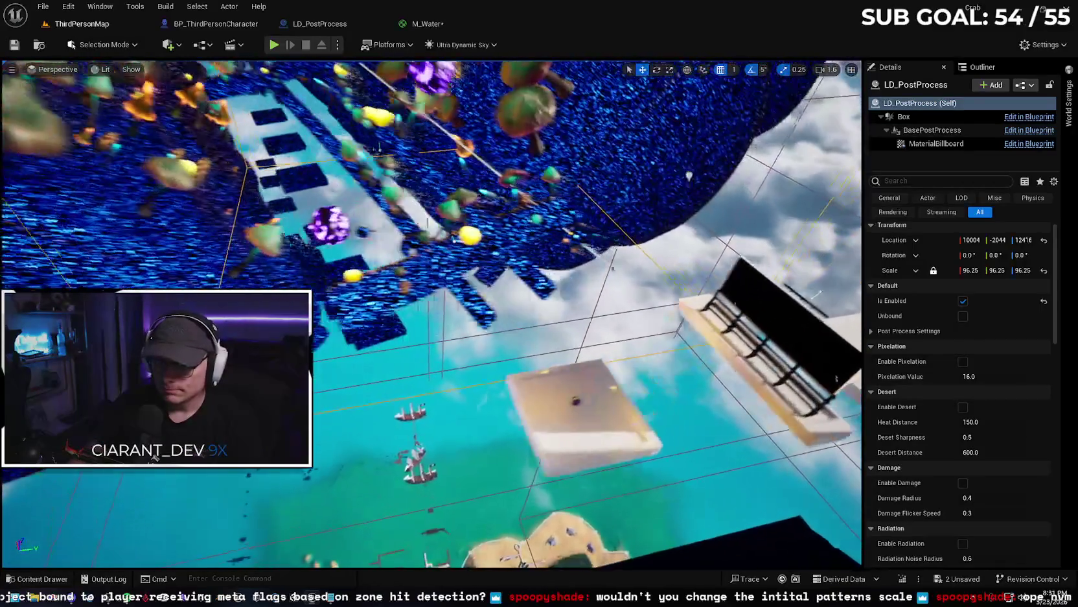
Step: Play From Here on SM_part_ornament_90, then stop the playtest with Escape
right_click(531, 456)
left_click(556, 451)
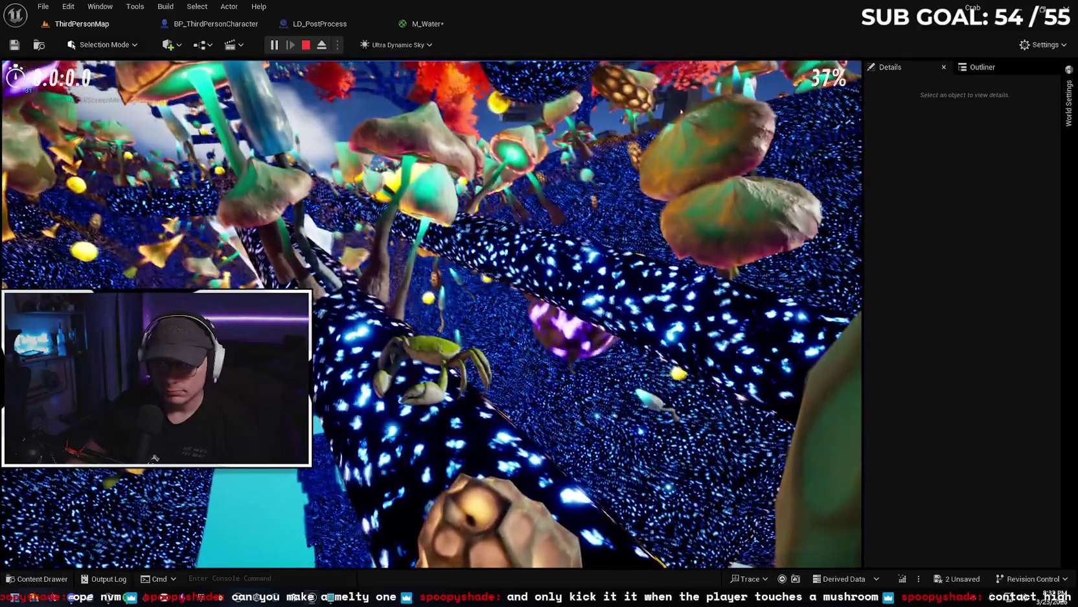
key("Escape")
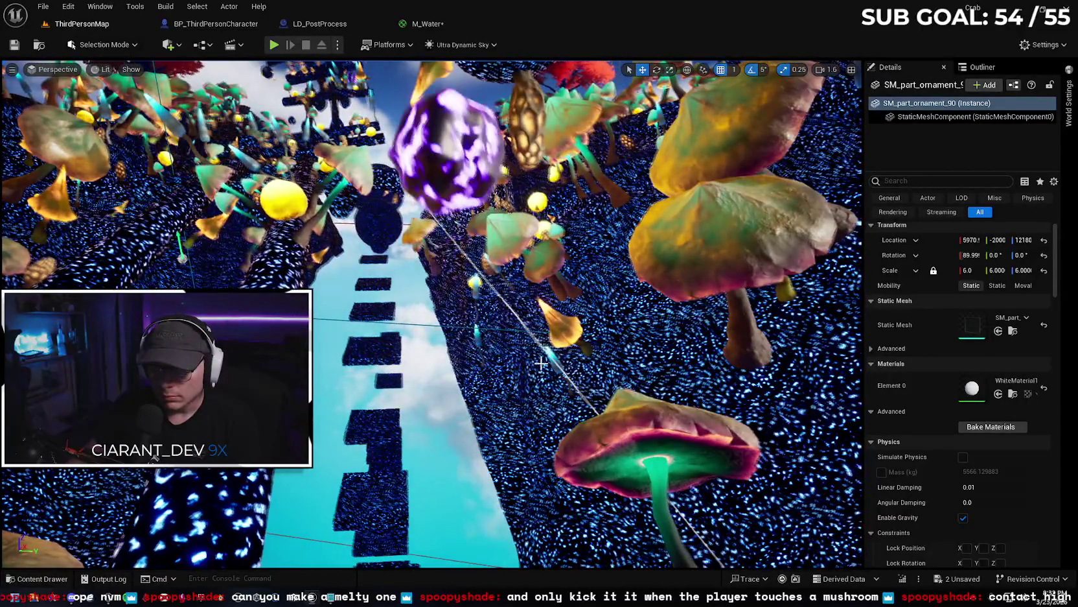
Step: Click past the fence and ornament to select LD_PostProcess, then frame it with F
left_click(458, 354)
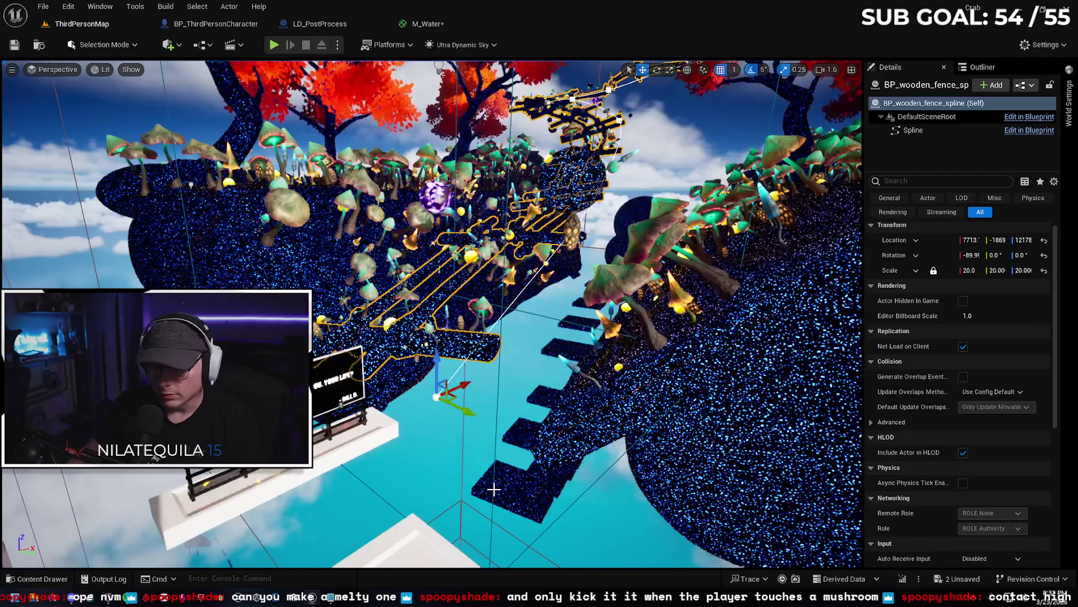
left_click(494, 489)
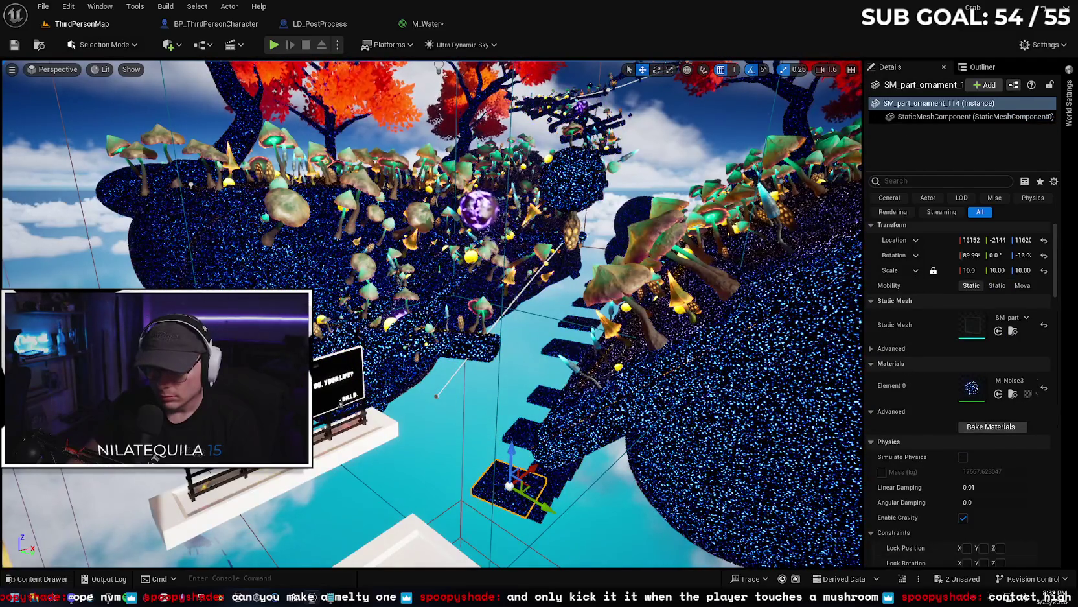
left_click(496, 410)
key("f")
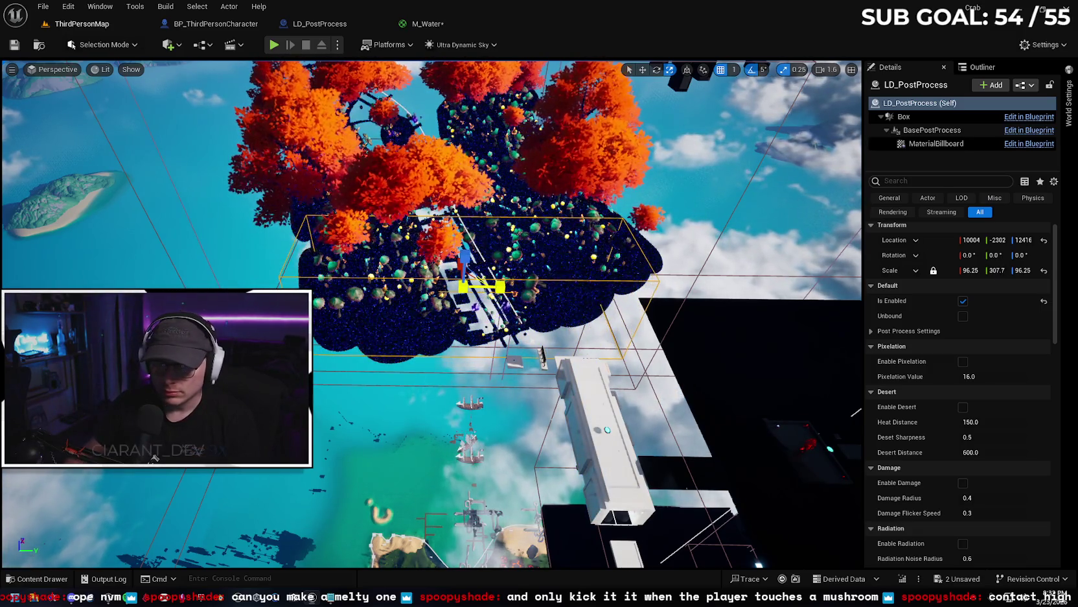
Step: Move the LD_PostProcess volume along X toward the island and set Scale X to 600
scroll(512, 285, "up", 2)
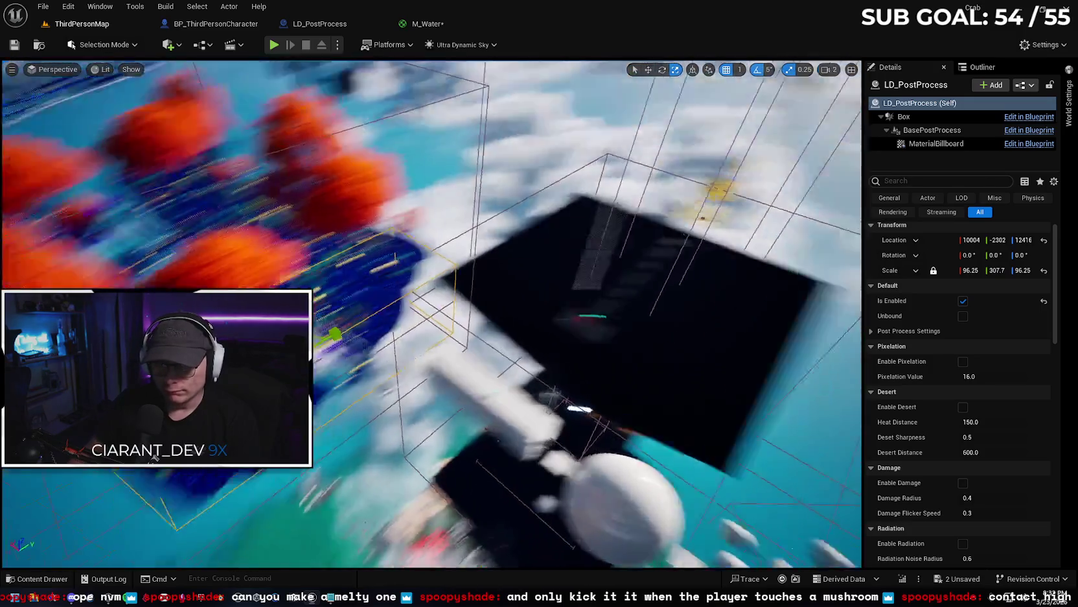
key("w")
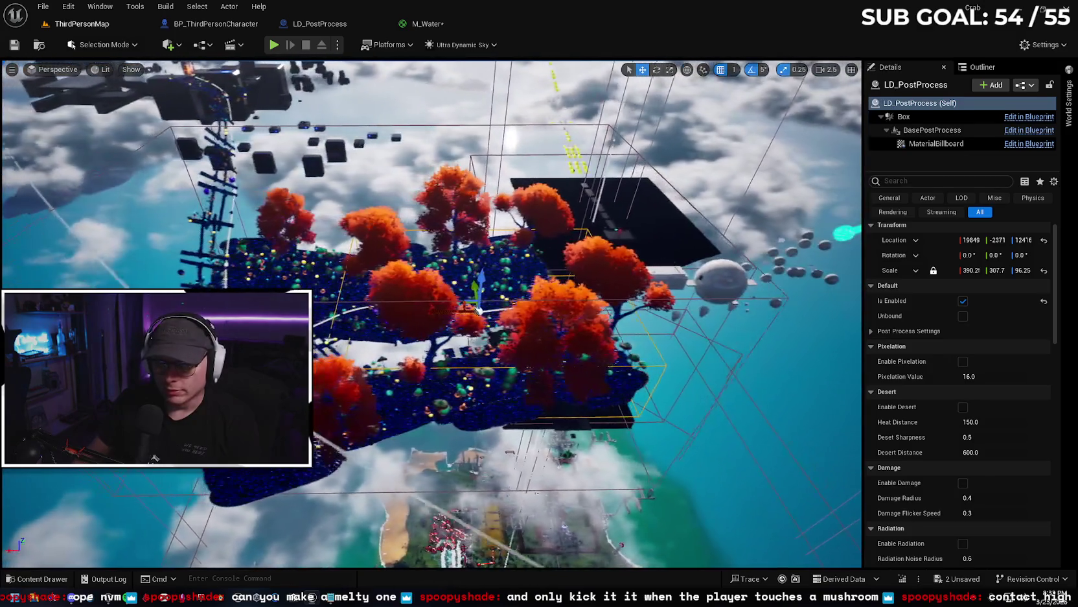
left_click_drag(441, 313, 382, 311)
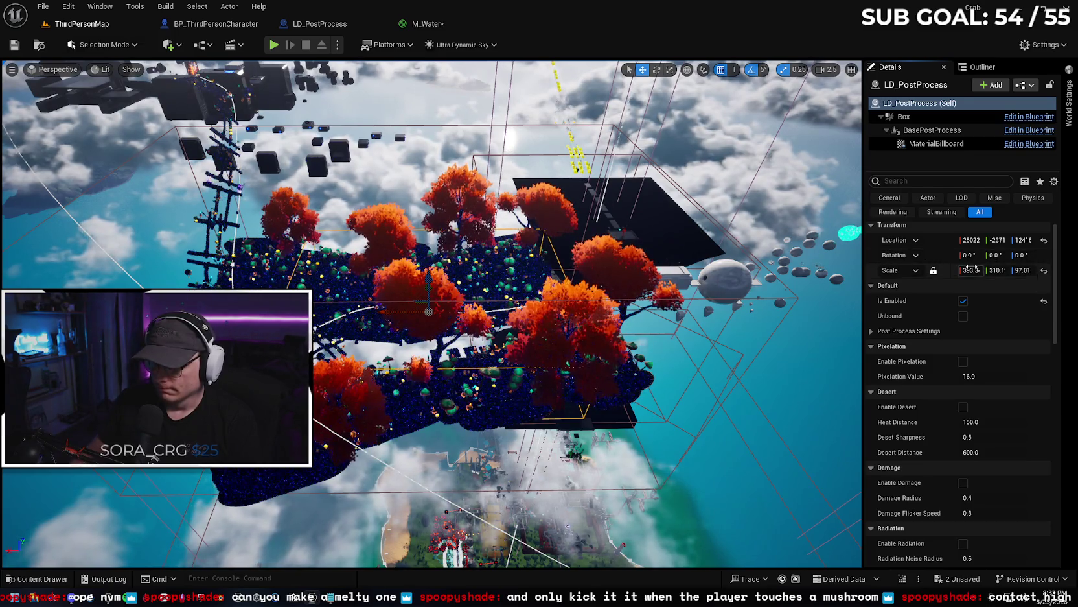
left_click_drag(968, 268, 965, 266)
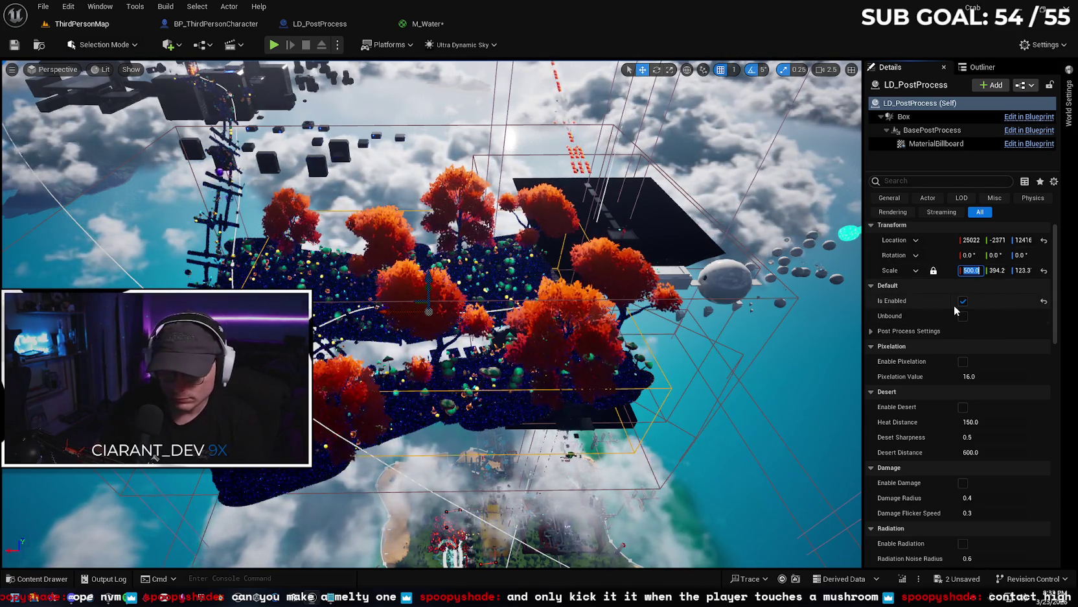
type("0")
key("Return")
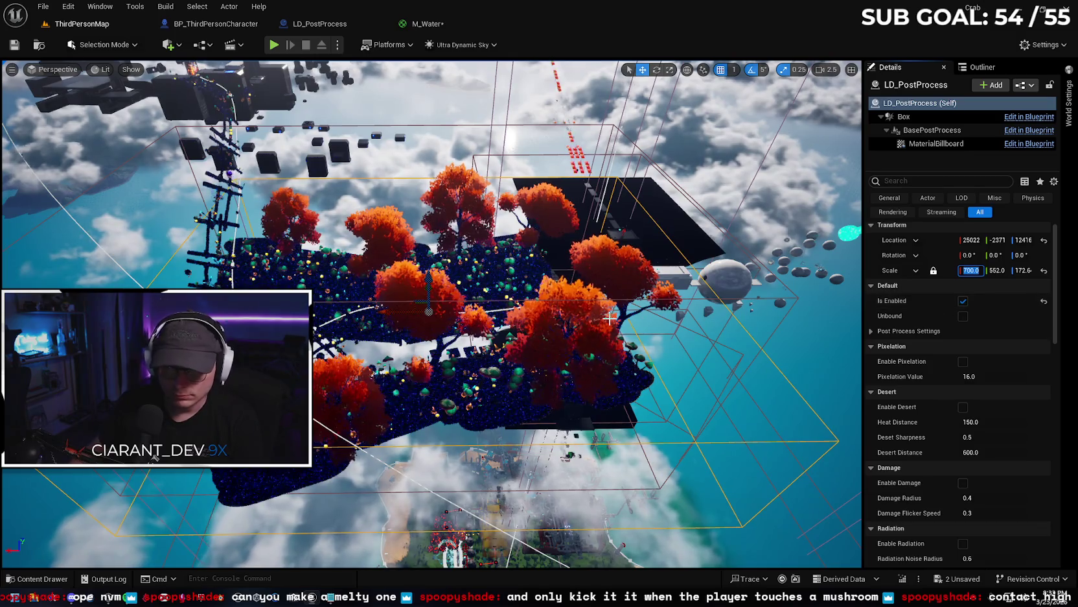
key("Return")
Step: Orbit around the island and drag the volume's Y scale down to 439
left_click_drag(699, 282, 698, 282)
left_click_drag(614, 315, 614, 315)
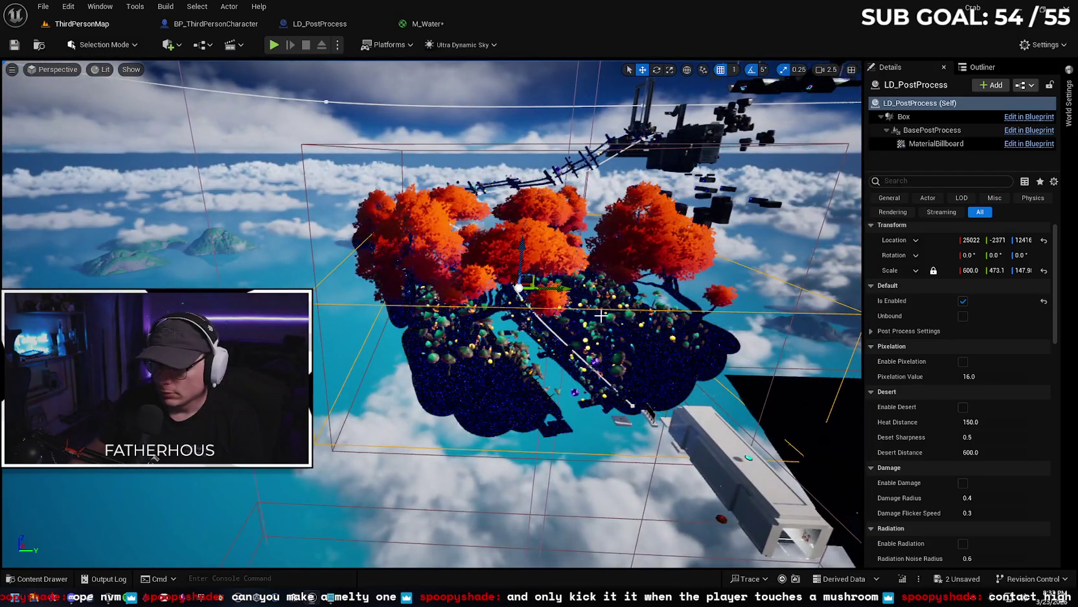
mouse_move(556, 288)
left_mouse_down()
mouse_move(543, 288)
mouse_move(523, 245)
left_mouse_up()
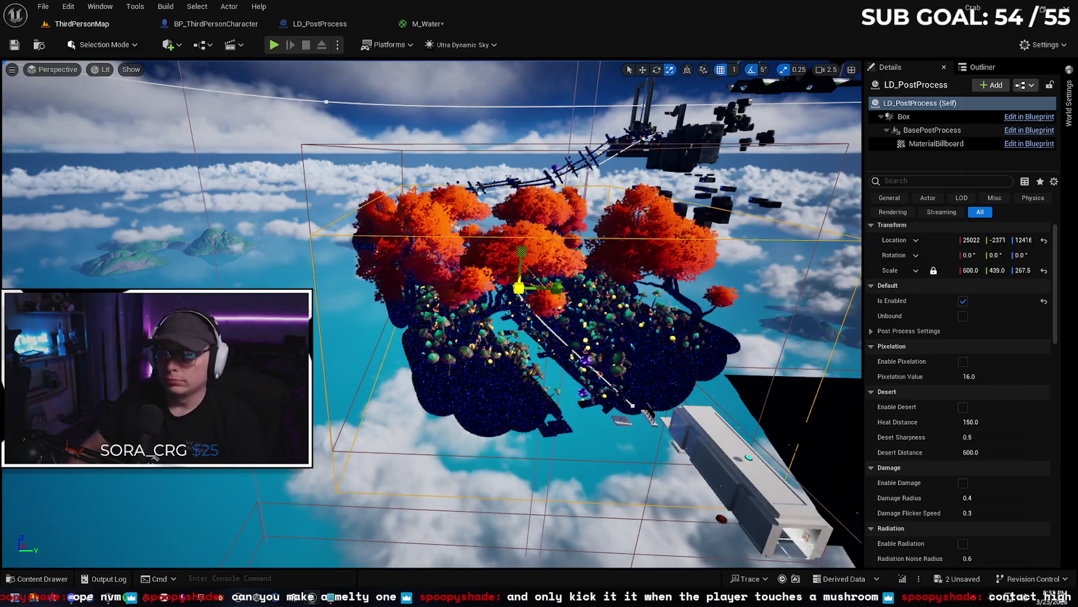
key("w")
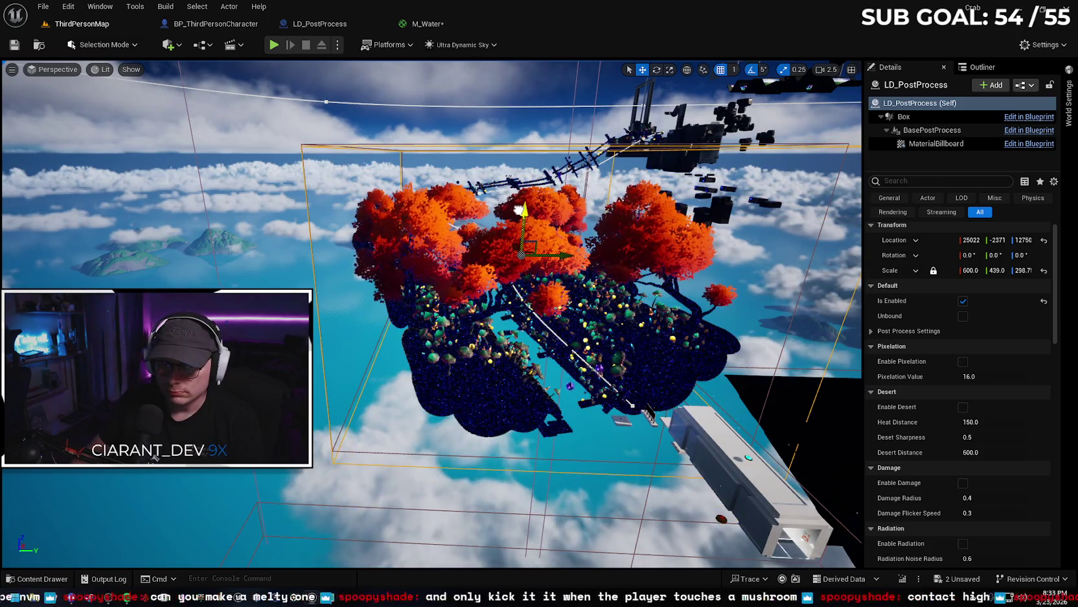
scroll(569, 317, "up", 10)
scroll(597, 333, "down", 6)
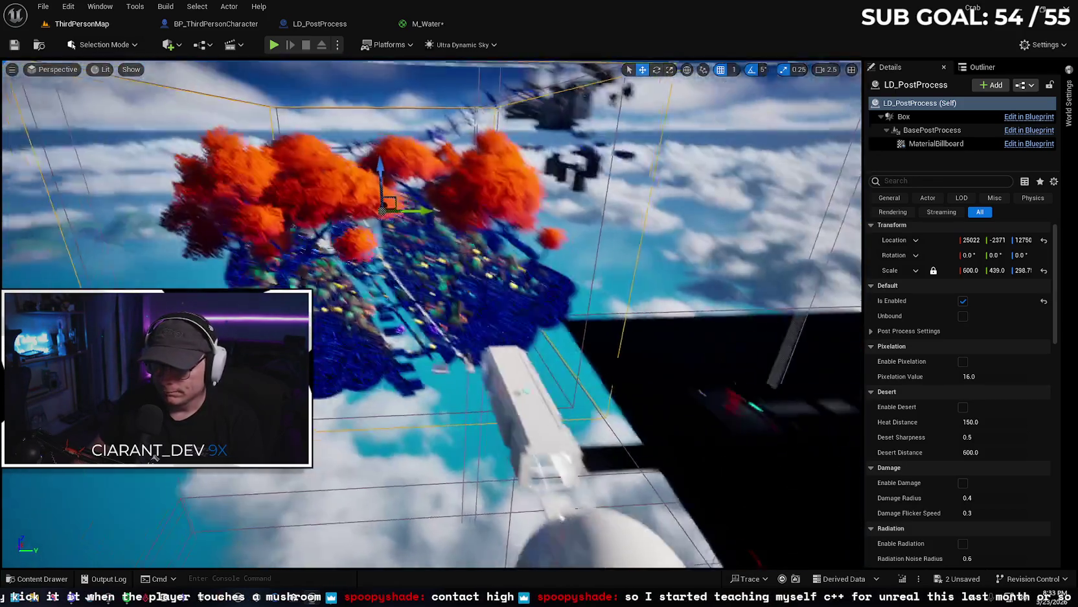
Step: Move LD_PostProcess to Y -2560 with X scale 624.5 and check it covers the island
mouse_move(461, 245)
left_mouse_down()
mouse_move(442, 242)
mouse_move(512, 252)
mouse_move(532, 271)
mouse_move(502, 245)
left_mouse_up()
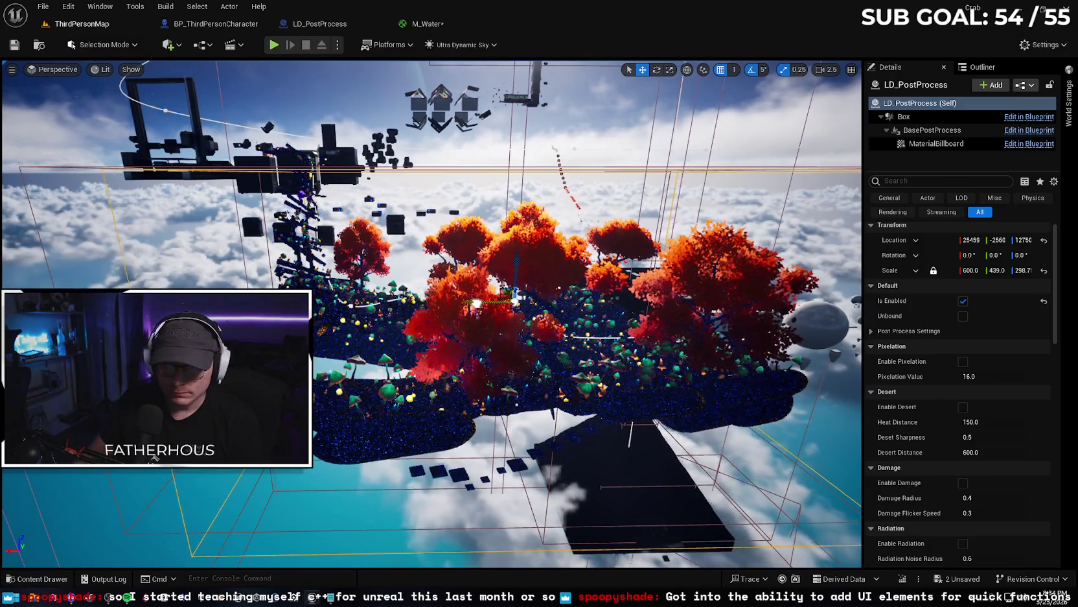
mouse_move(512, 317)
left_mouse_down()
mouse_move(484, 303)
mouse_move(340, 386)
left_mouse_up()
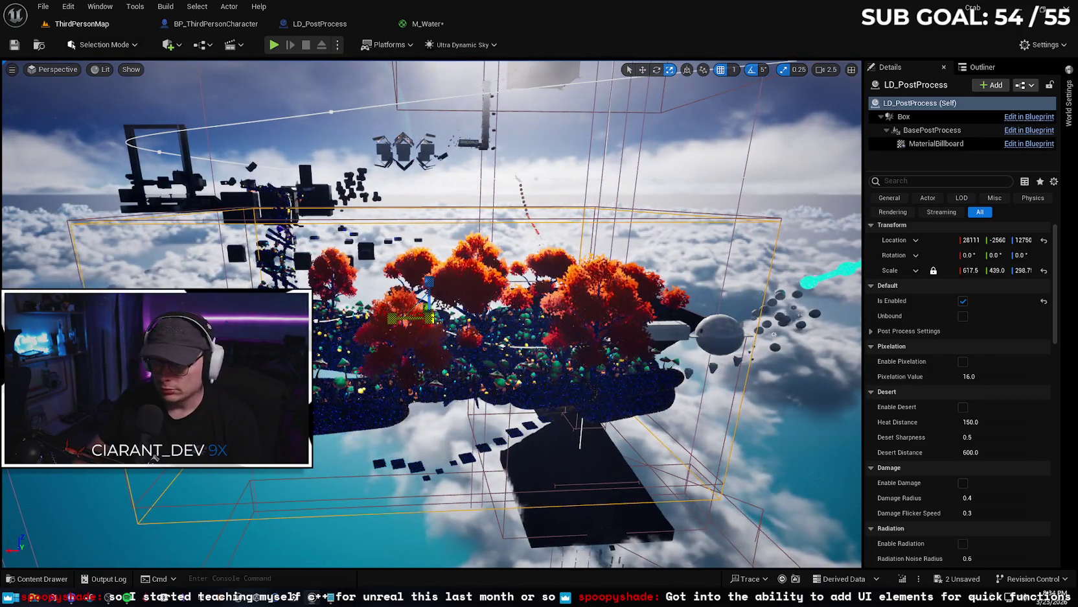
left_click_drag(689, 358, 678, 327)
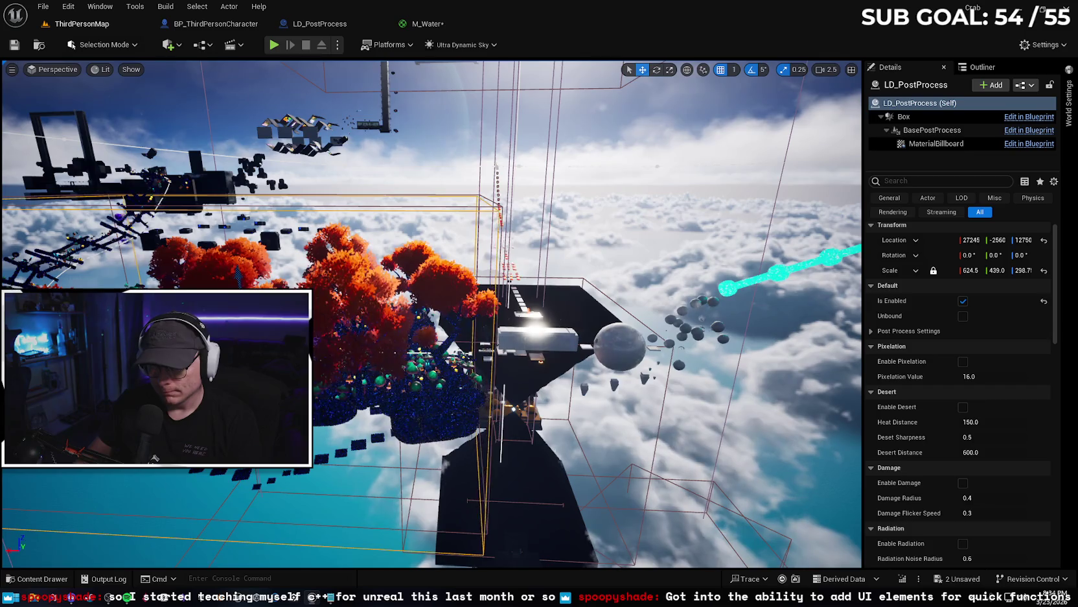
left_click_drag(678, 327, 589, 302)
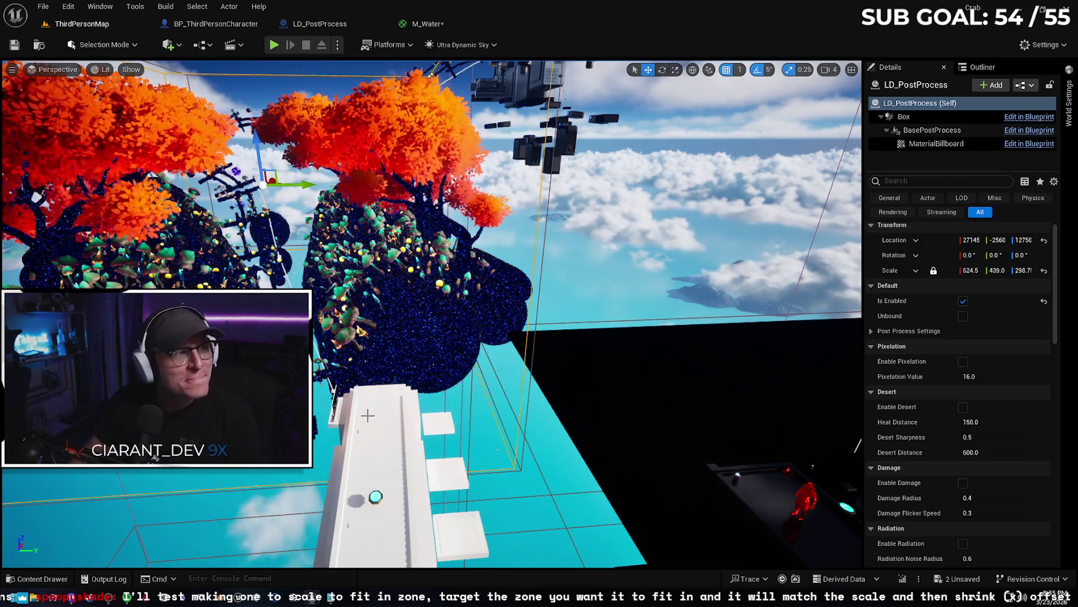
left_click(42, 579)
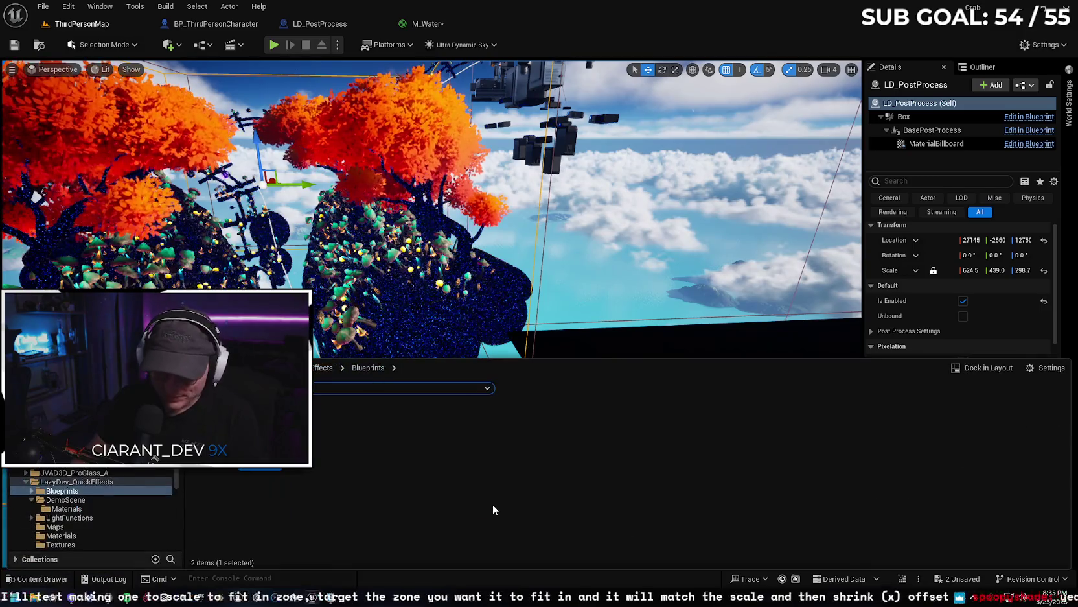
scroll(66, 473, "down", 10)
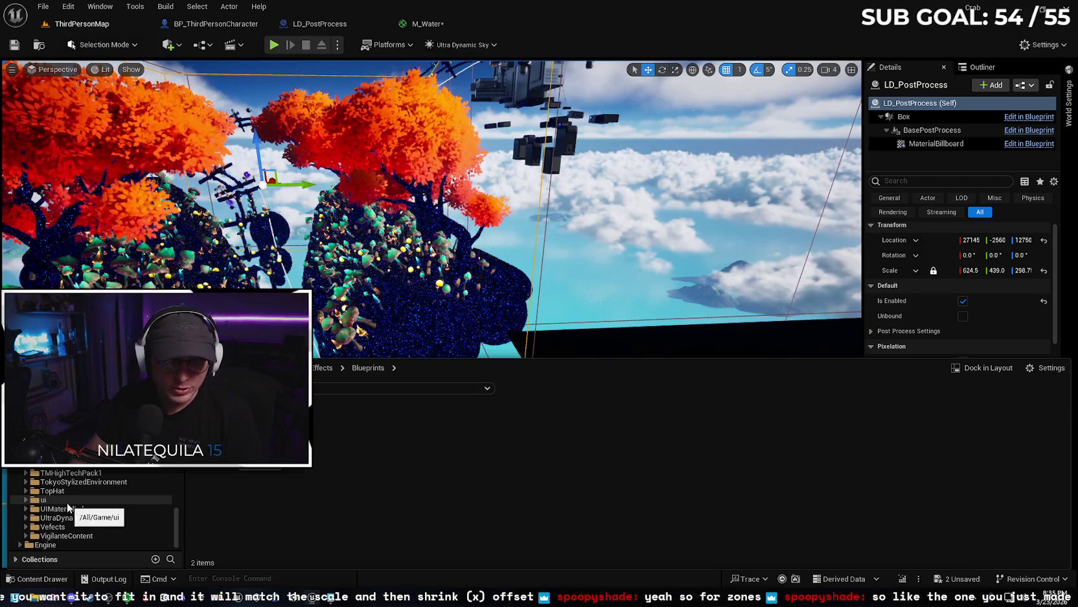
mouse_move(415, 194)
left_mouse_down()
mouse_move(337, 243)
mouse_move(512, 303)
left_mouse_up()
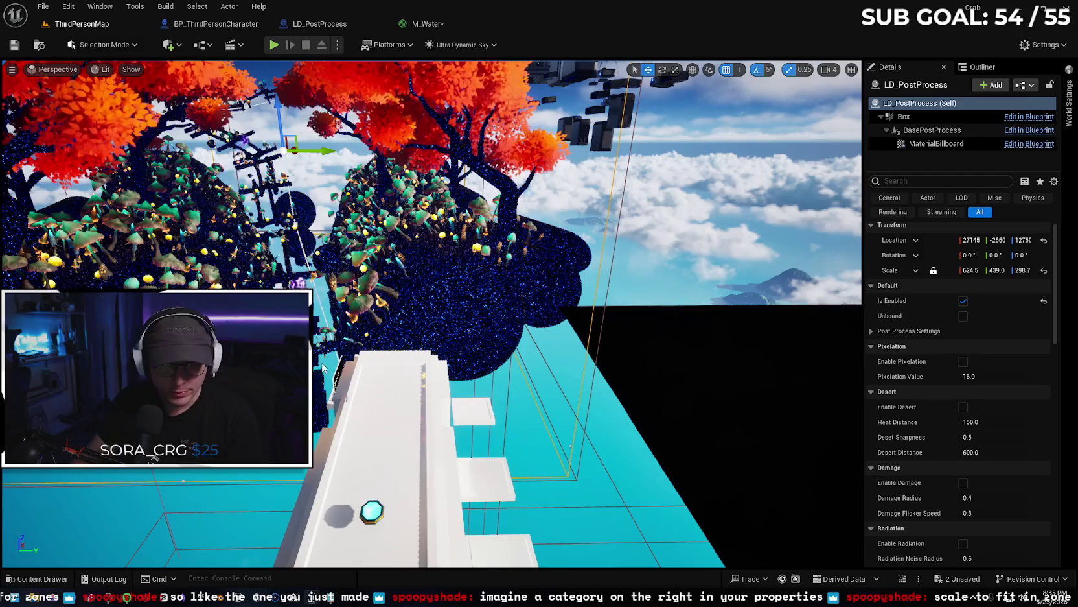
Step: Start a playtest from the white stairs and walk the crab along the starry path to the log
right_click(382, 423)
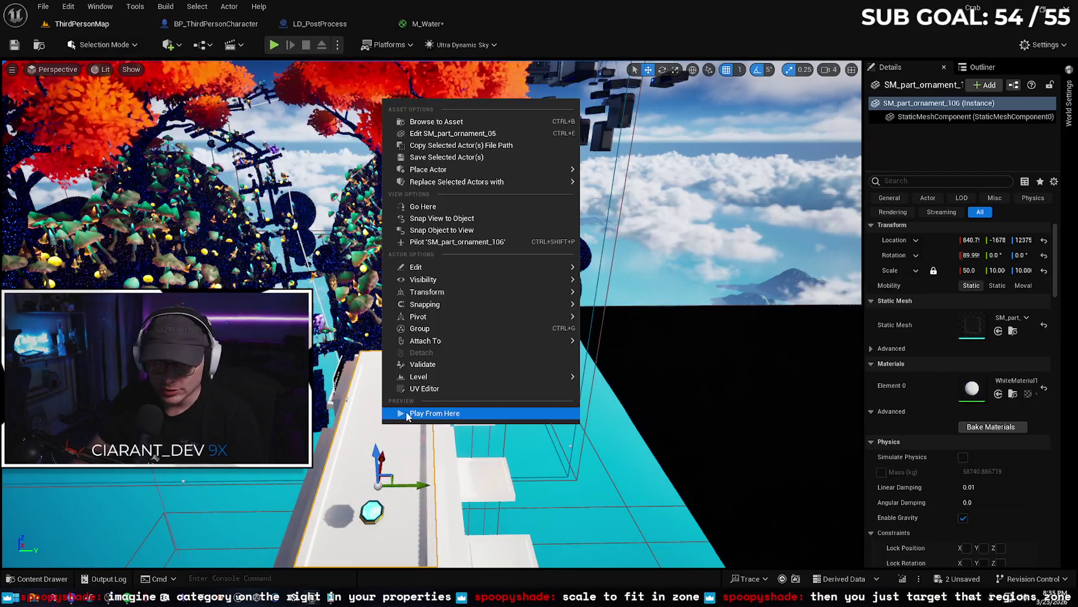
left_click(420, 418)
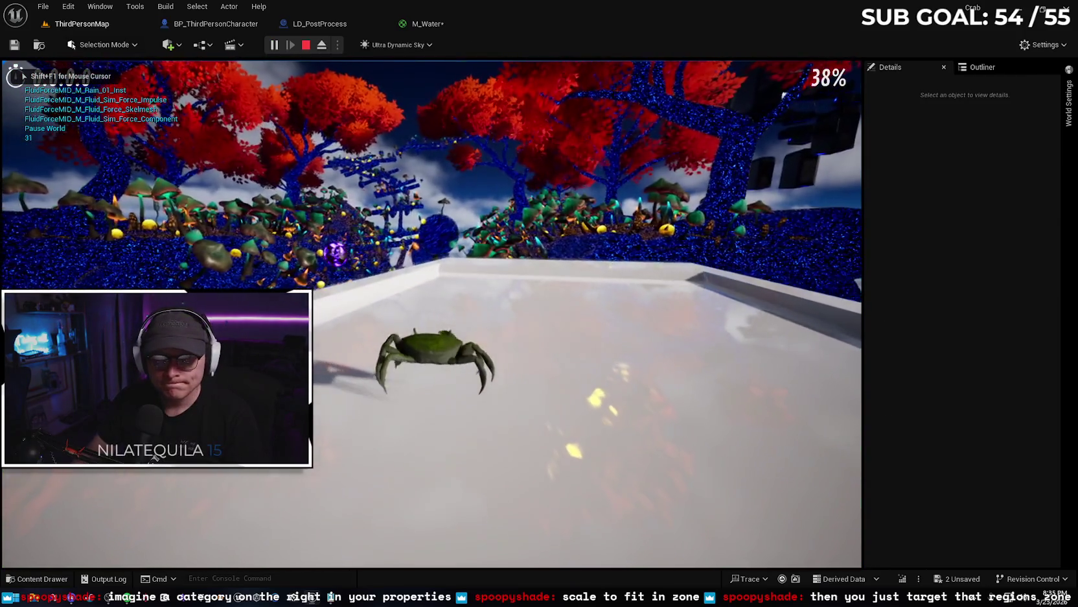
key("w")
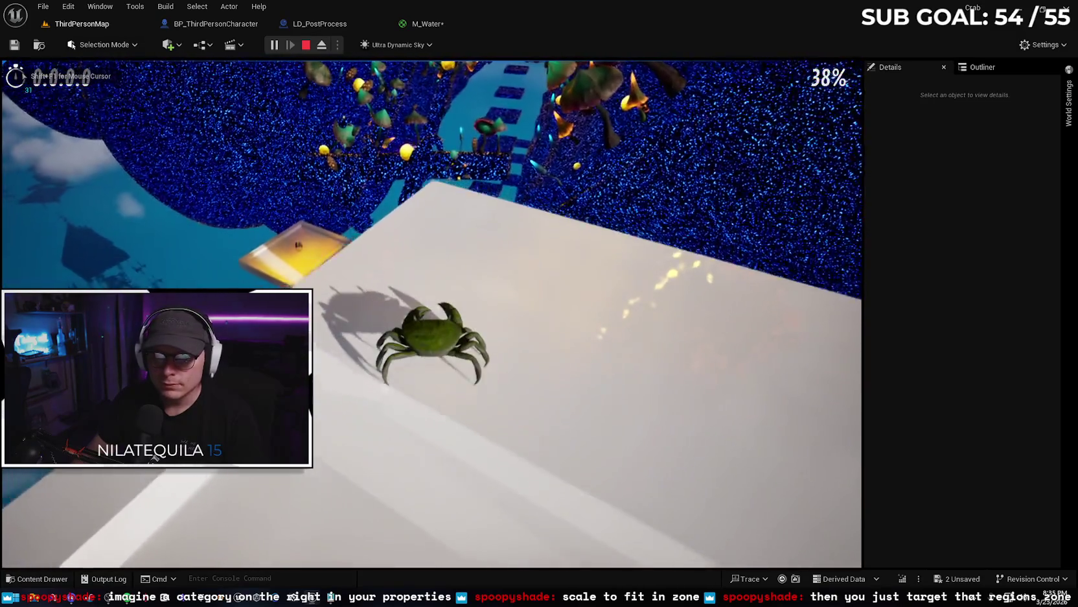
key("w")
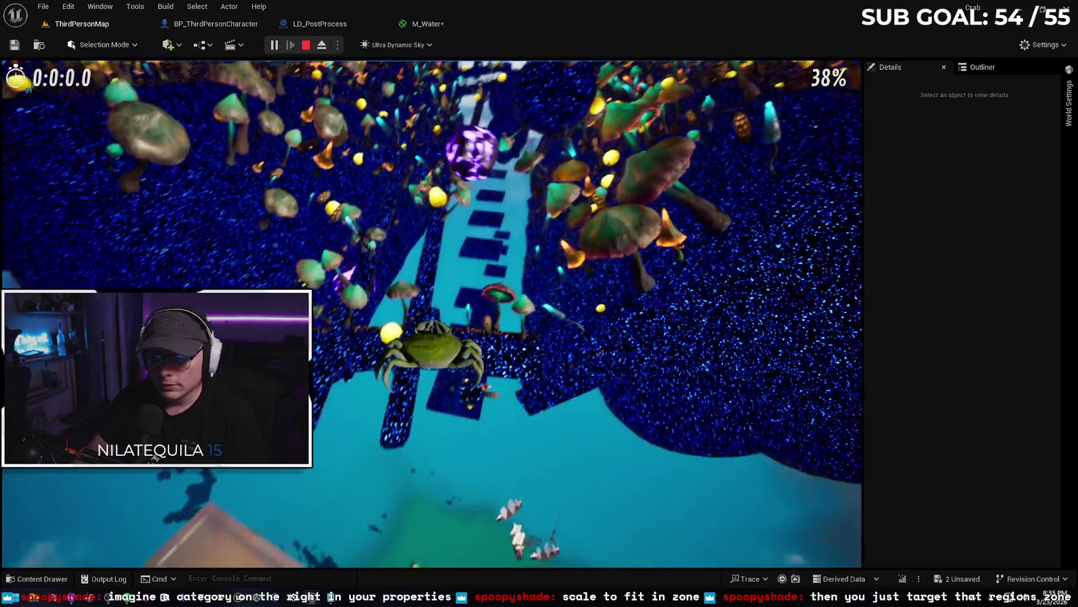
key("w")
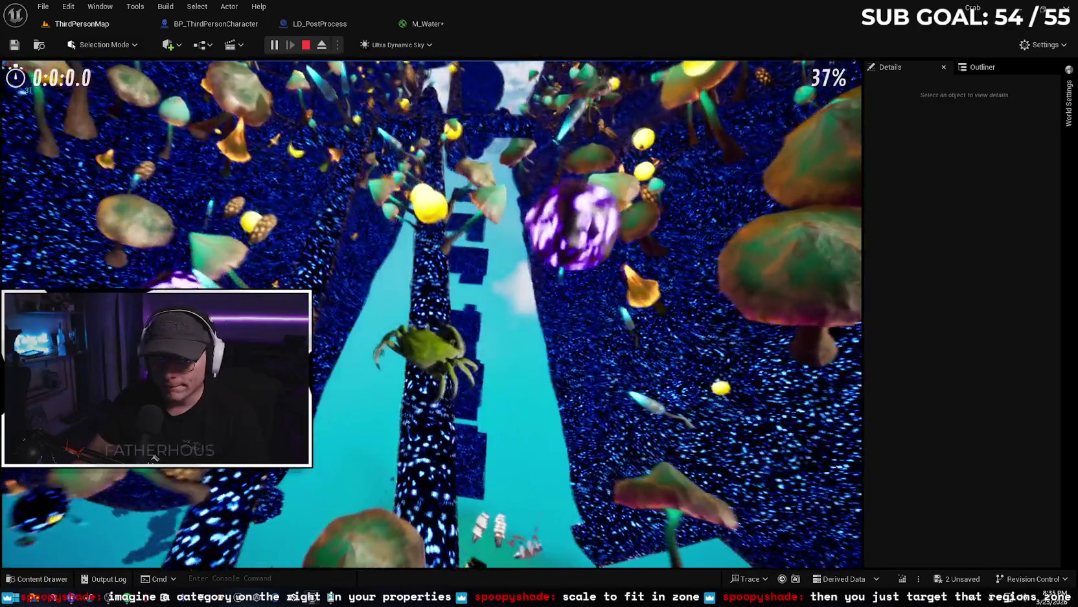
key("w")
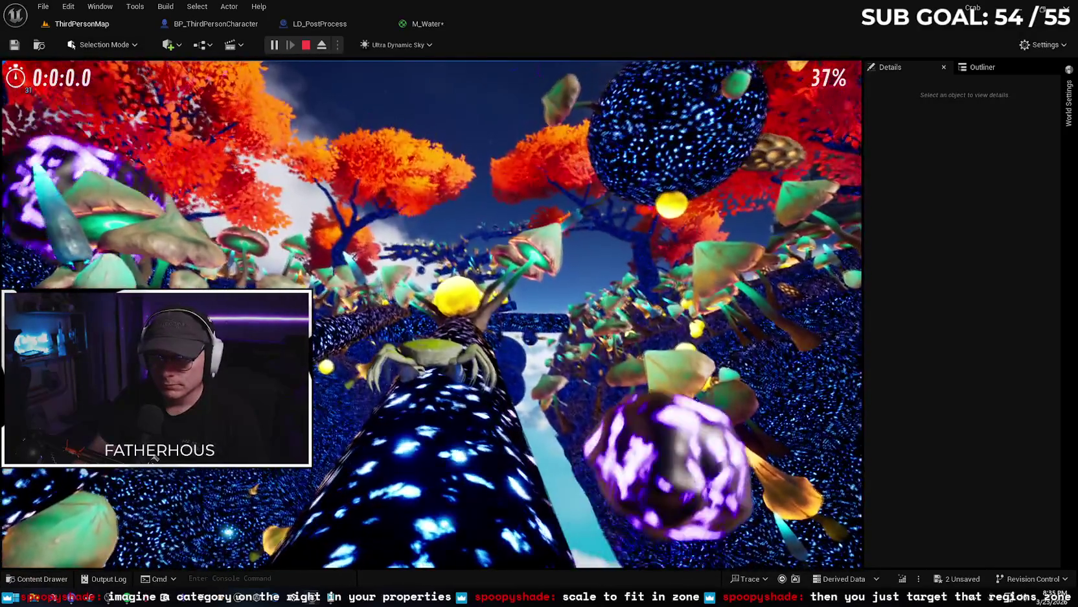
key("w")
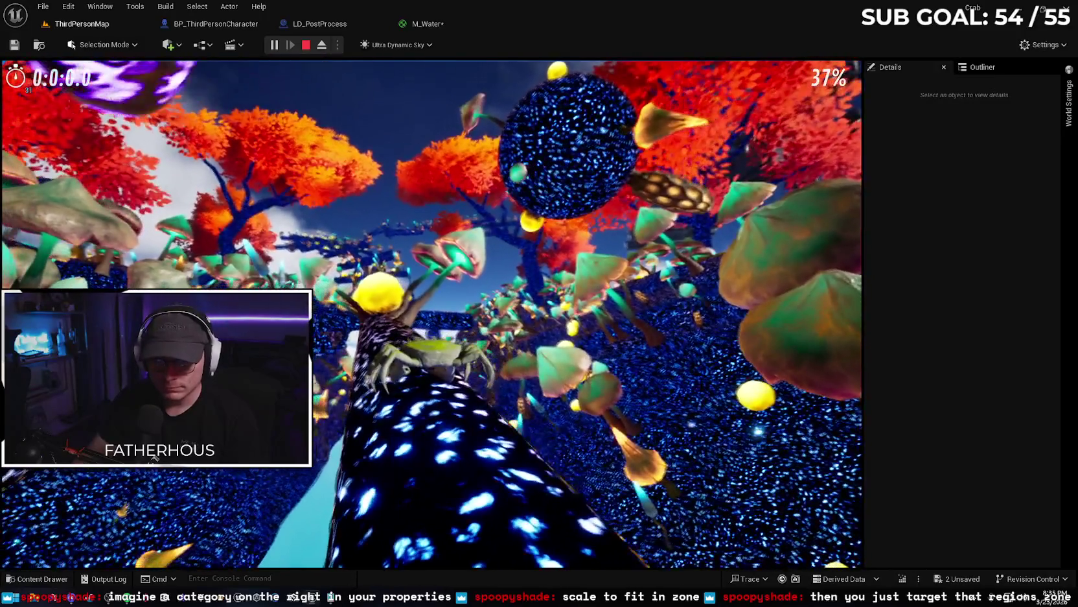
key("w")
key("w")
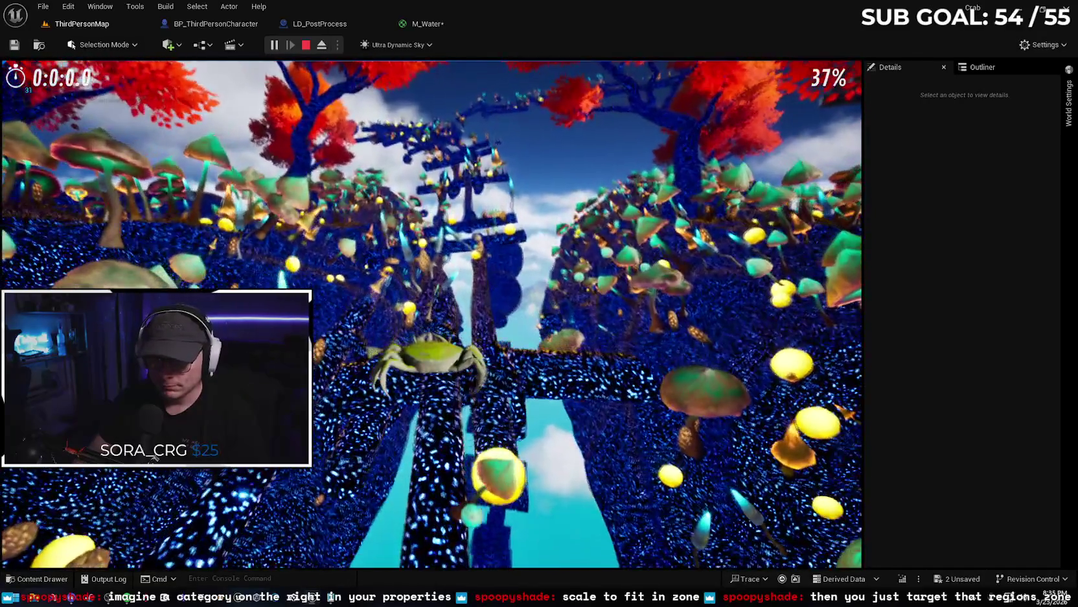
key("w")
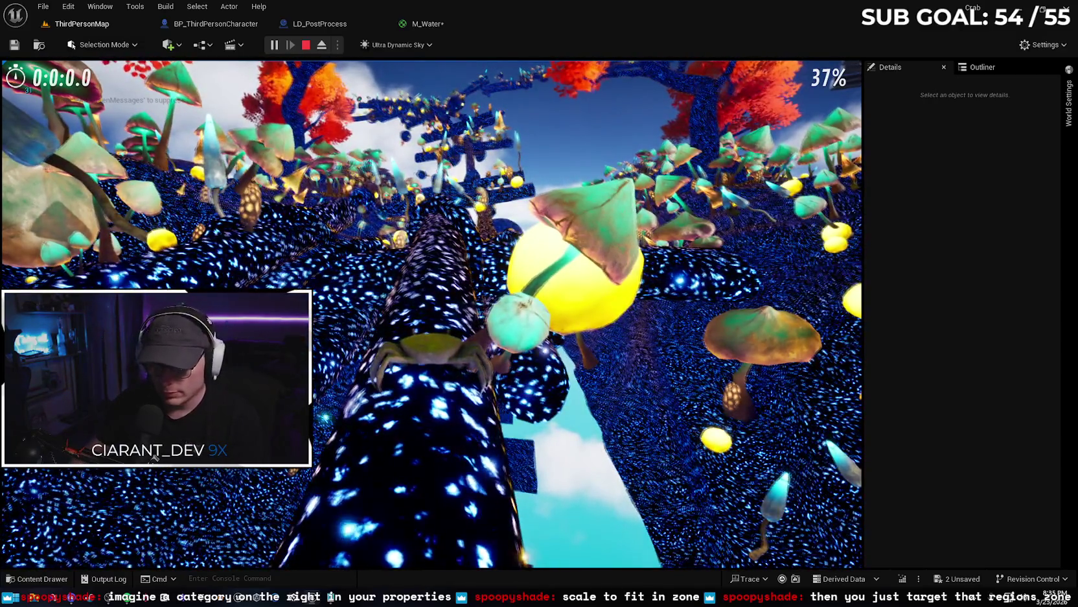
Step: Pause the game, look at the Audio settings, then resume play
key("Escape")
left_click(327, 328)
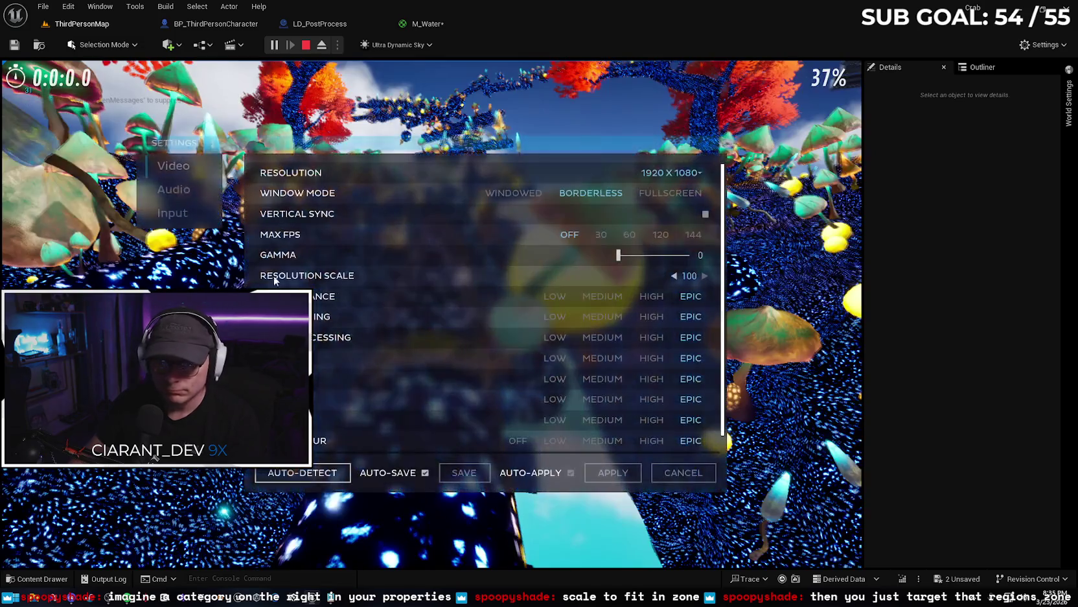
left_click(167, 190)
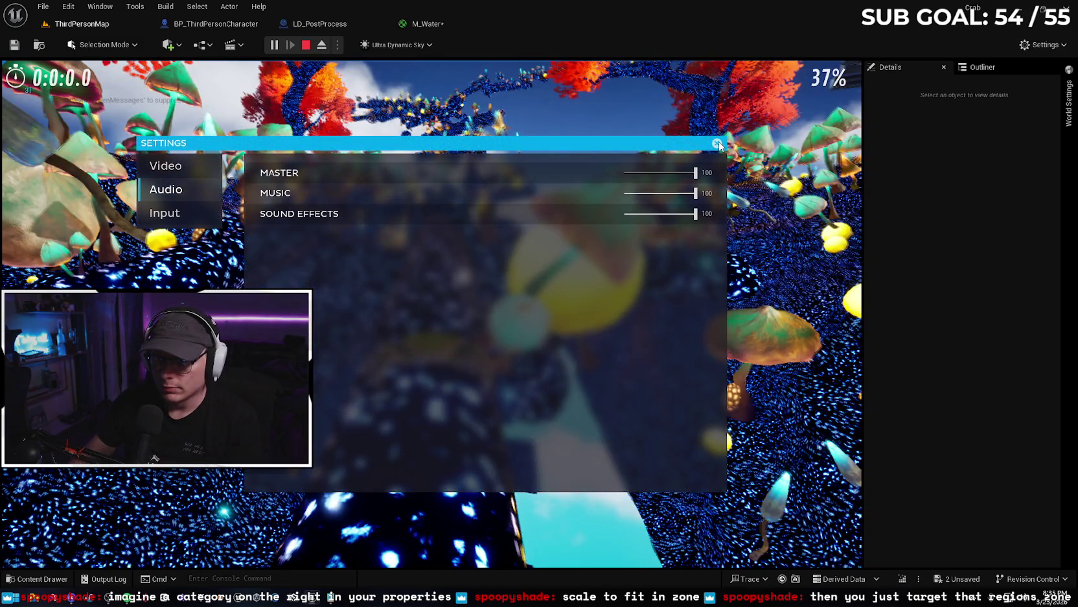
left_click(716, 143)
left_click(277, 214)
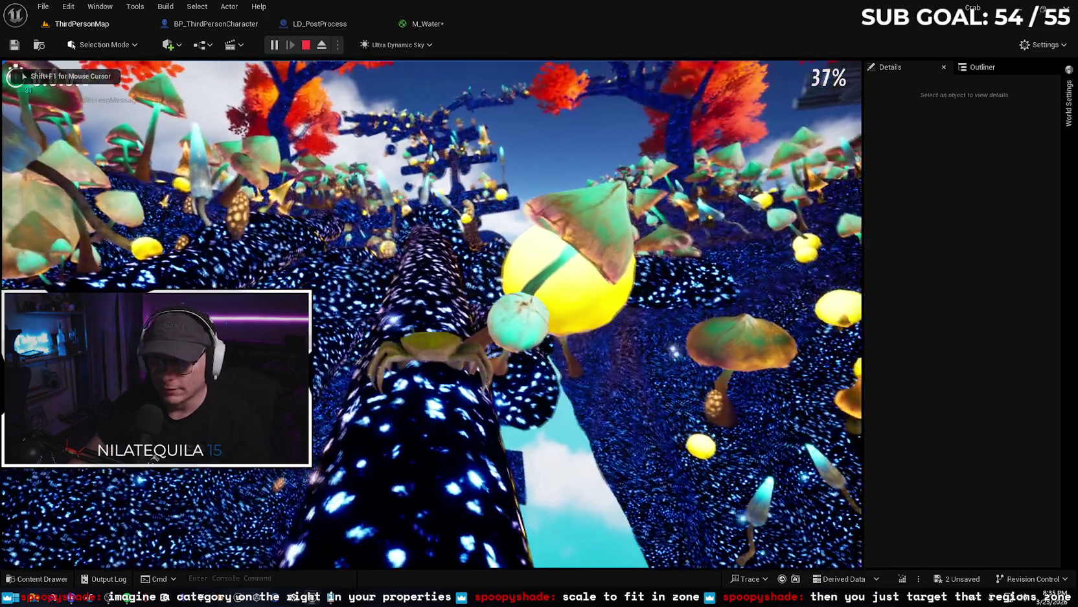
Step: Walk the crab along the glowing log toward the platform, then go fullscreen
key("w")
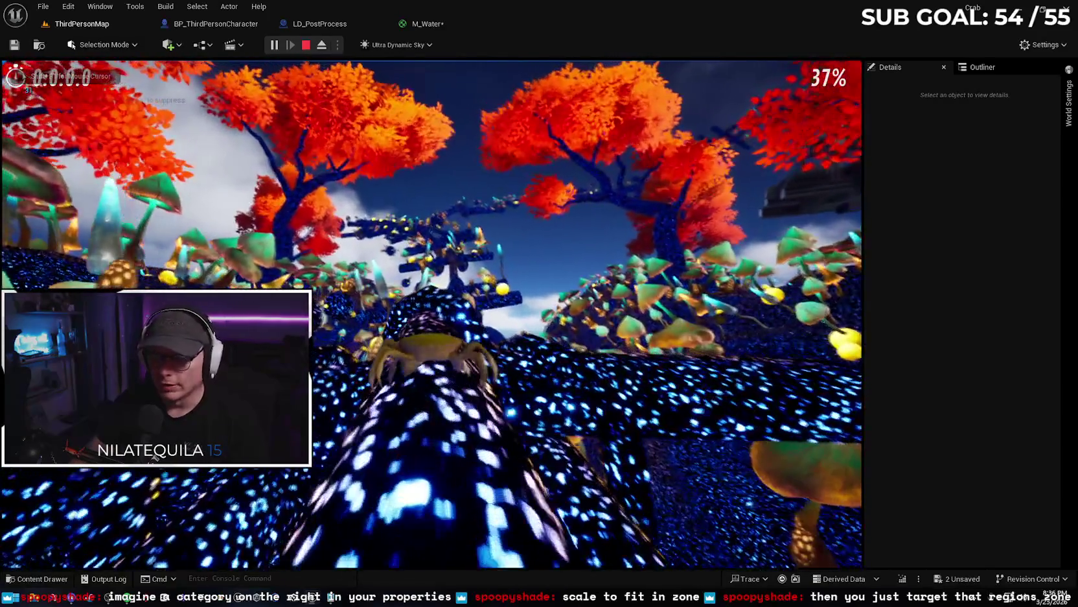
key("w")
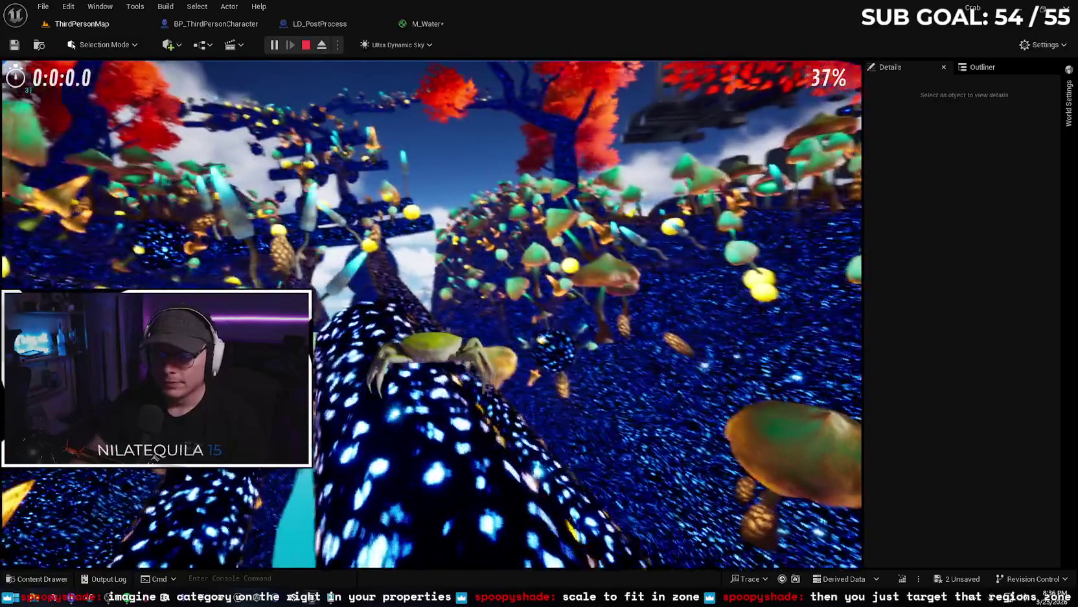
key("w")
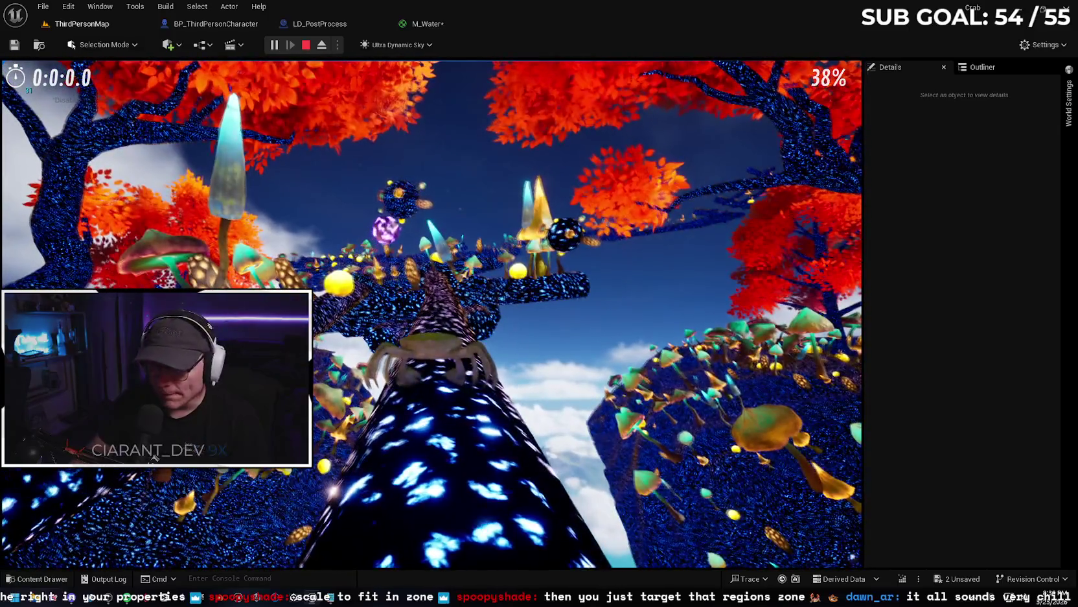
key("F11")
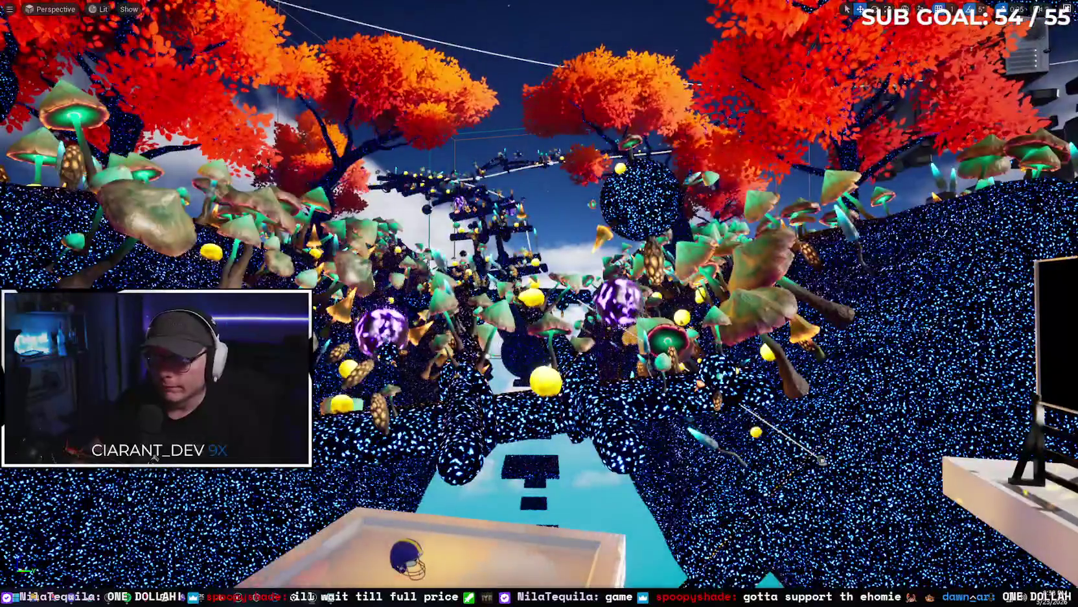
Step: Leave immersive mode to restore the full editor layout after surveying the island
key("F11")
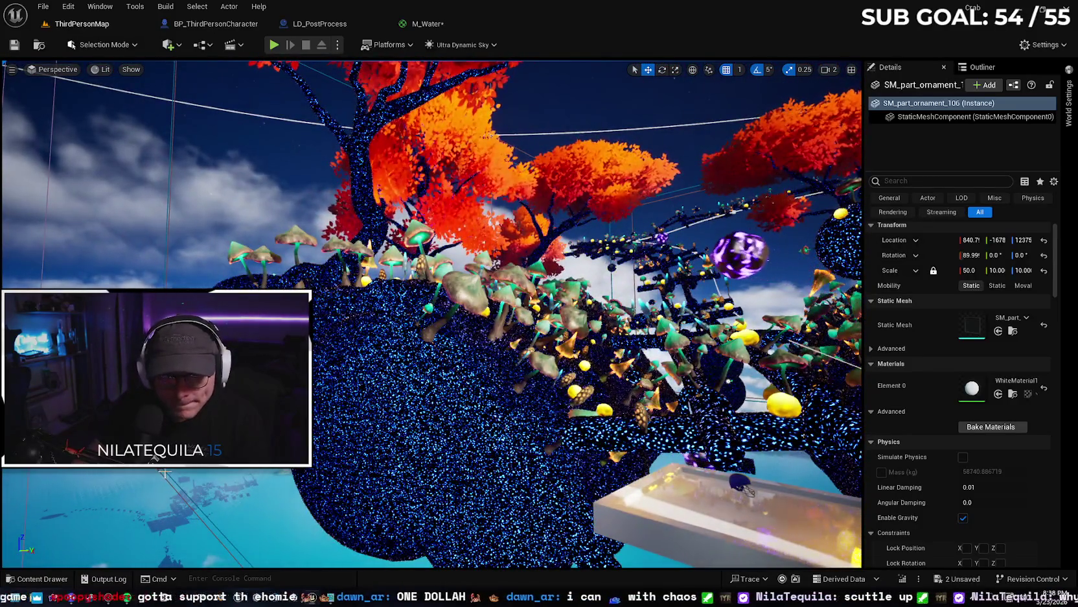
Step: Select the LD_PostProcess actor and its BasePostProcess component to show its properties
left_click(708, 241)
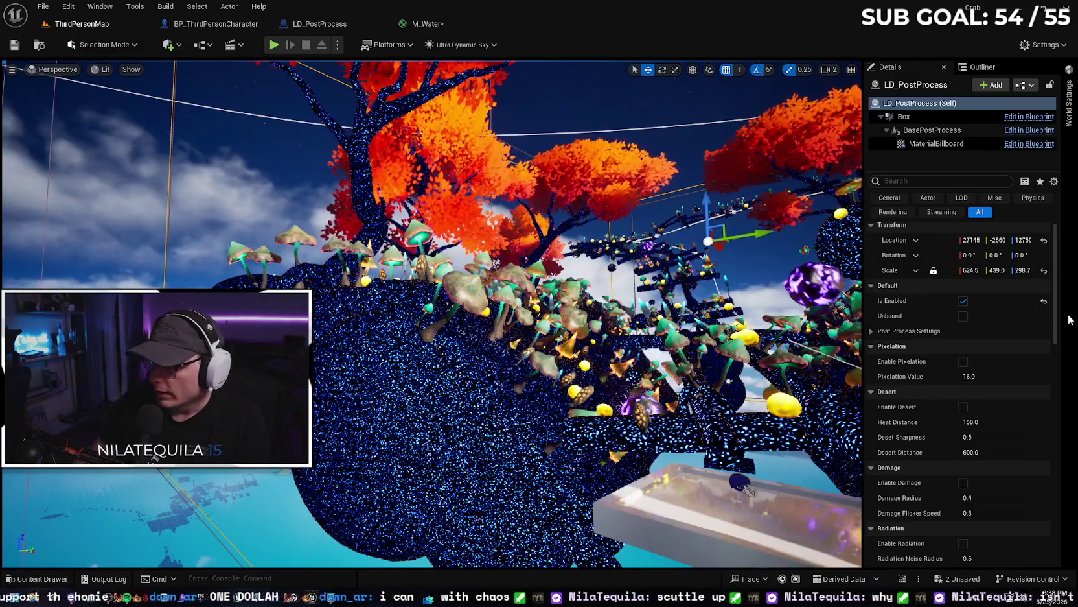
mouse_move(1054, 319)
left_mouse_down()
mouse_move(1062, 535)
mouse_move(1054, 271)
left_mouse_up()
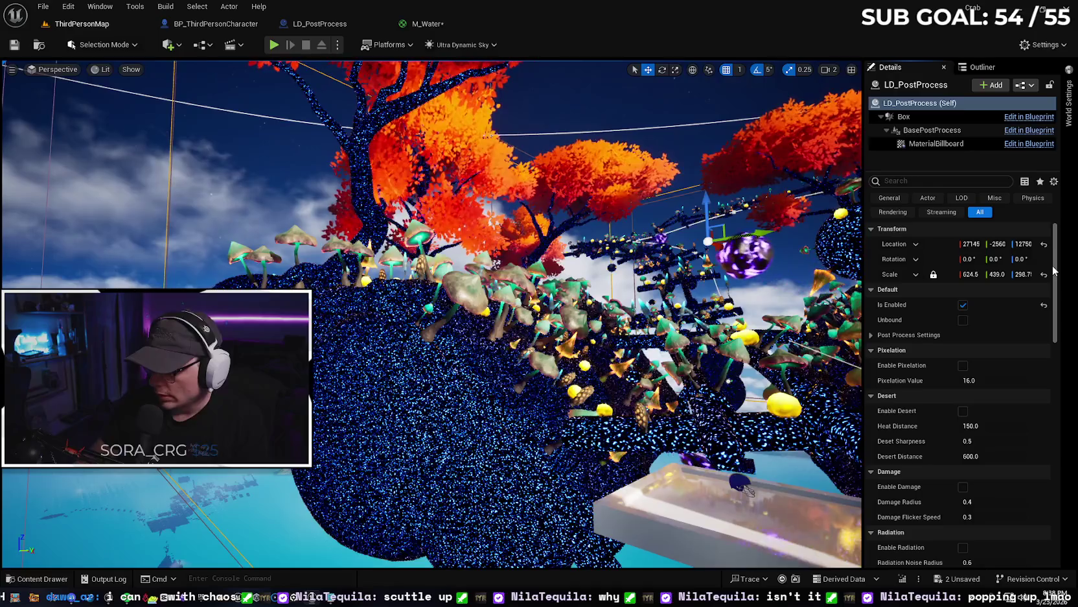
left_click(913, 130)
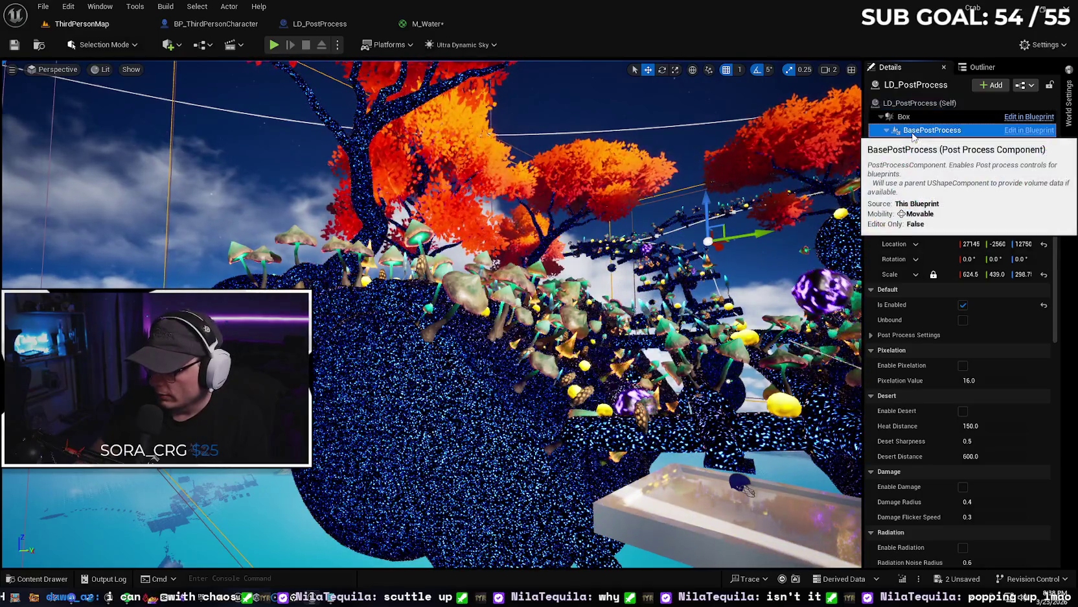
key("f")
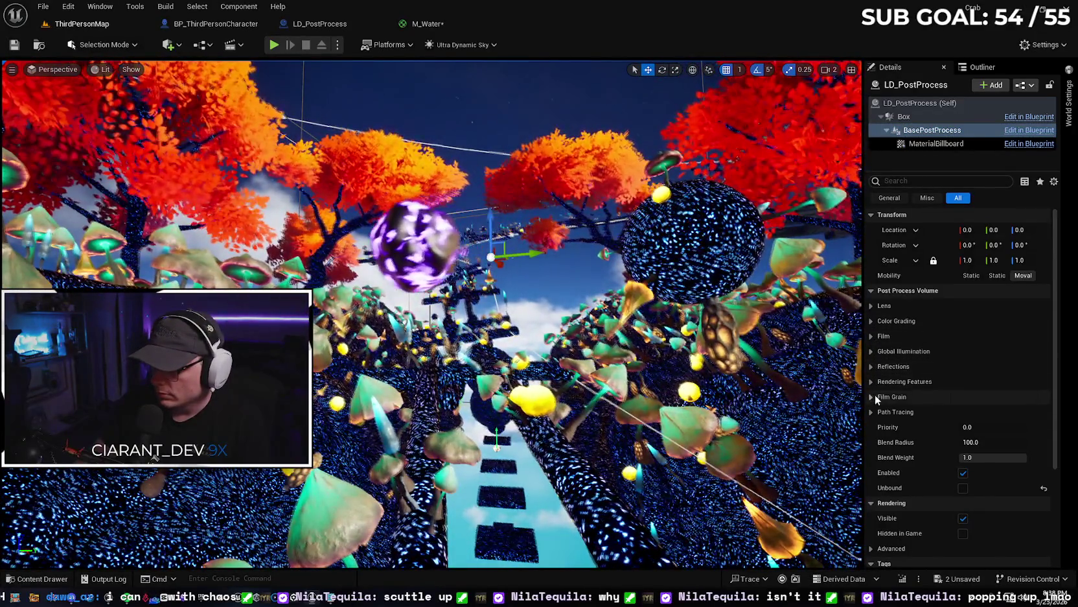
left_click_drag(1056, 406, 1041, 551)
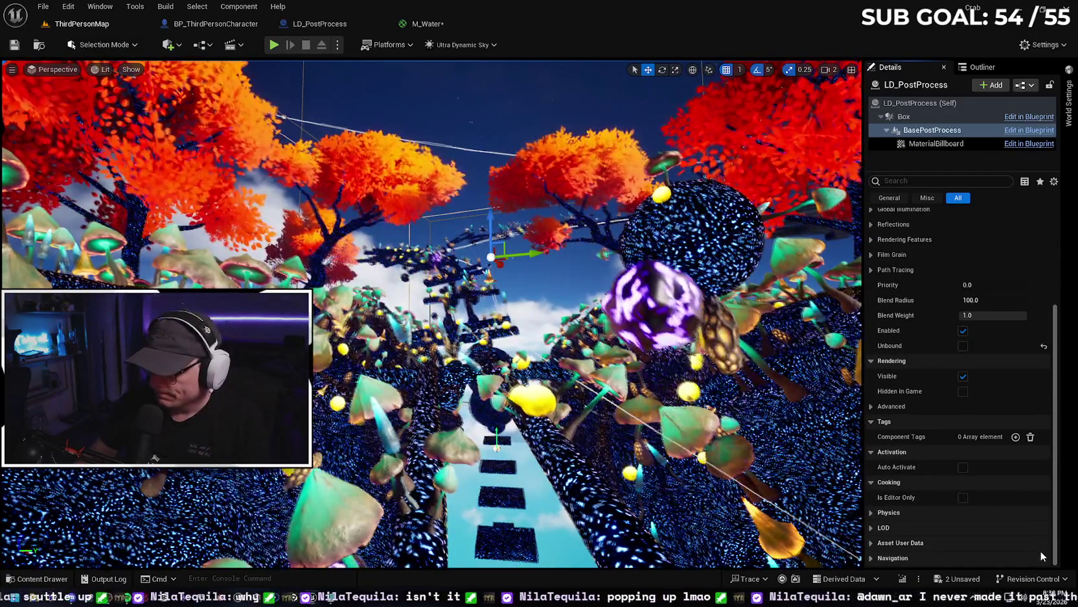
scroll(1038, 350, "up", 5)
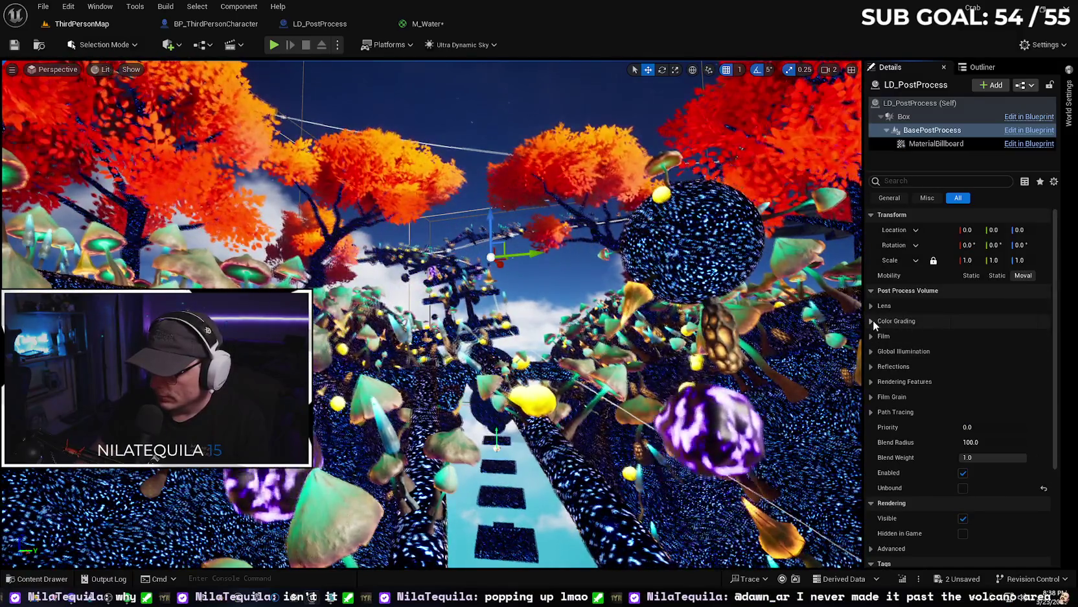
Step: Expand and collapse the Color Grading Global, Saturation and Shadows sections
left_click(873, 320)
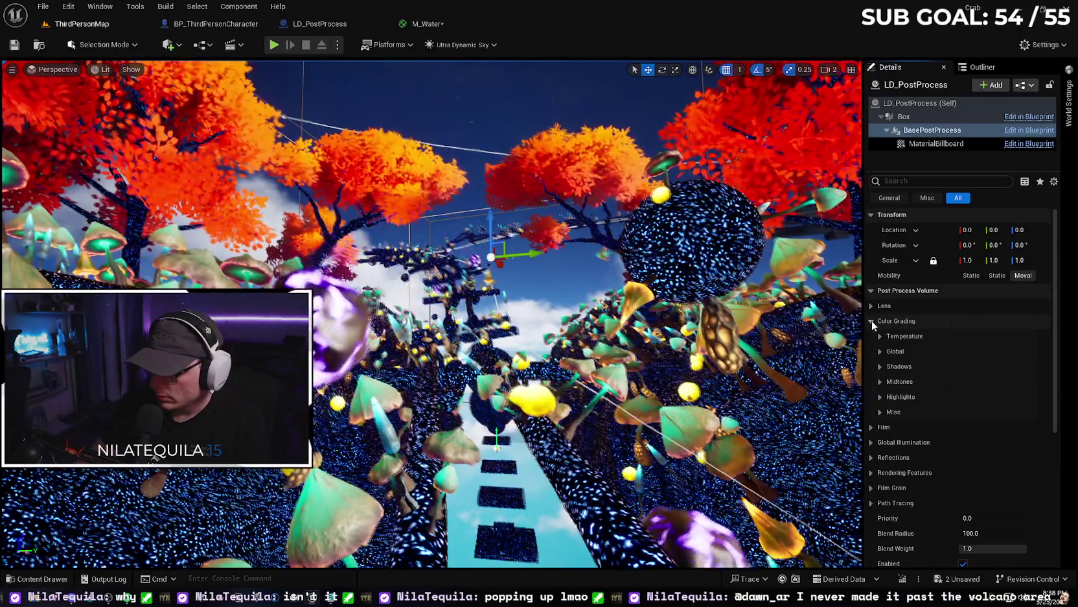
left_click(880, 351)
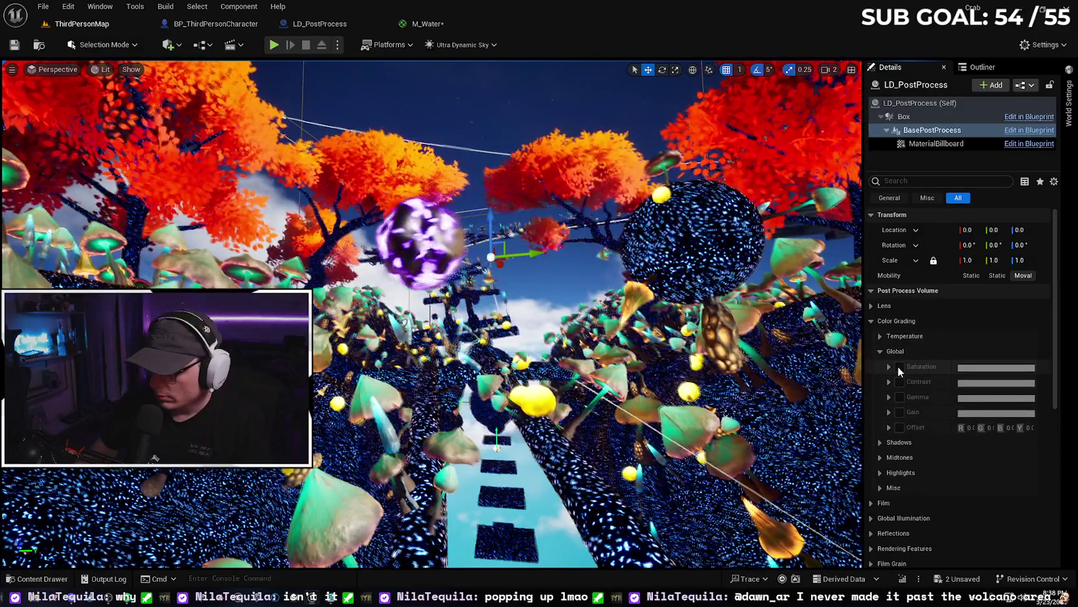
left_click(888, 366)
left_click(888, 365)
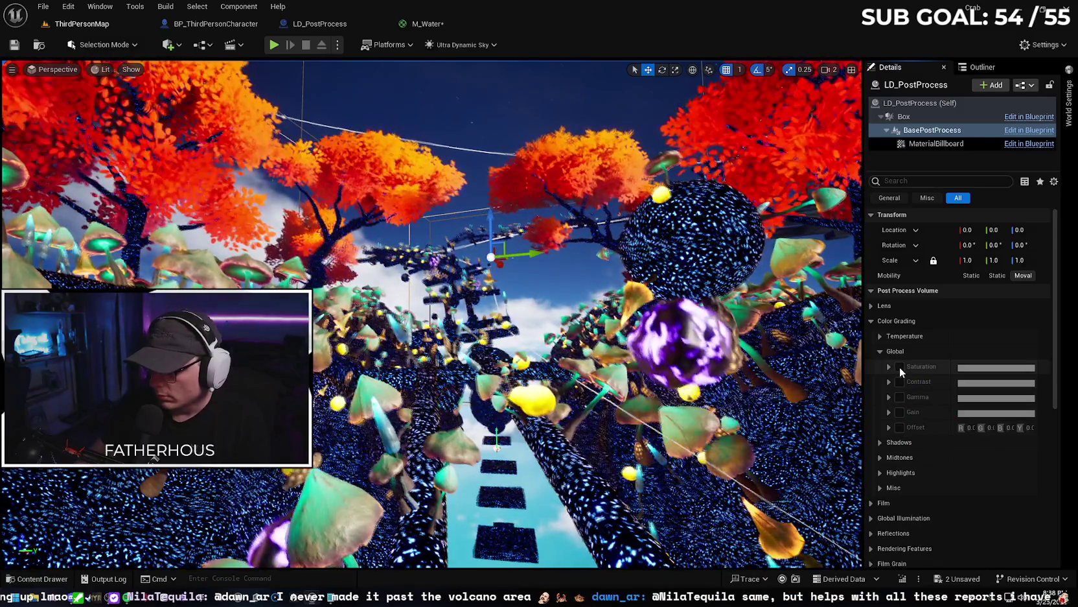
left_click(879, 351)
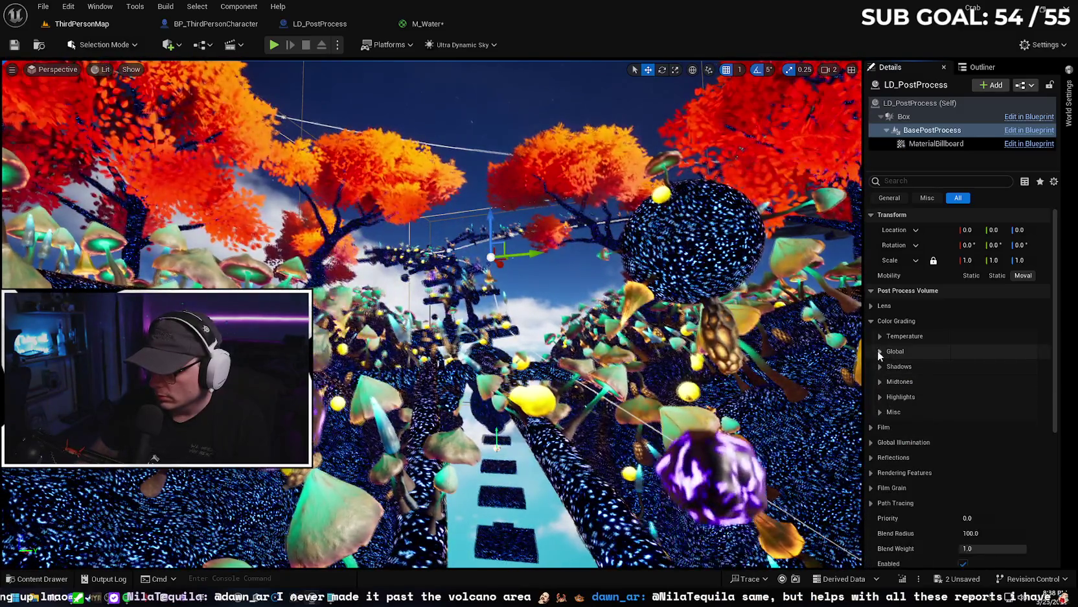
left_click(879, 366)
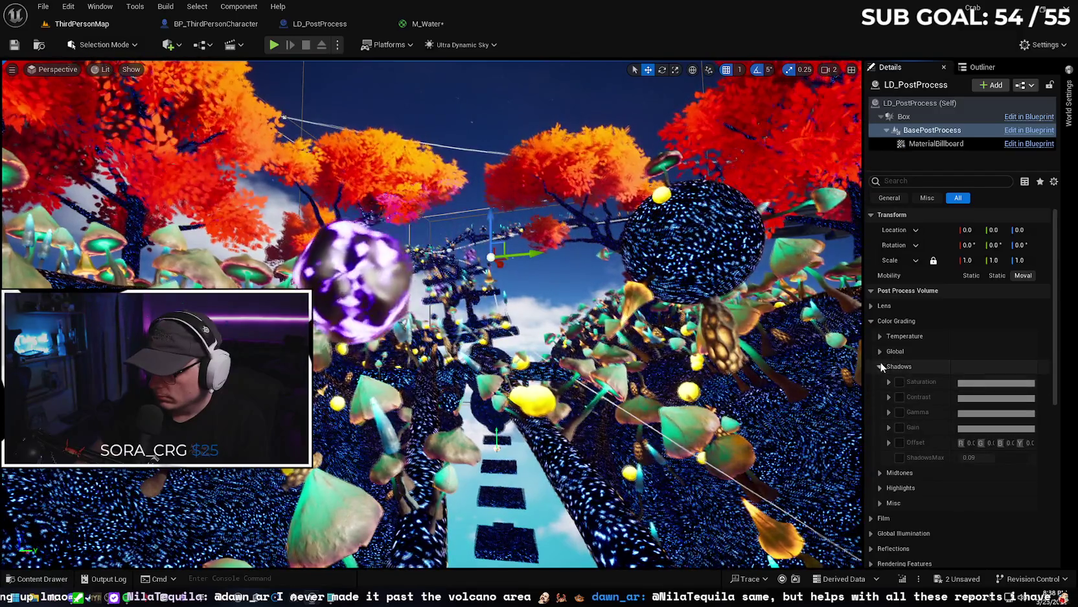
left_click(881, 367)
left_click(871, 322)
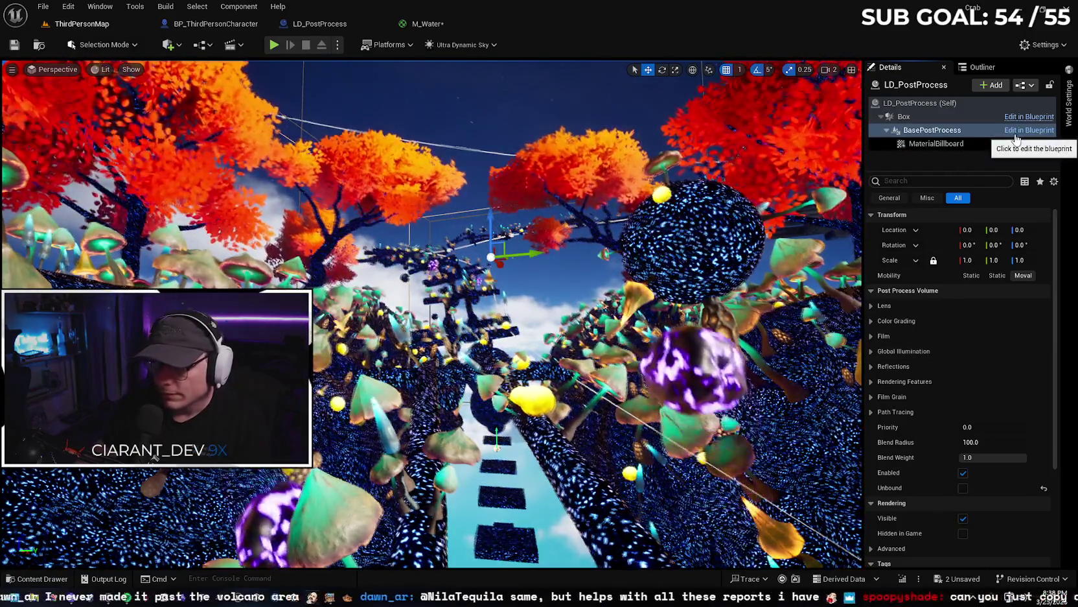
Step: In the LD_PostProcess blueprint, enable the BasePostProcess Shadows Saturation override and reveal its values
left_click(1016, 130)
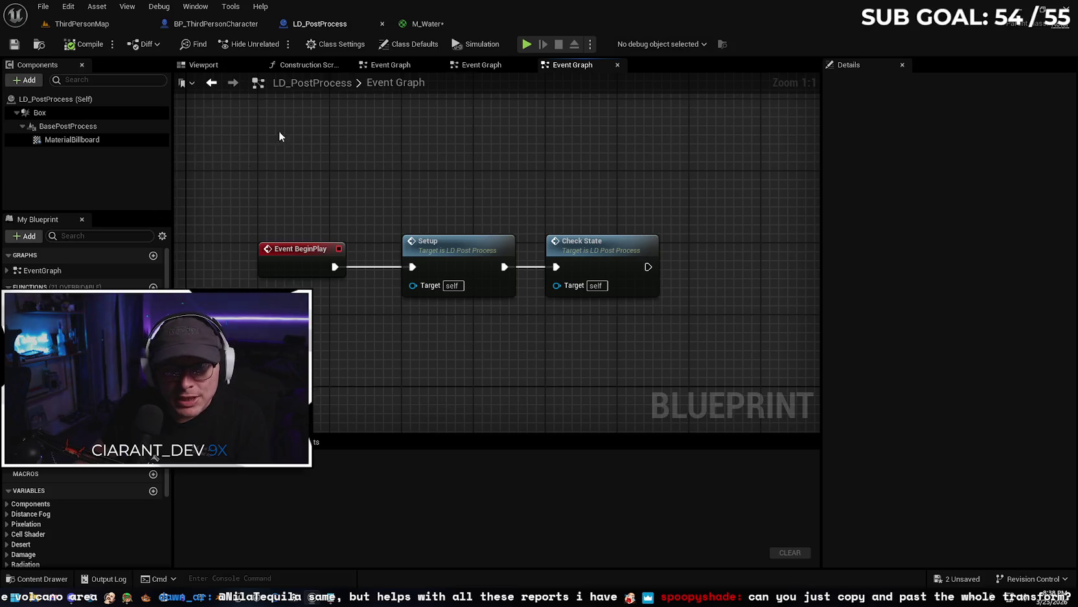
left_click(67, 126)
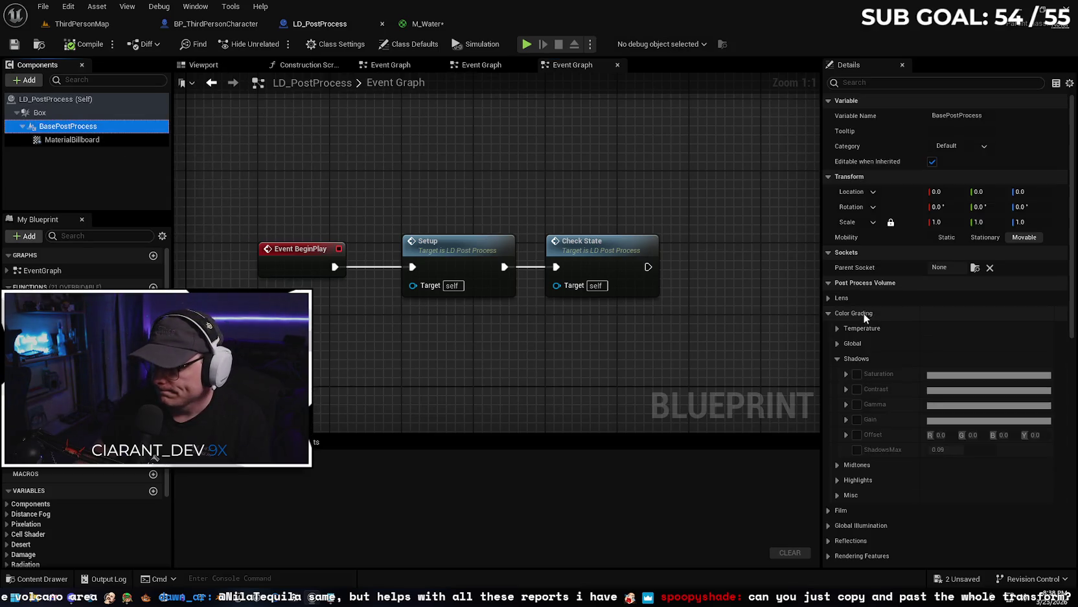
left_click(858, 375)
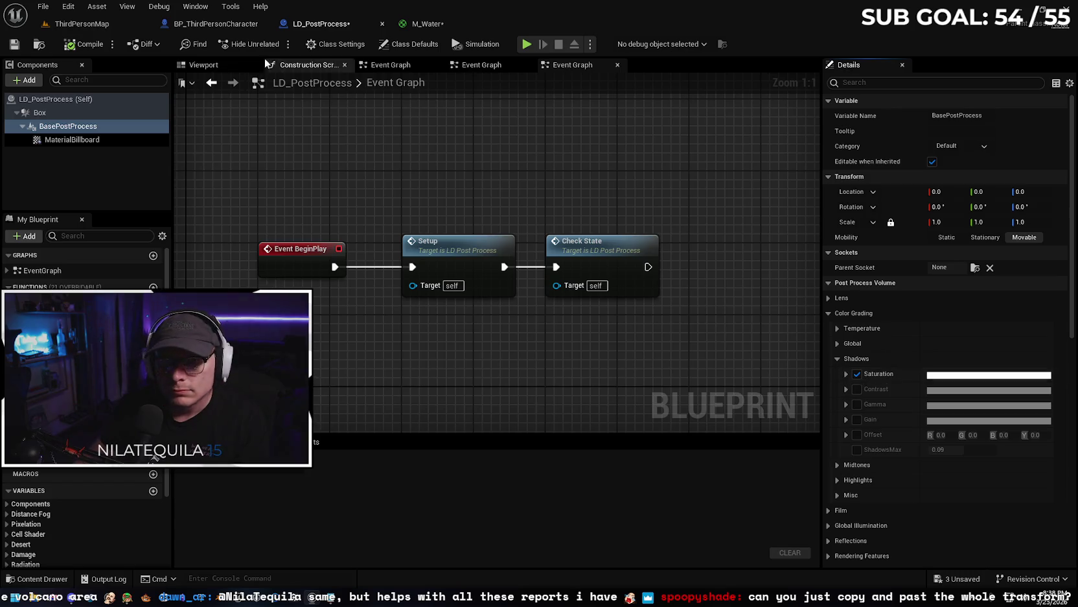
left_click(116, 20)
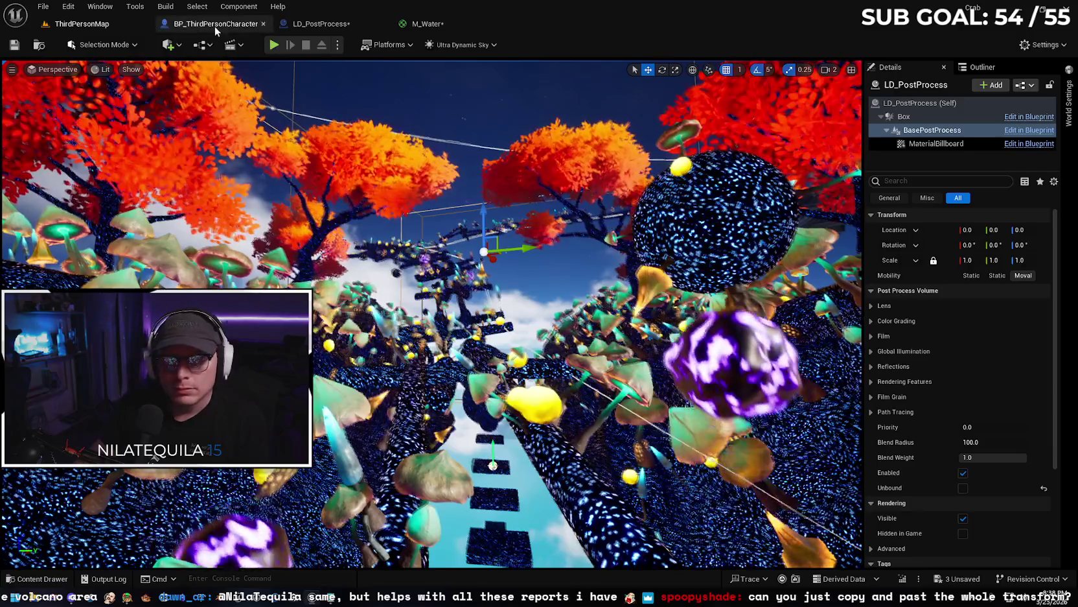
left_click(303, 23)
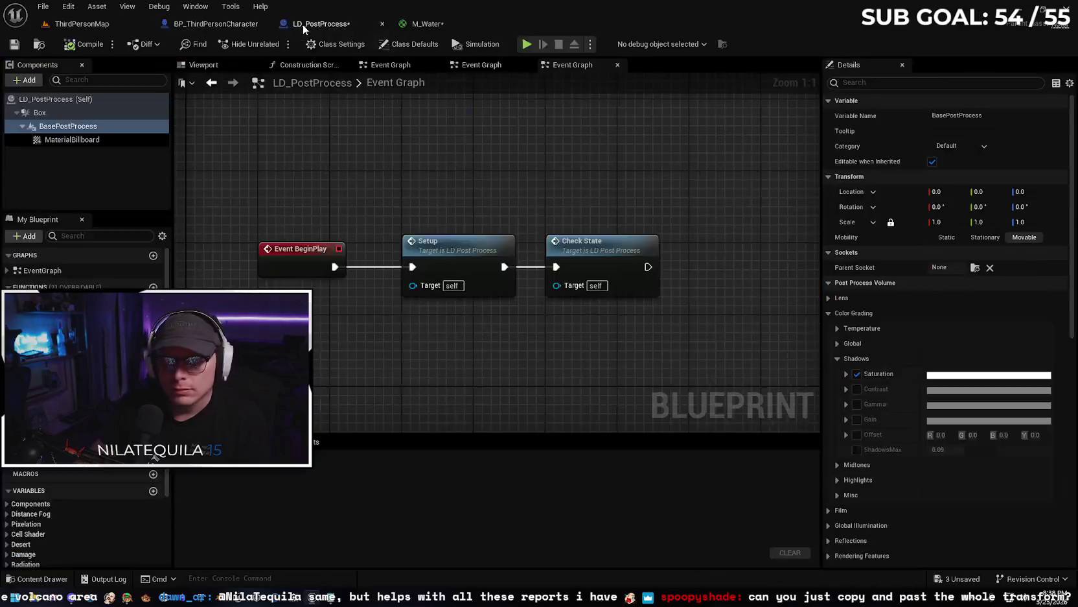
left_click(846, 374)
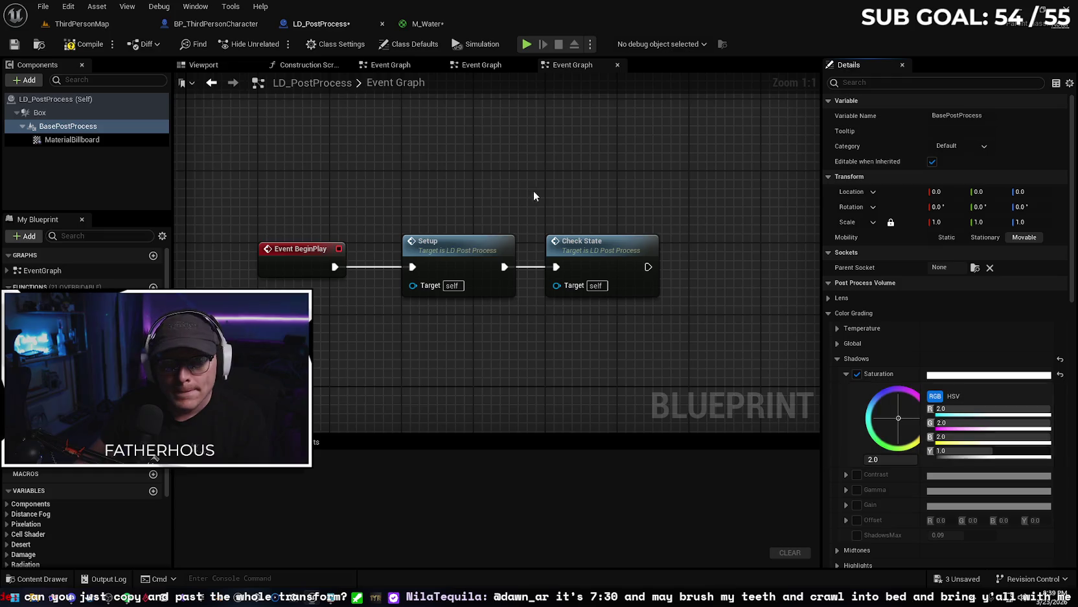
Step: Compile the LD_PostProcess blueprint, check the level, and collapse the Shadows settings
left_click(86, 47)
left_click(86, 24)
left_click_drag(421, 257, 422, 257)
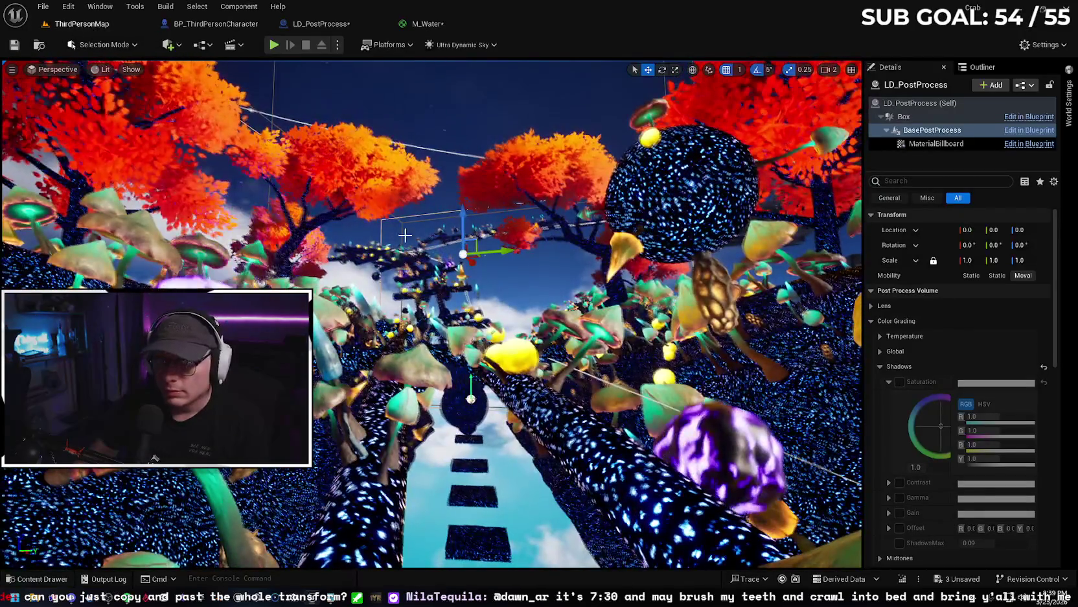
left_click(440, 24)
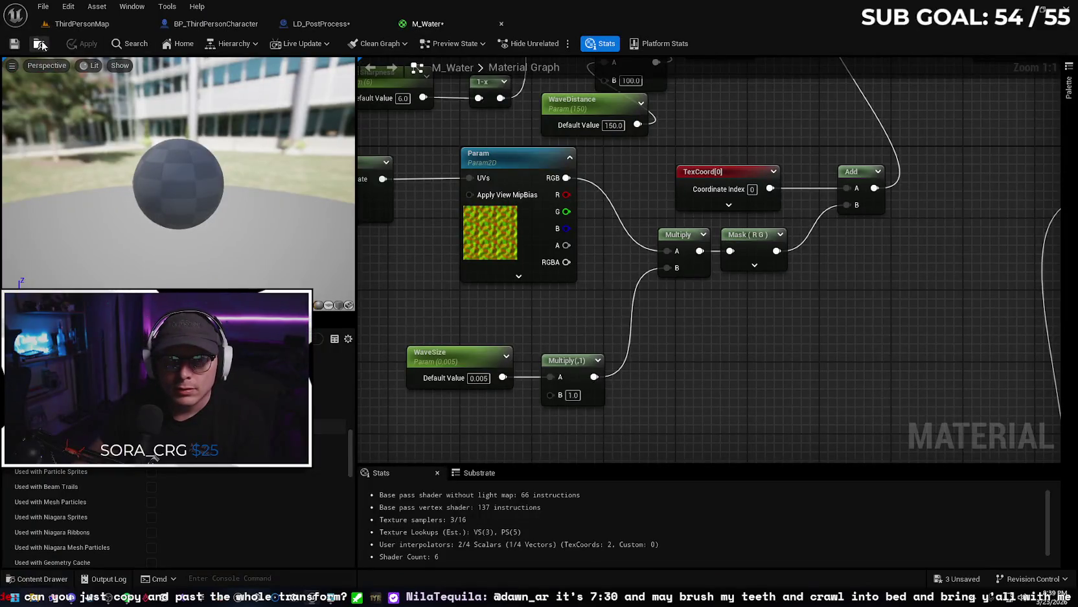
left_click(323, 24)
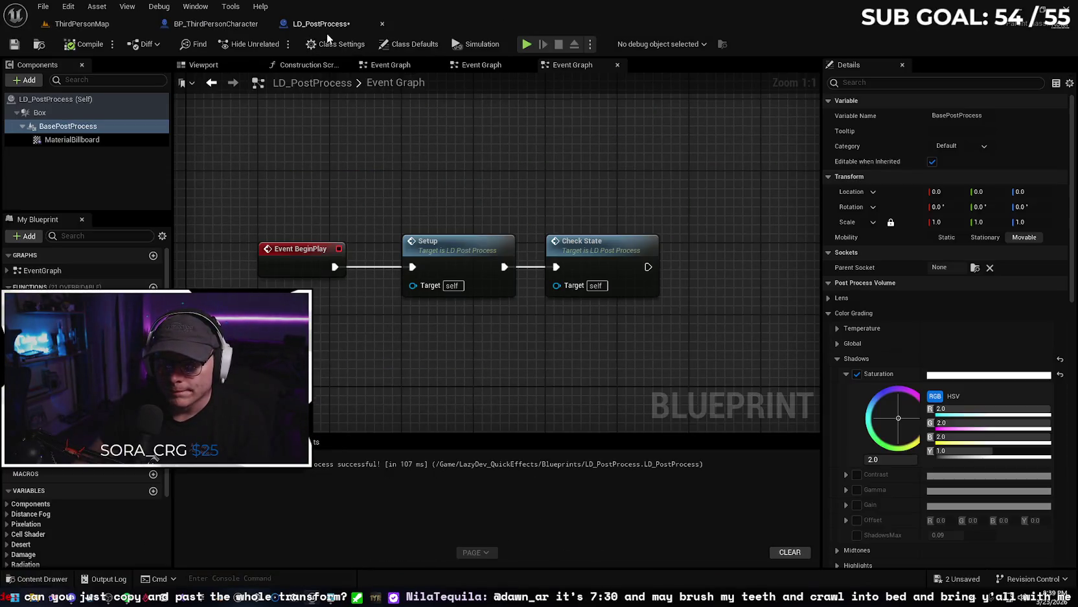
left_click(840, 359)
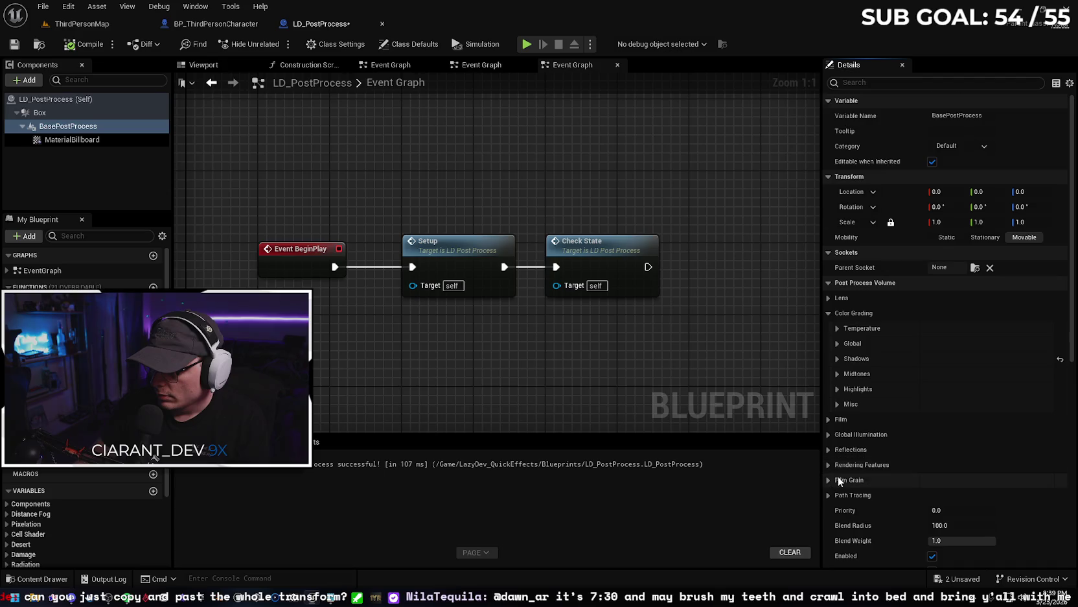
Step: Enable the Lens > Image Effects vignette intensity, raise it above 0.4, and compile
scroll(839, 480, "down", 3)
left_click(828, 209)
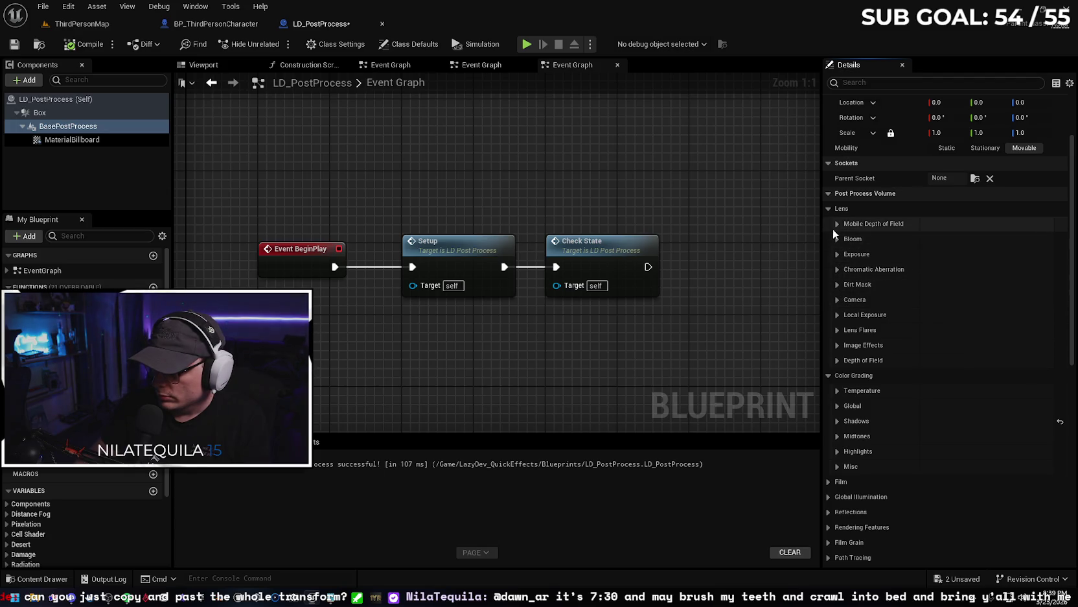
left_click(838, 346)
left_click(858, 360)
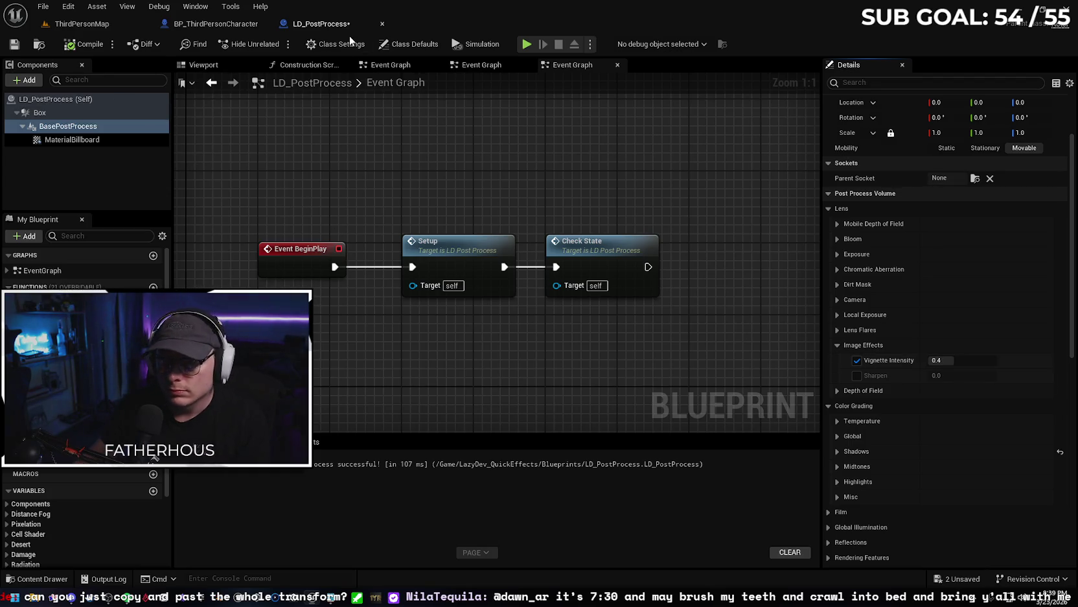
left_click_drag(946, 359, 966, 360)
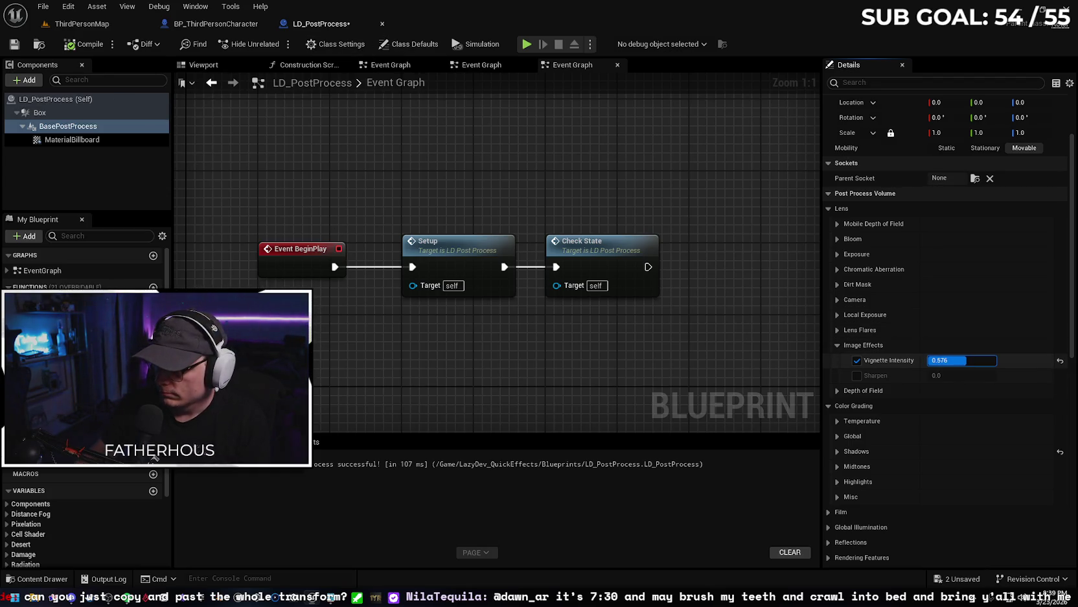
left_click(68, 45)
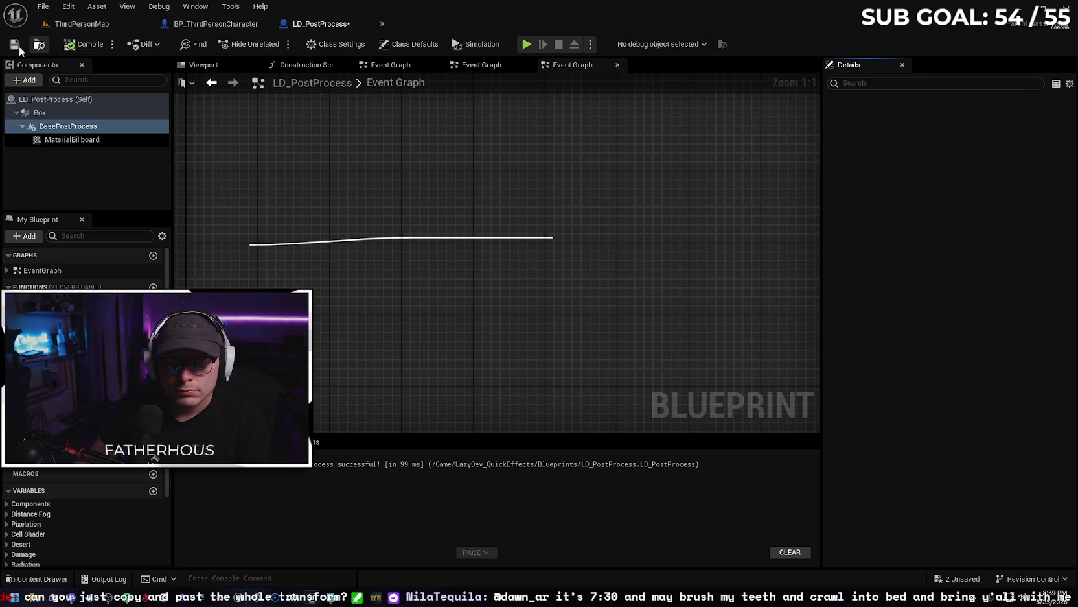
left_click(81, 24)
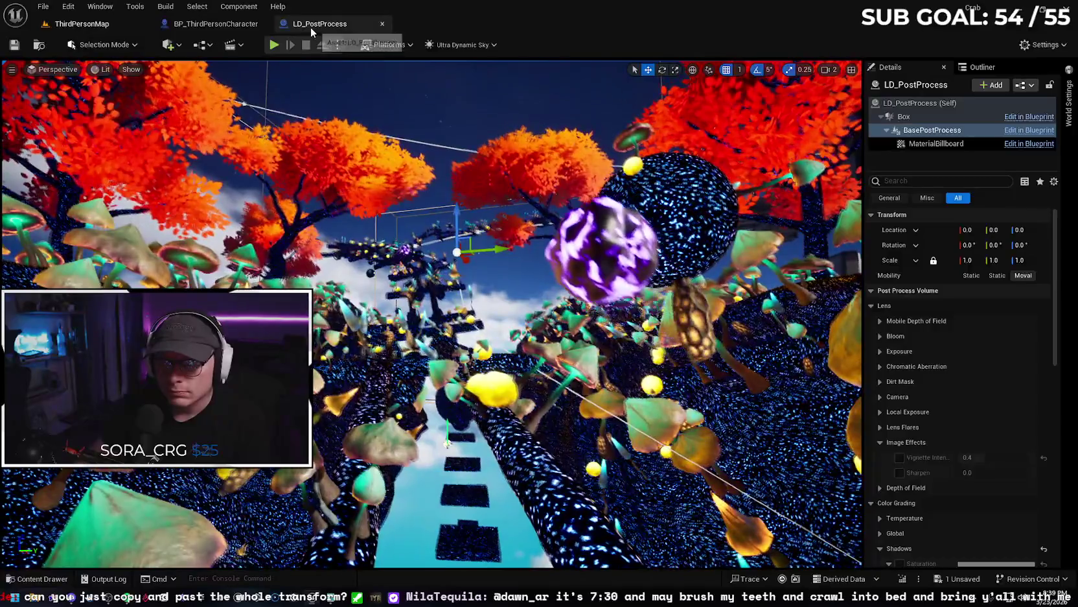
Step: Edit the vignette intensity value again, recompile, and return to the level
left_click(310, 26)
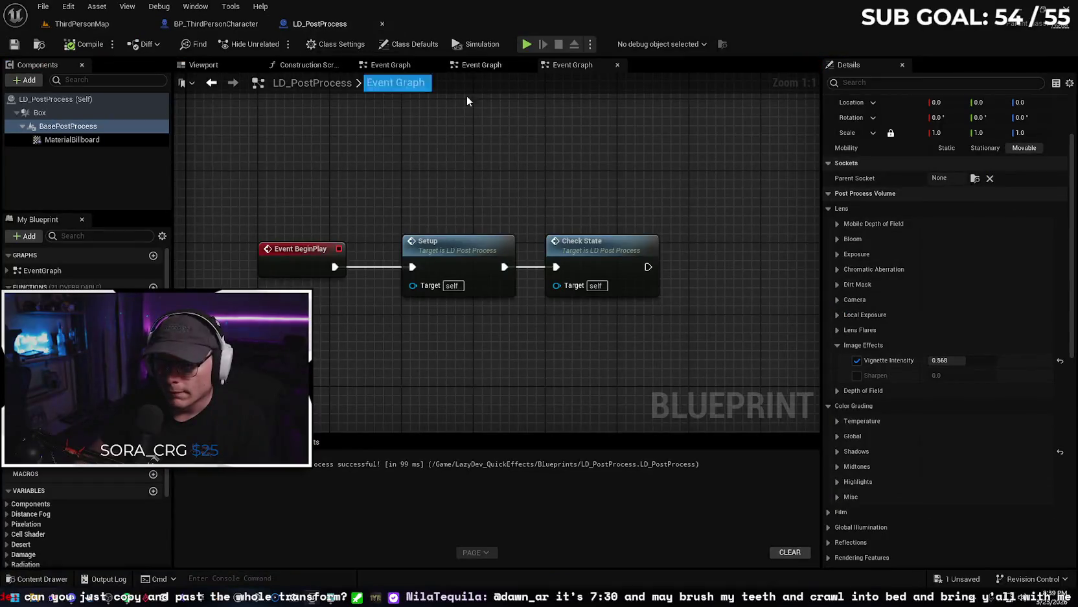
left_click(959, 361)
left_click(18, 45)
left_click(81, 23)
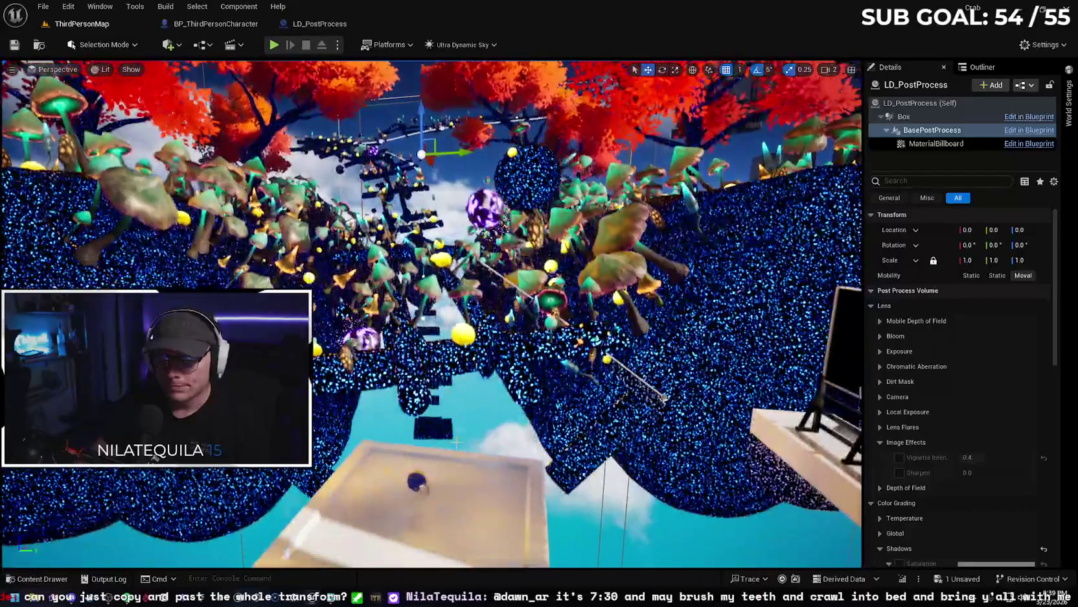
right_click(496, 514)
Step: Playtest from the glass platform along the path, then stop and refocus the platform
key("Escape")
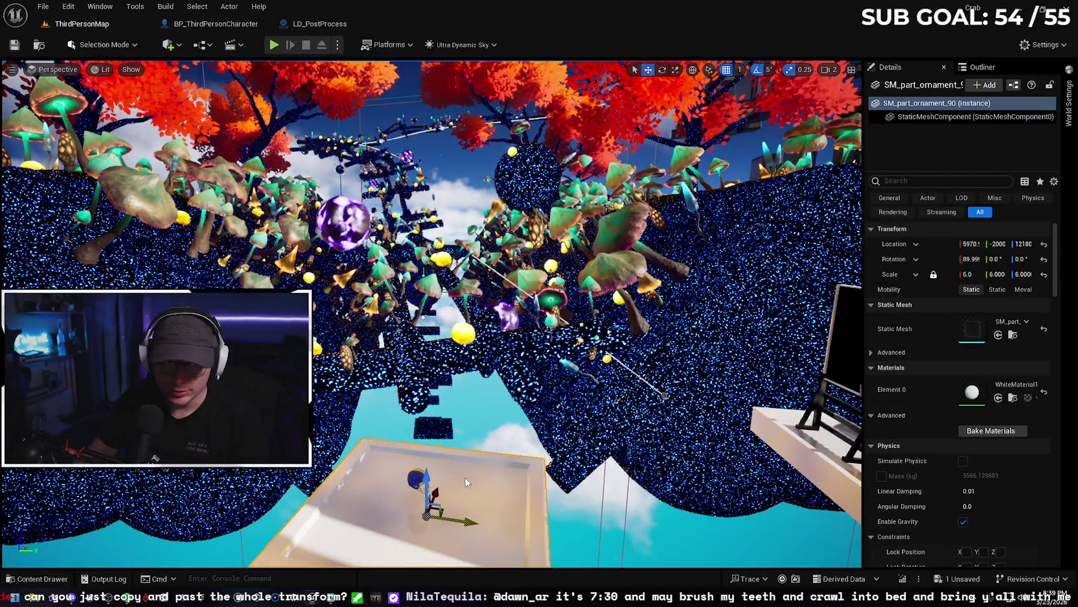
key("alt+p")
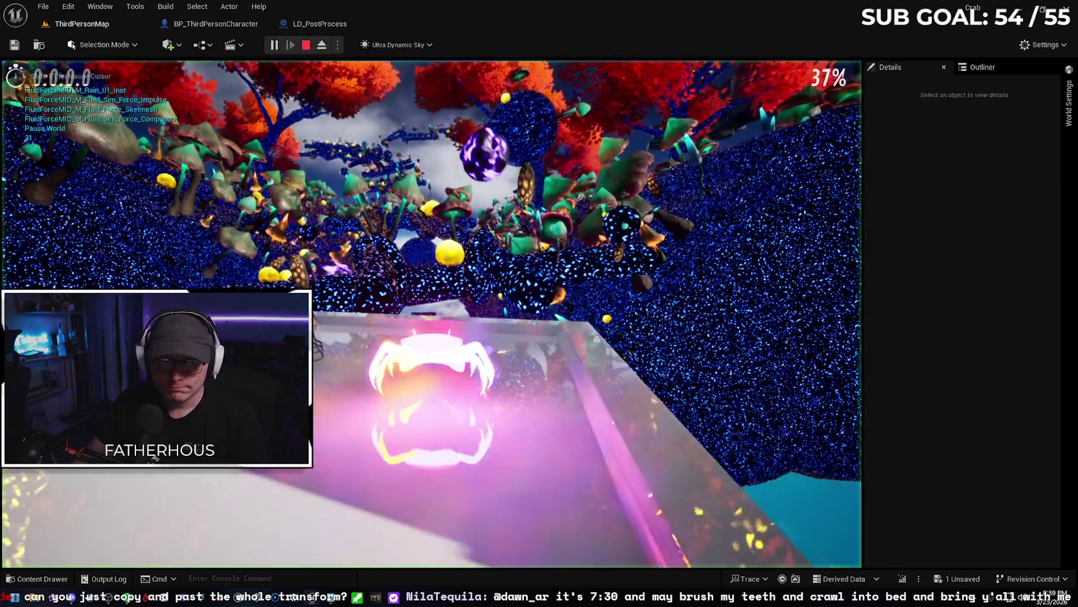
key("w")
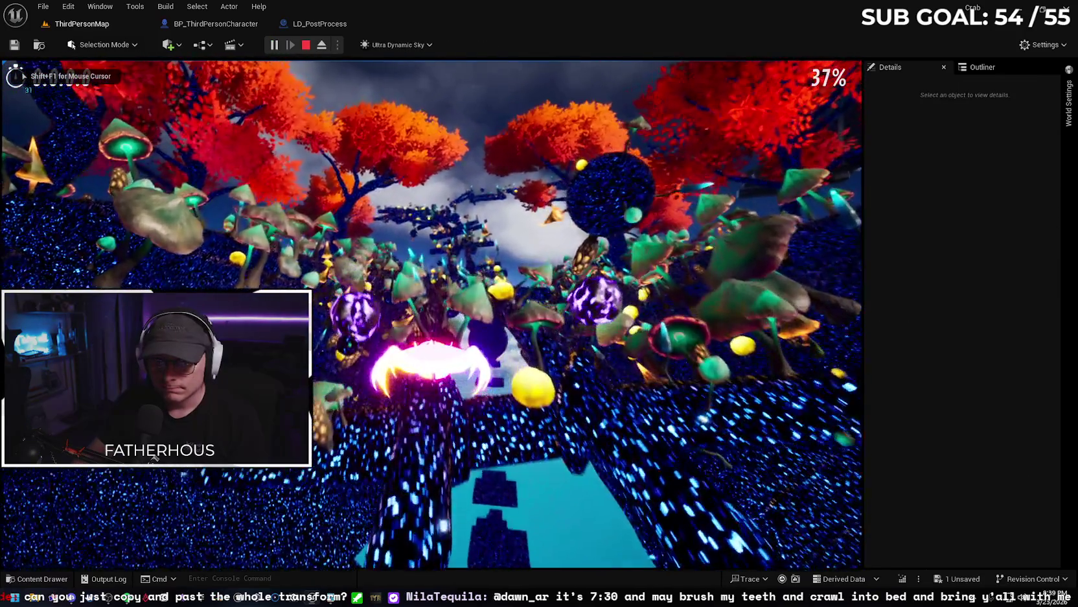
key("w")
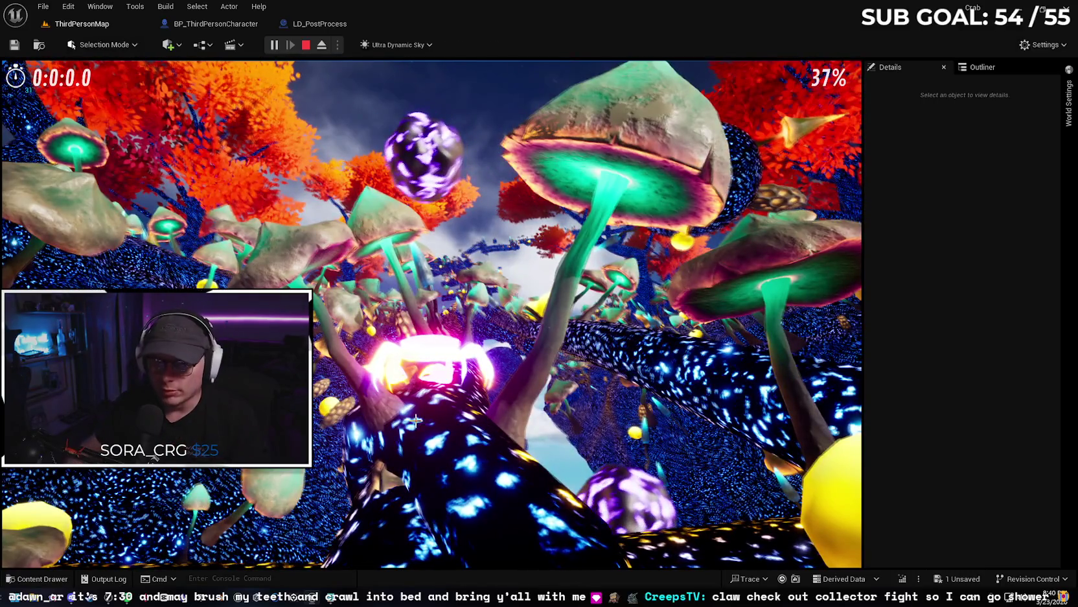
key("Escape")
key("f")
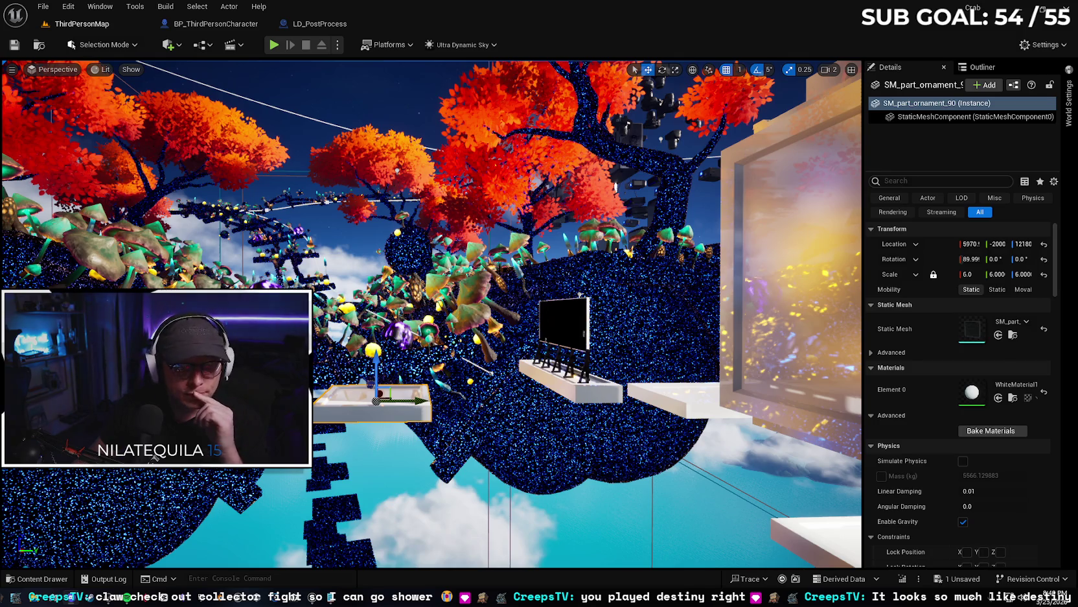
key("alt+Tab")
Step: Play the Cryo Archive Compiler video fullscreen, seeking between 2:15, 2:45, 2:33 and 1:52
left_click(26, 224)
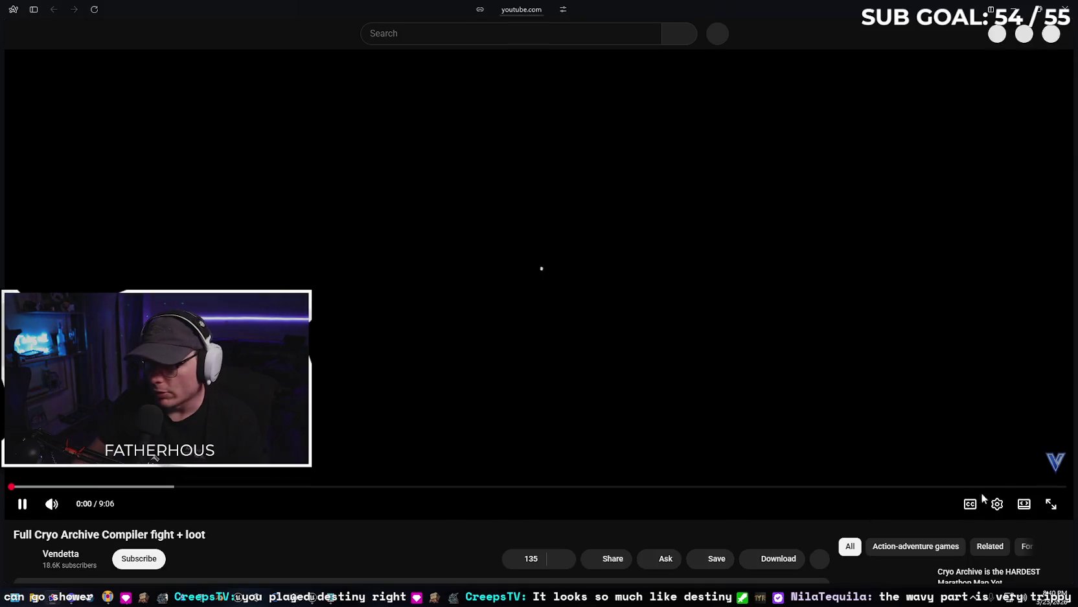
left_click(1051, 504)
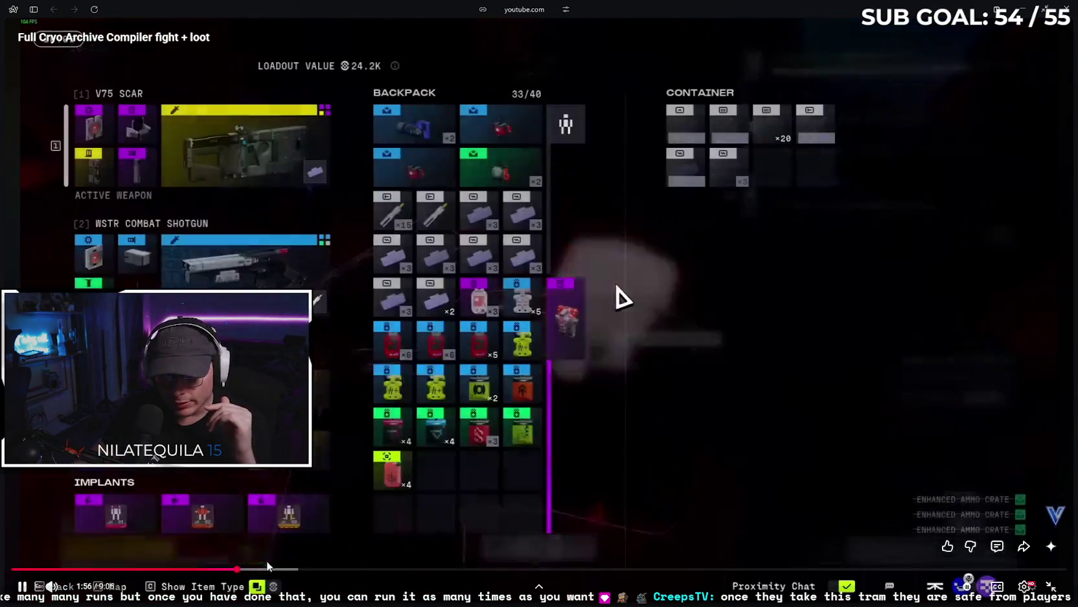
left_click(270, 569)
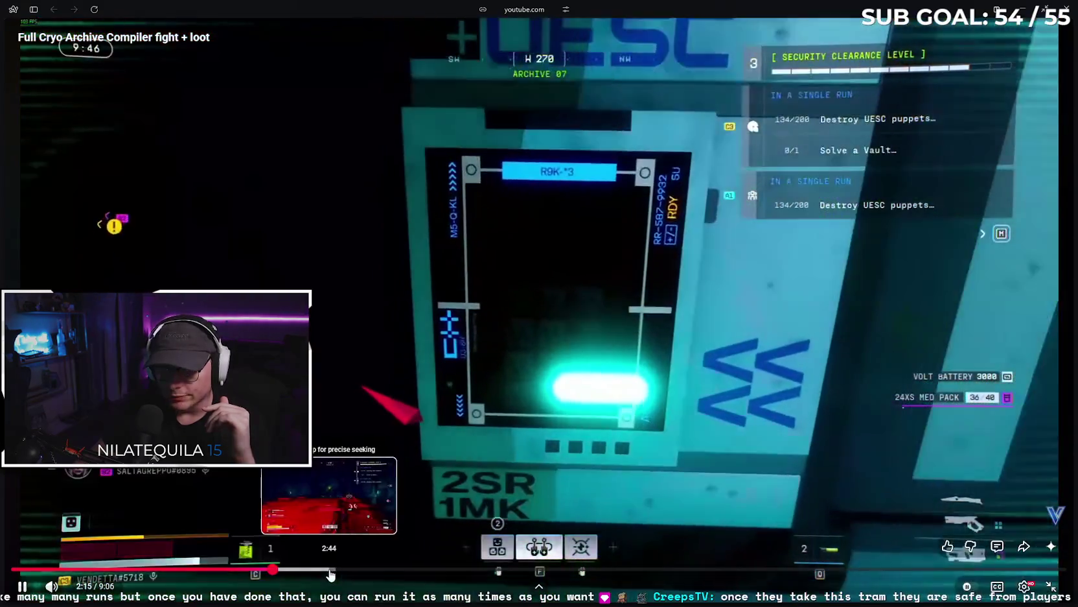
left_click(331, 570)
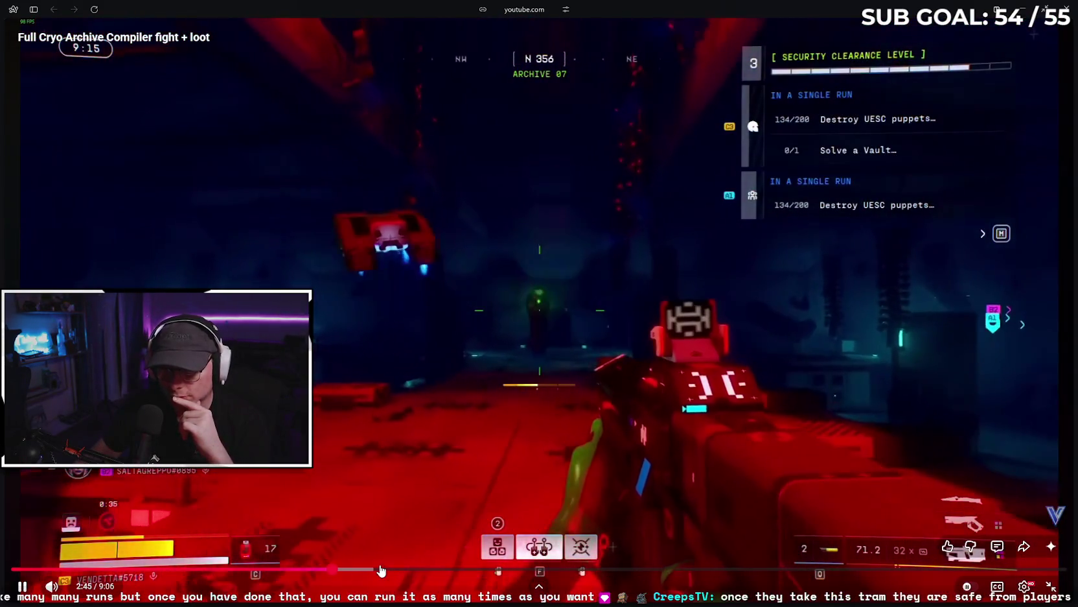
left_click(308, 570)
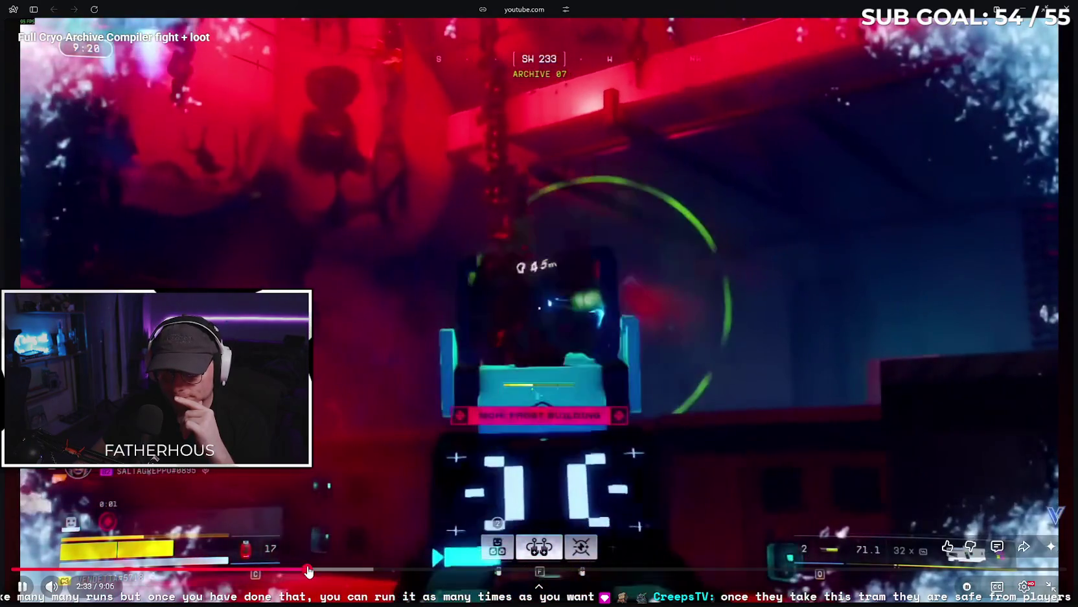
left_click(292, 570)
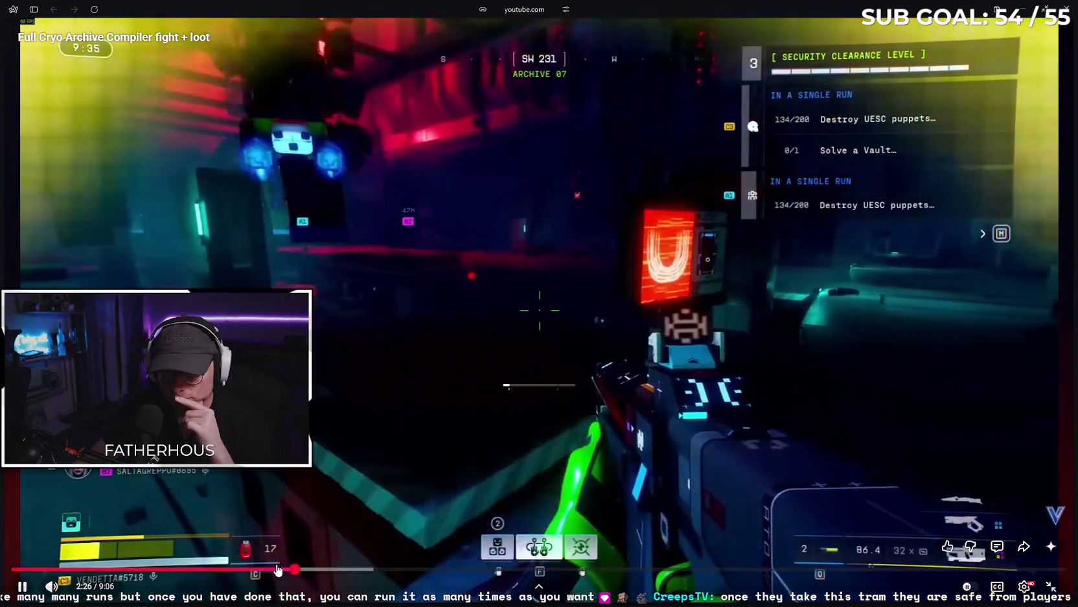
left_click(279, 570)
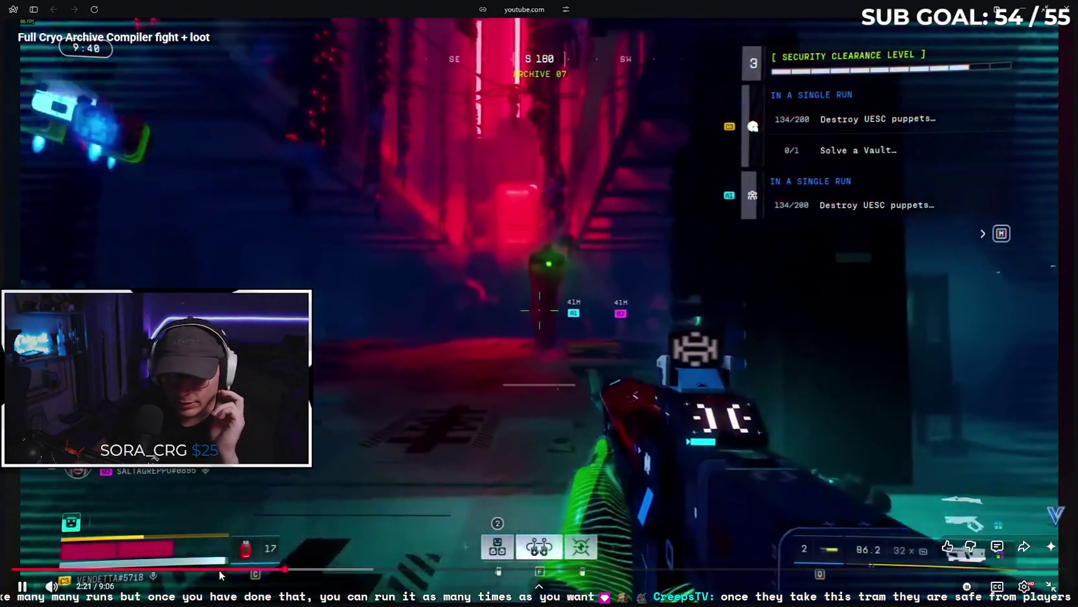
left_click(229, 569)
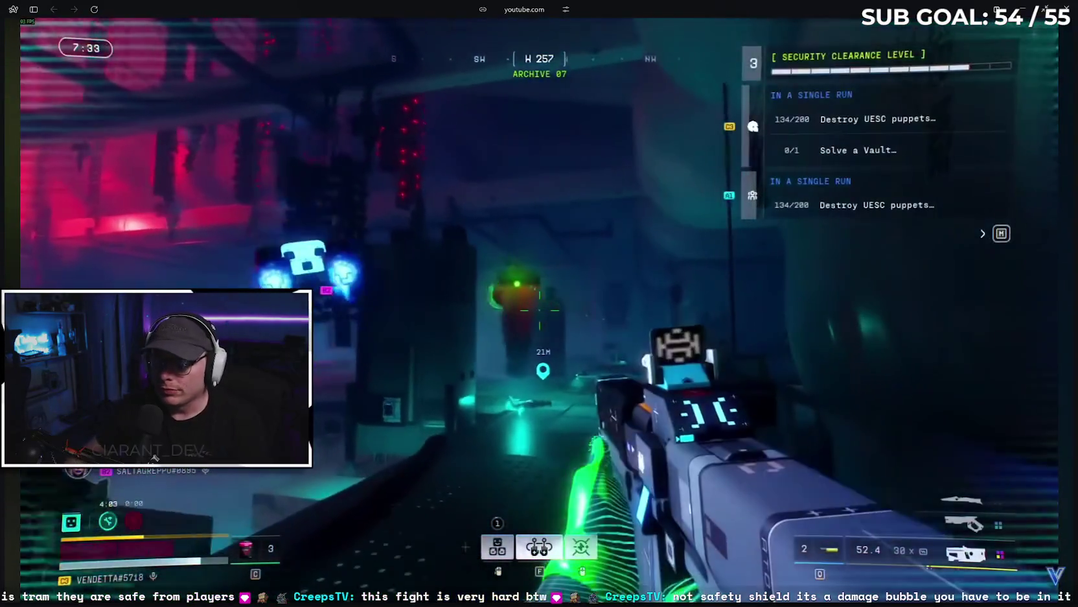
Step: Pause the video and return to the Unreal editor
mouse_move(635, 285)
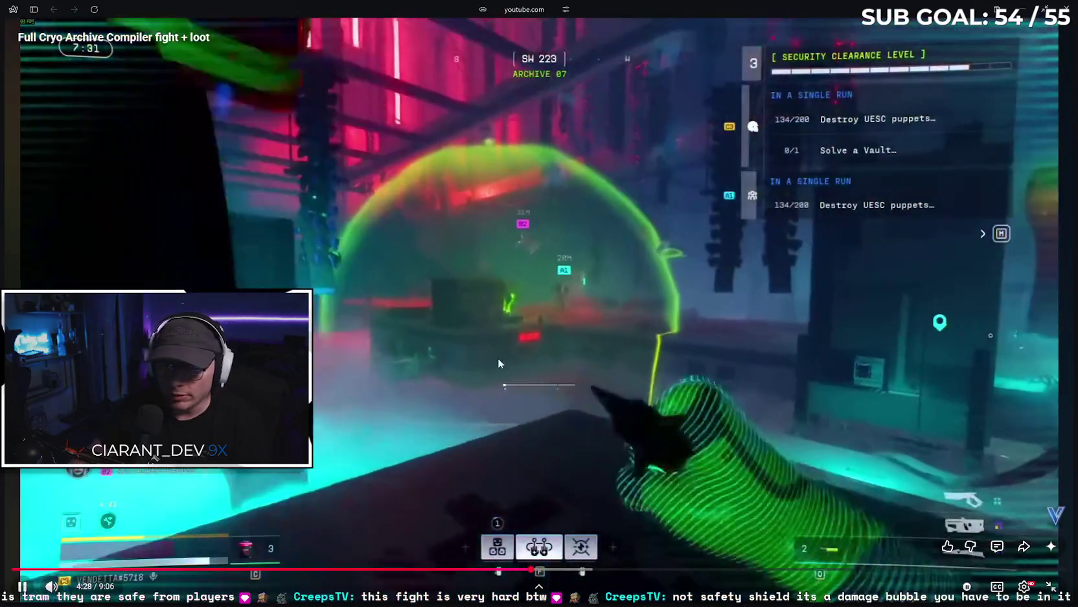
left_click(523, 356)
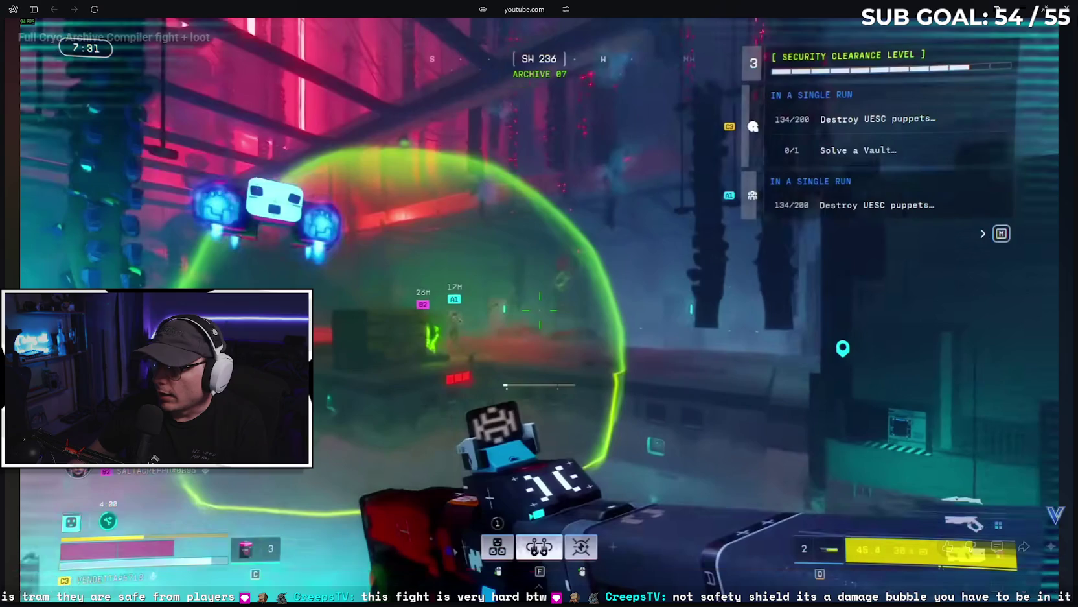
key("alt+Tab")
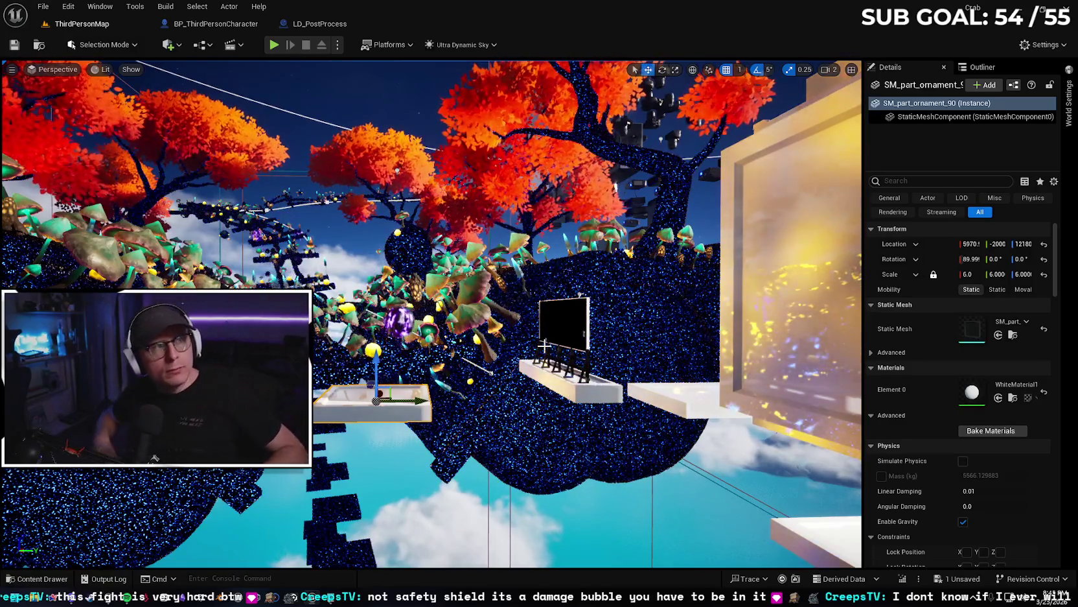
Step: Fly the camera to the green forest path, glance at the mushroom level notes, and show the Outliner
mouse_move(630, 361)
left_mouse_down()
mouse_move(570, 389)
mouse_move(532, 370)
left_mouse_up()
left_click(335, 600)
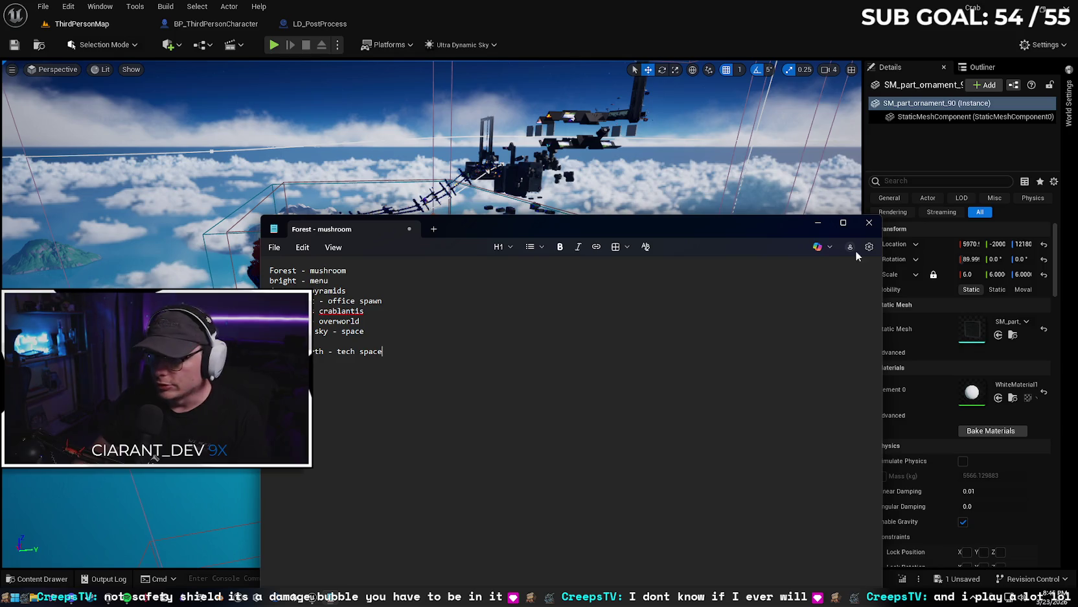
left_click(871, 226)
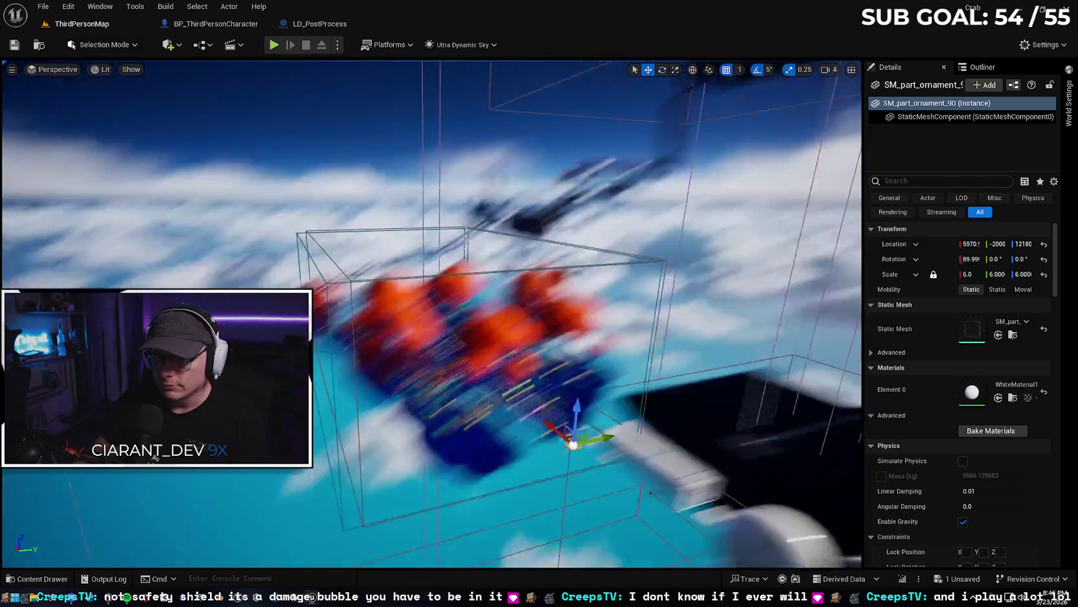
scroll(431, 314, "up", 1)
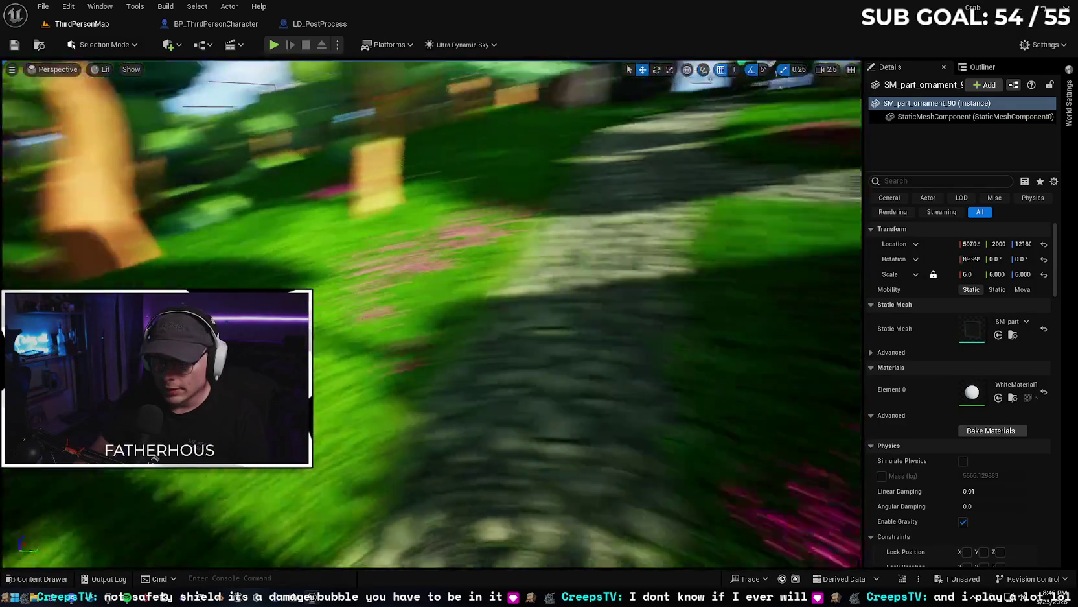
key("w")
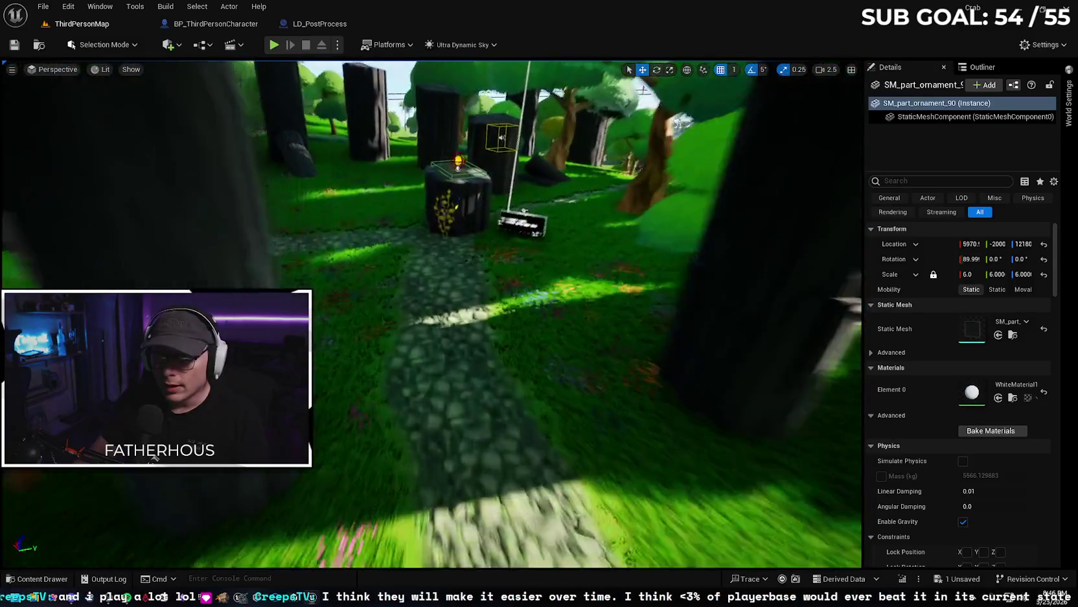
key("s")
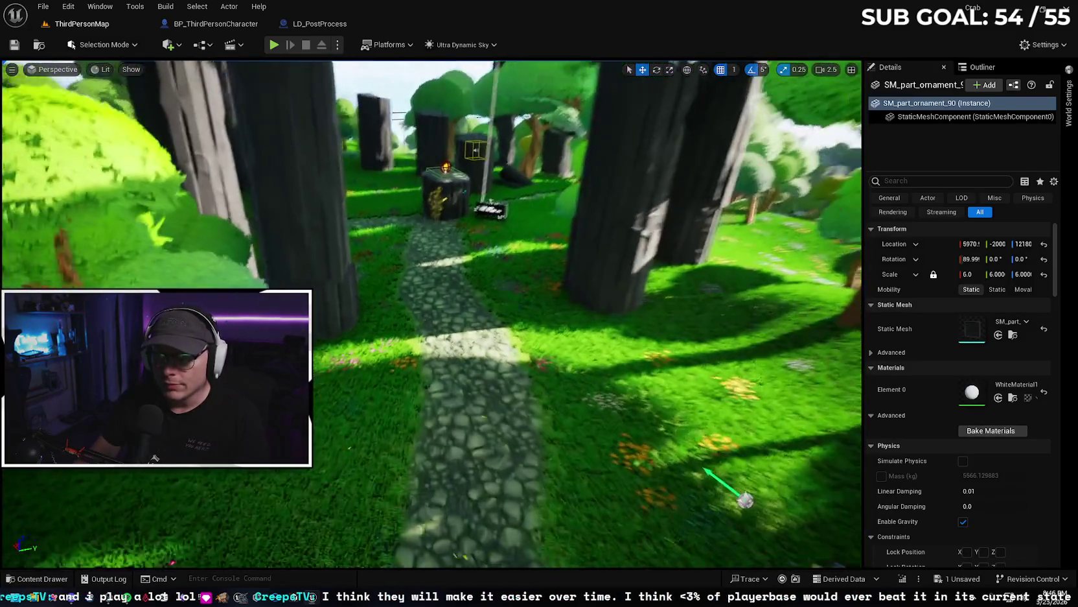
key("q")
key("q")
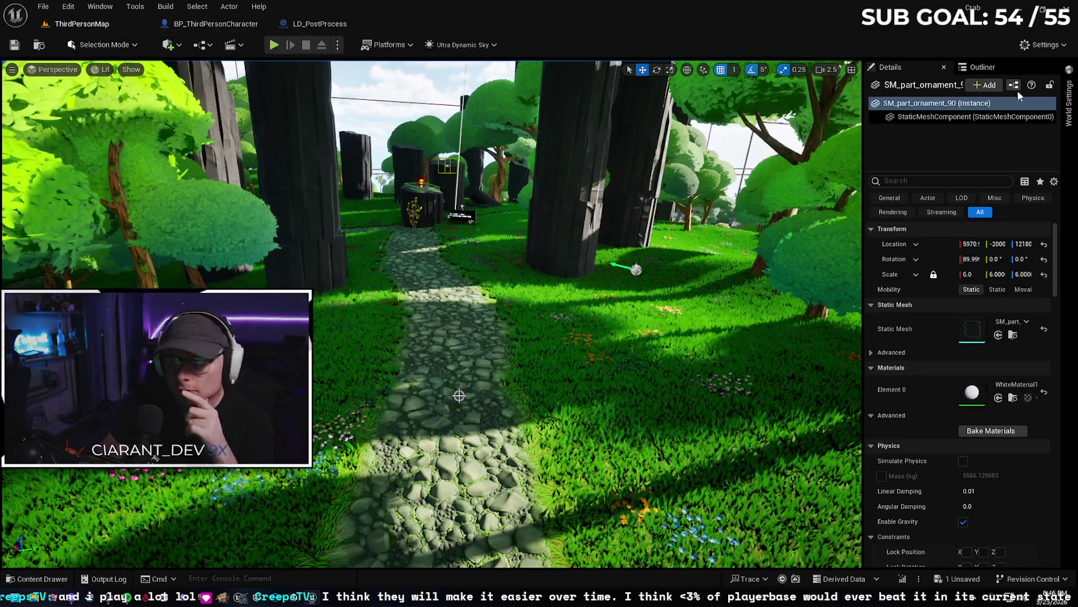
left_click(982, 66)
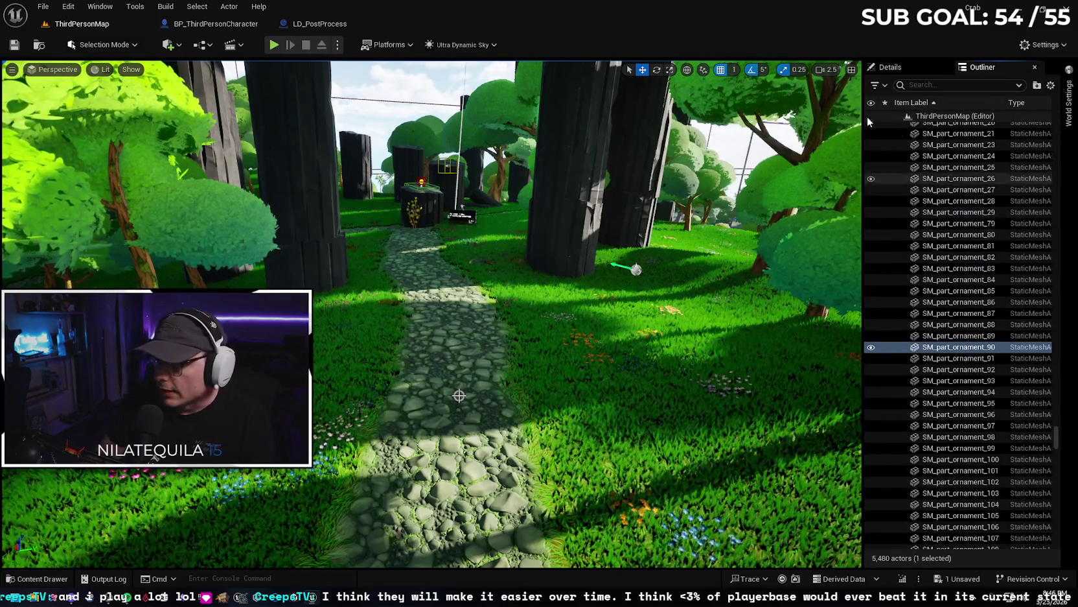
Step: Filter the Outliner by 'tele' and focus the view on the Teleport actor
left_click(937, 85)
type("t")
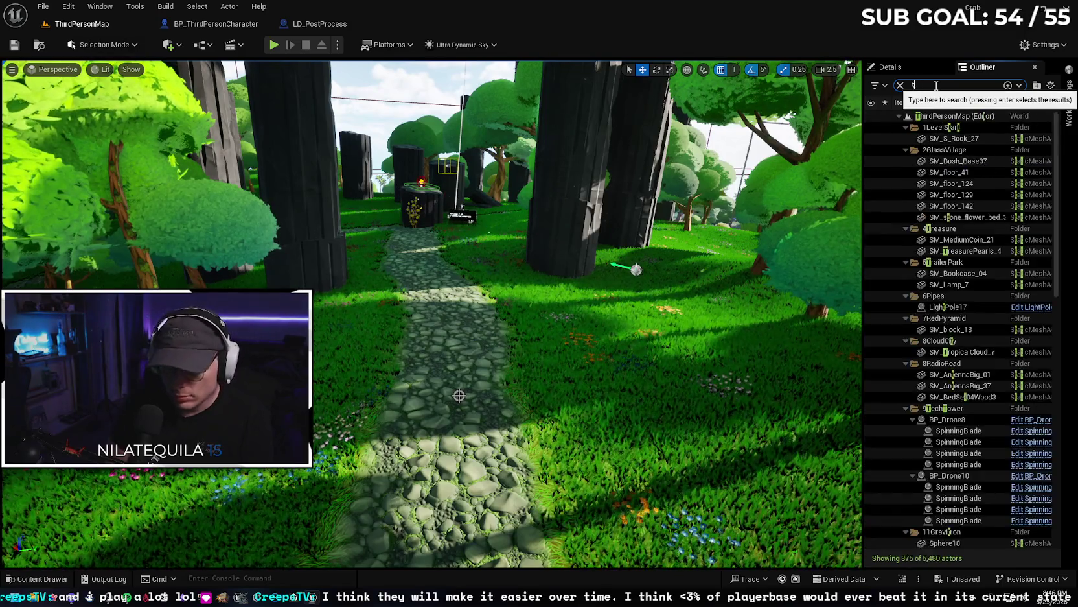
type("ele")
left_click(980, 128)
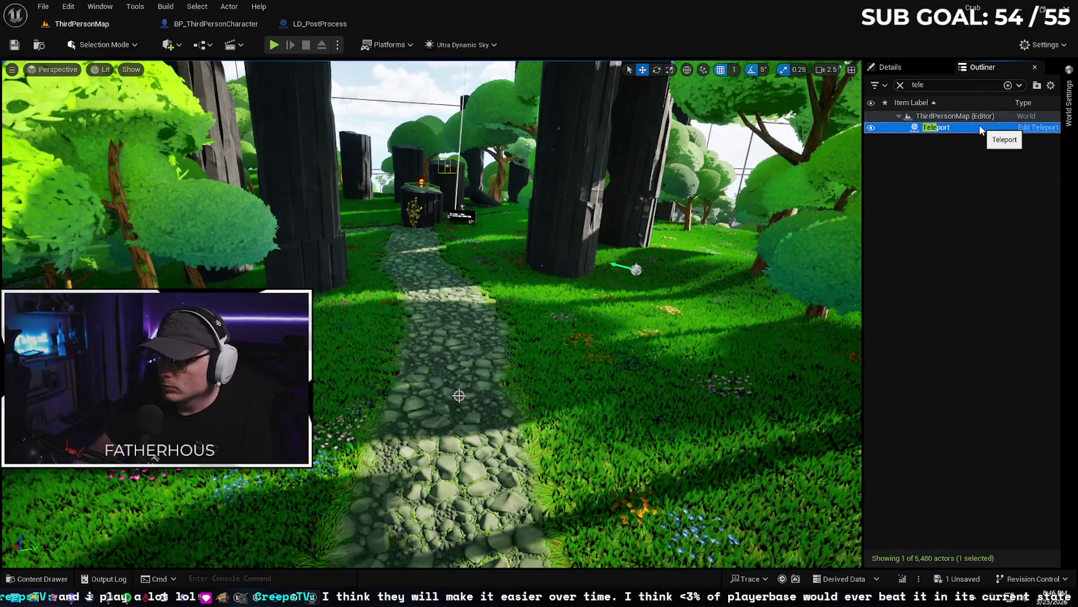
double_click(978, 129)
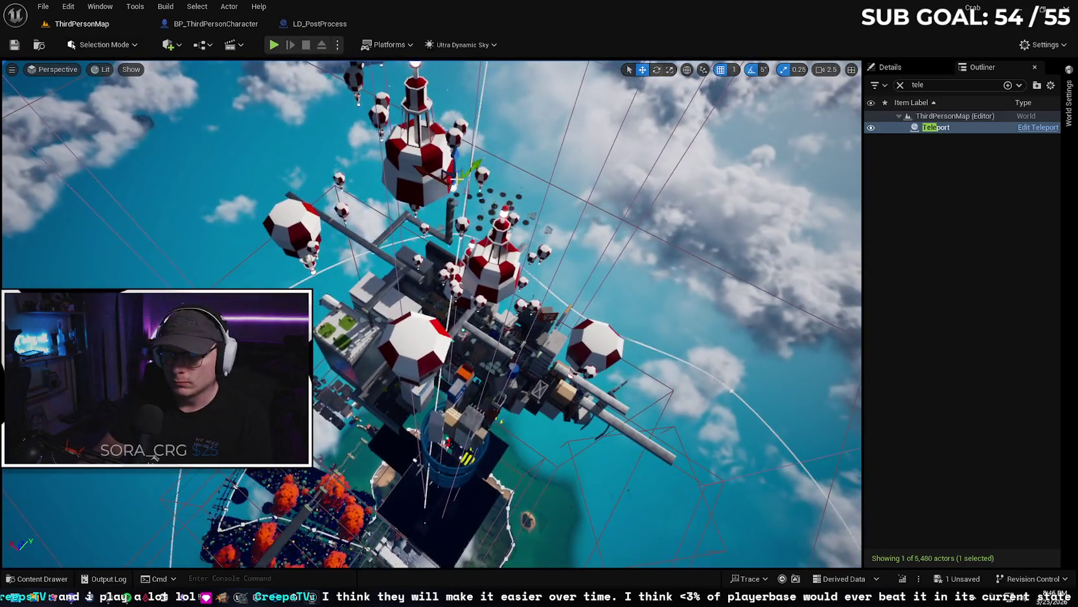
left_click_drag(420, 172, 303, 138)
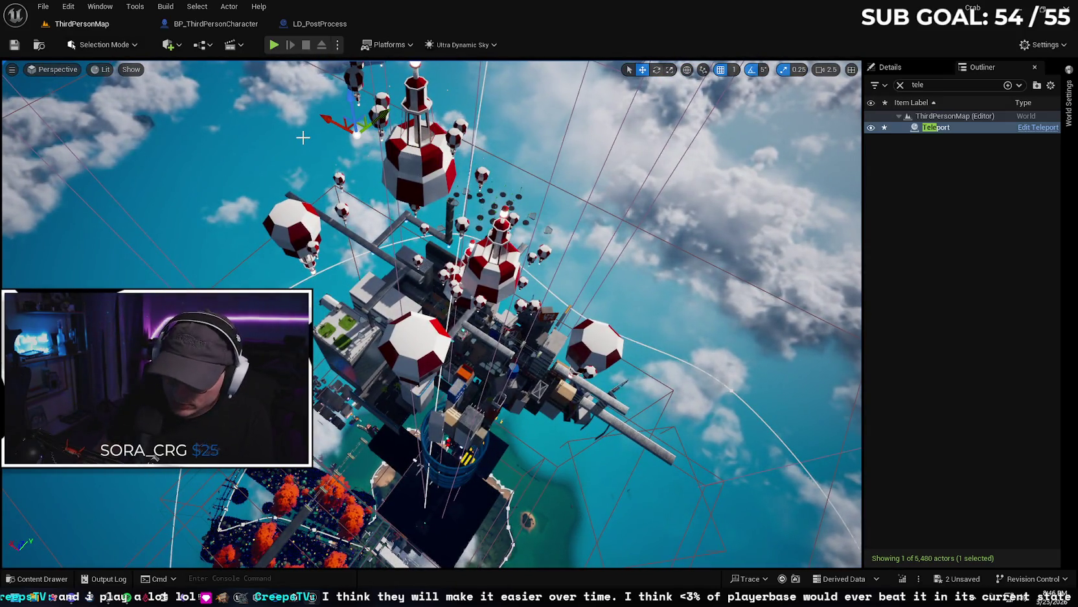
key("ctrl+z")
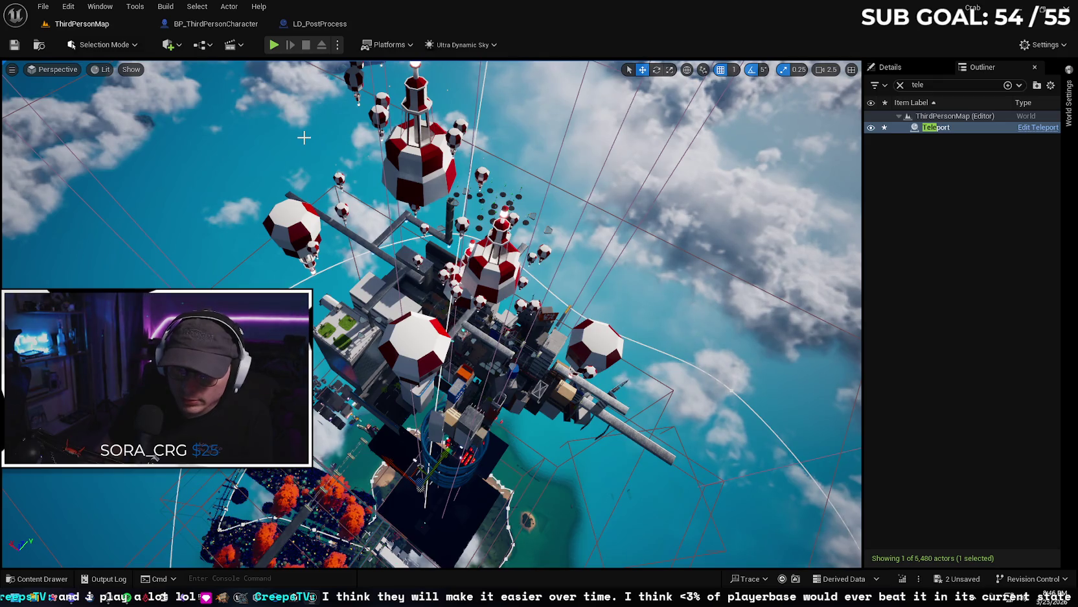
key("f")
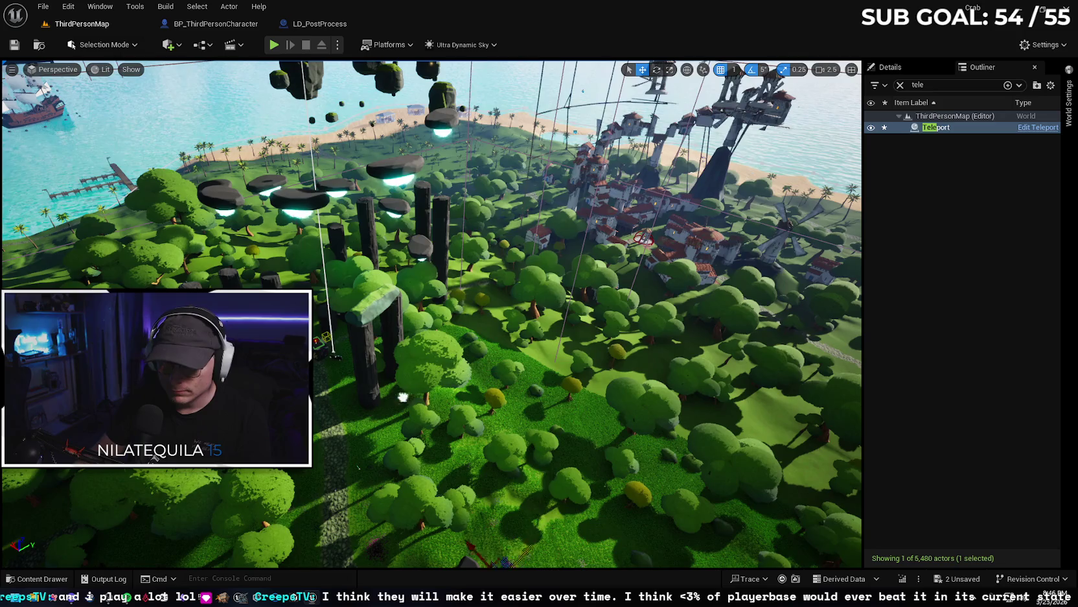
Step: Drag the Teleport actor down to a spot beside the stone forest path
left_click_drag(533, 456, 436, 407)
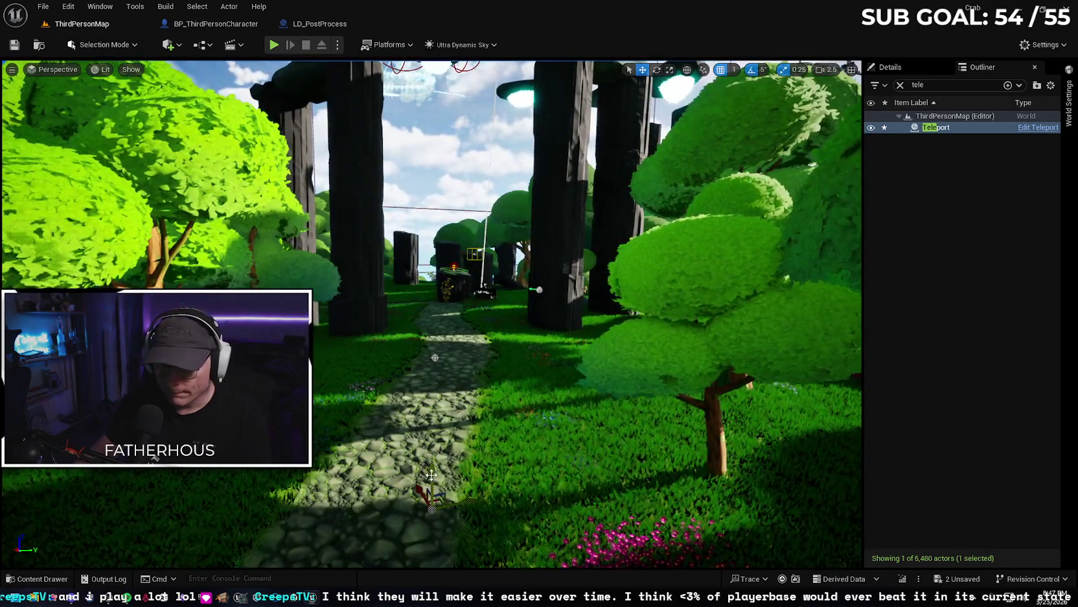
left_click_drag(431, 490, 433, 293)
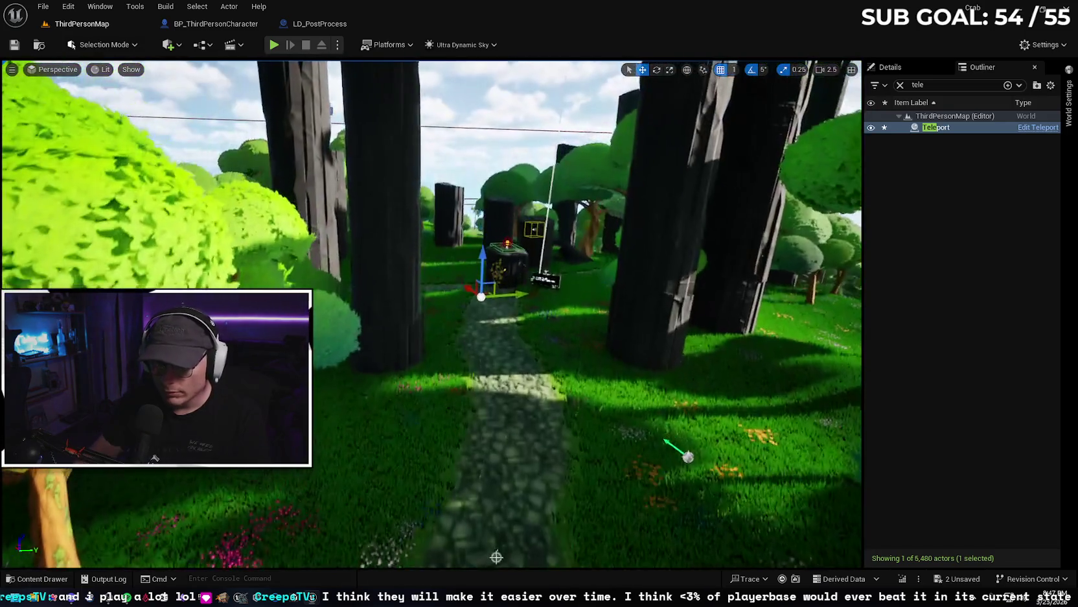
mouse_move(497, 317)
left_mouse_down()
mouse_move(580, 347)
mouse_move(502, 409)
left_mouse_up()
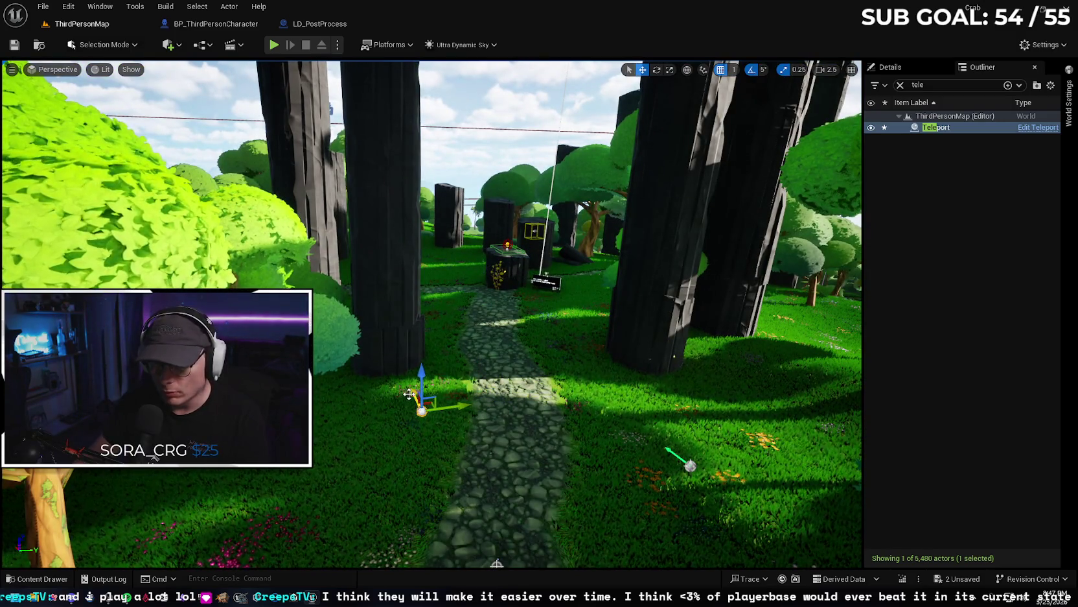
key("f")
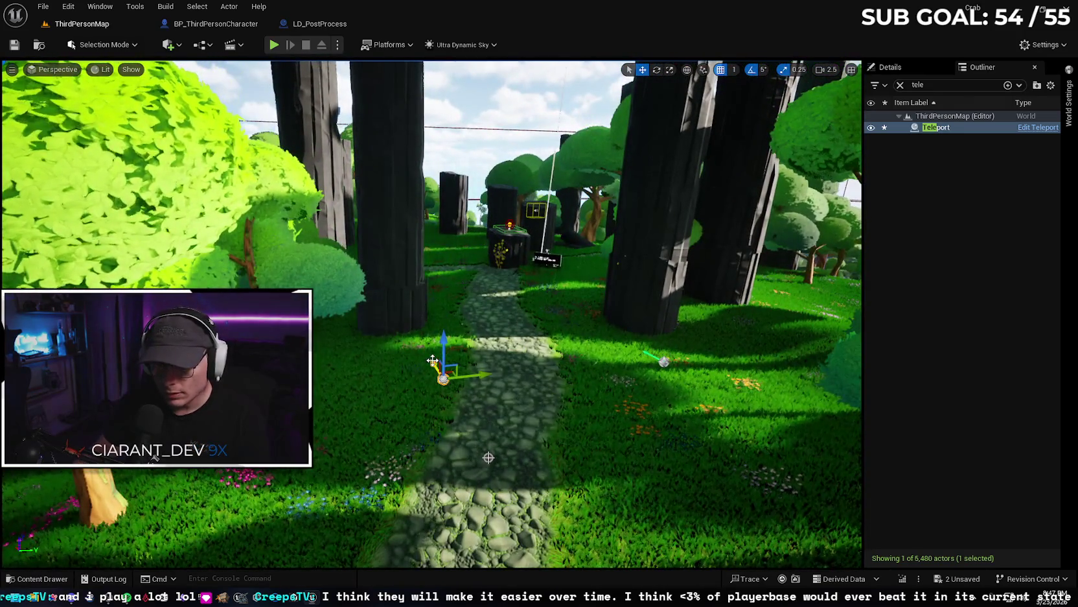
mouse_move(414, 386)
left_mouse_down()
mouse_move(453, 442)
mouse_move(442, 438)
left_mouse_up()
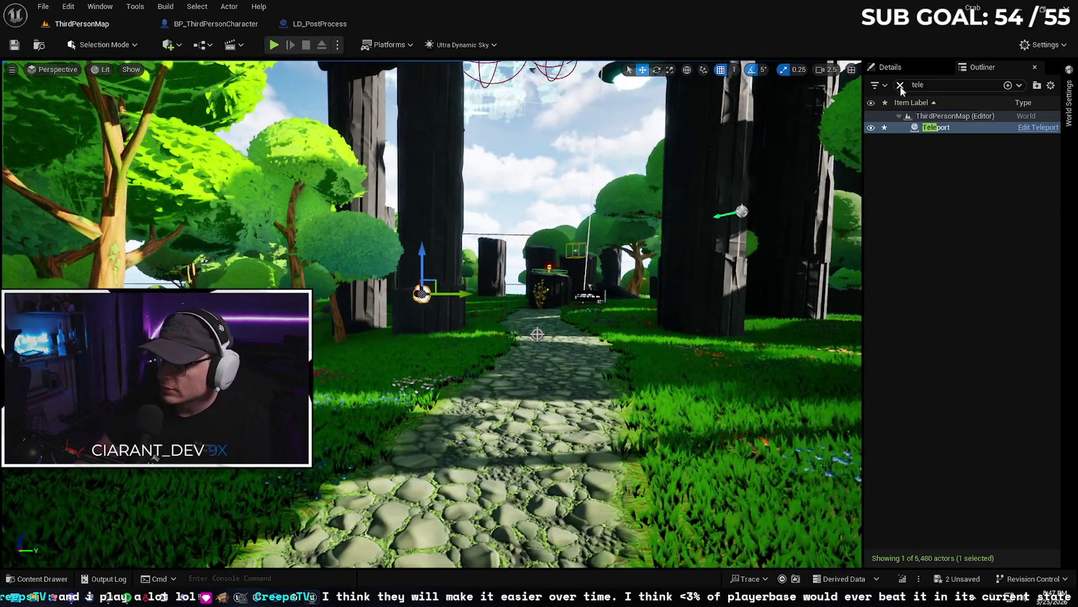
left_click(900, 67)
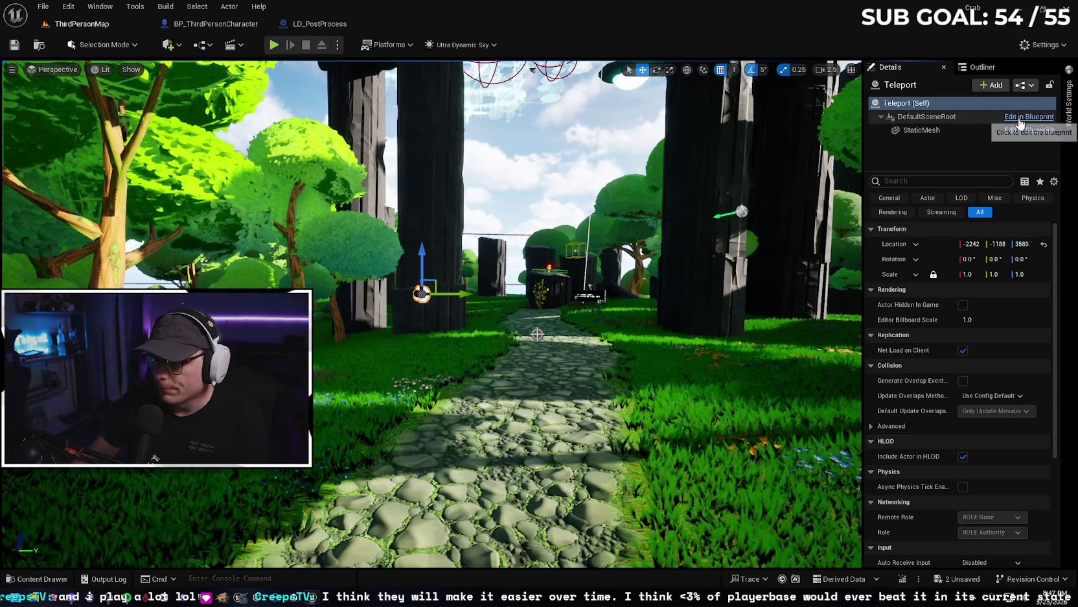
Step: Replace the Teleport blueprint's meteor mesh with SM_ShieldSphere, compile, and go back to ThirdPersonMap
double_click(950, 131)
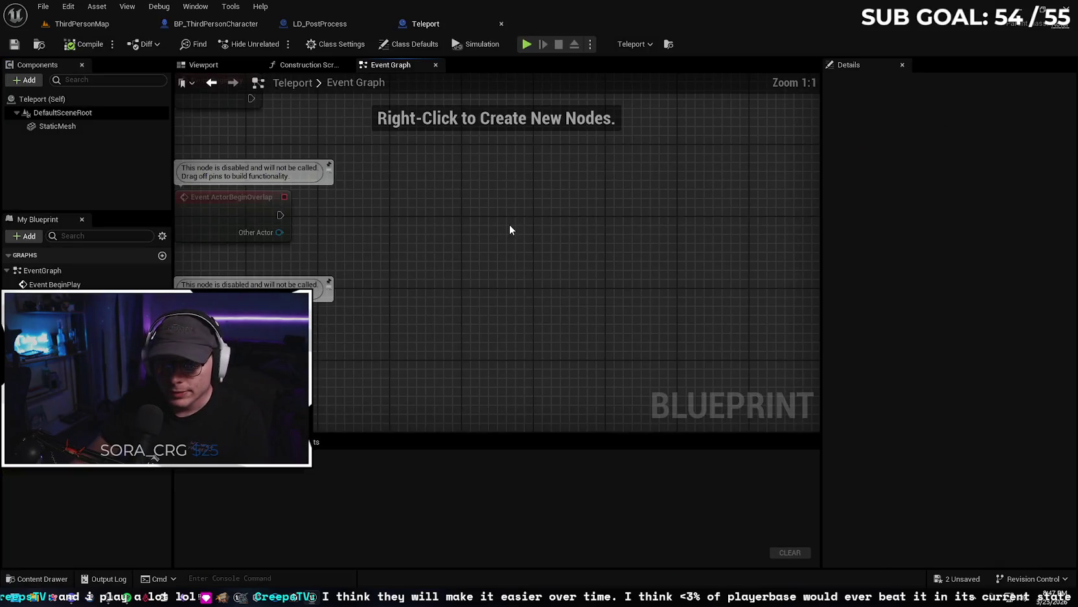
left_click(66, 130)
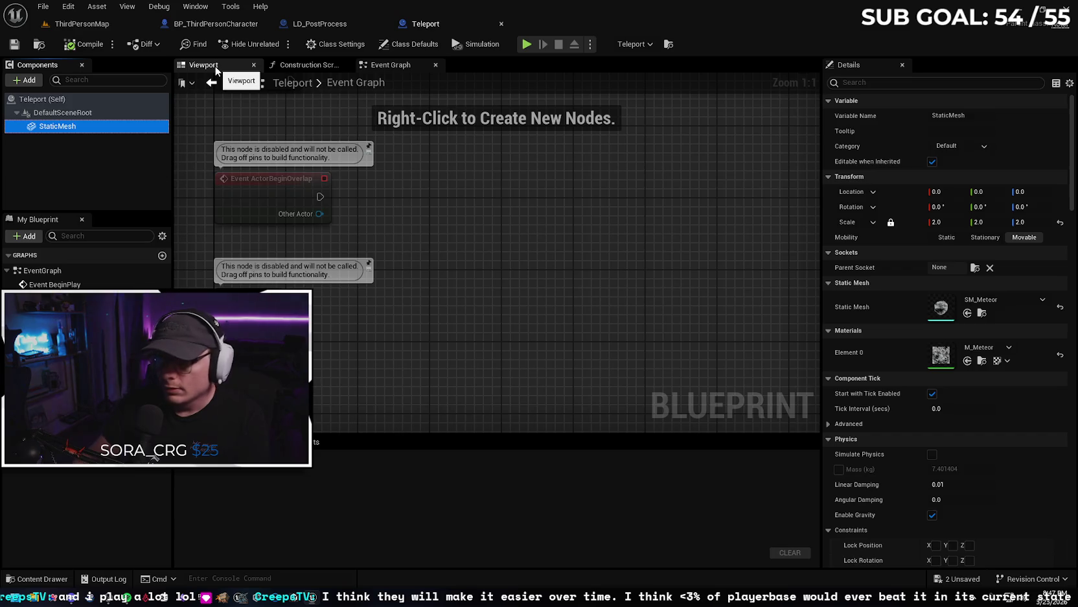
left_click(216, 68)
left_click(1012, 300)
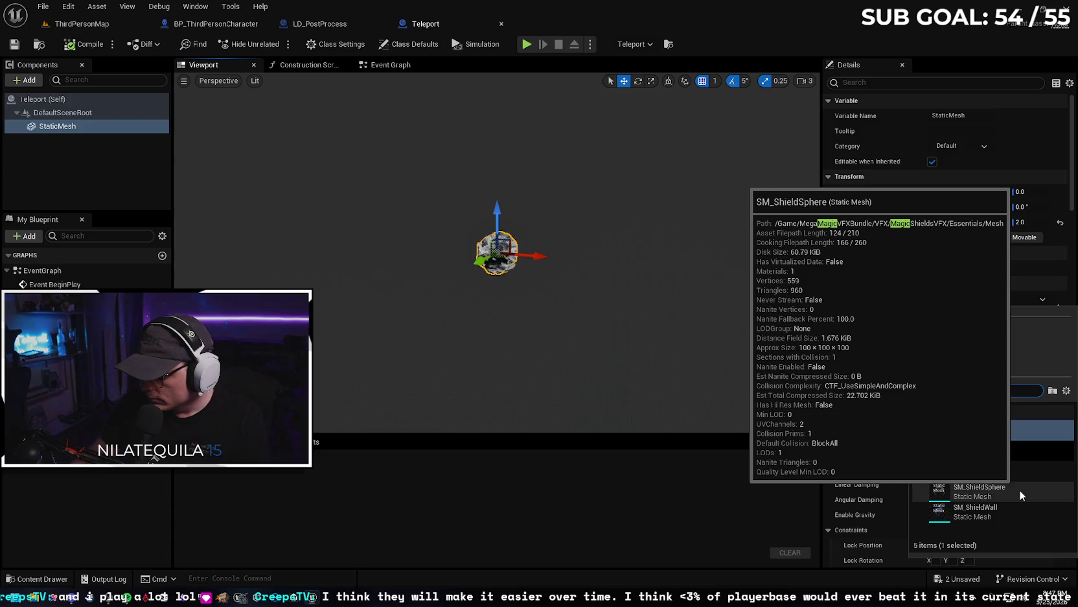
left_click(1019, 489)
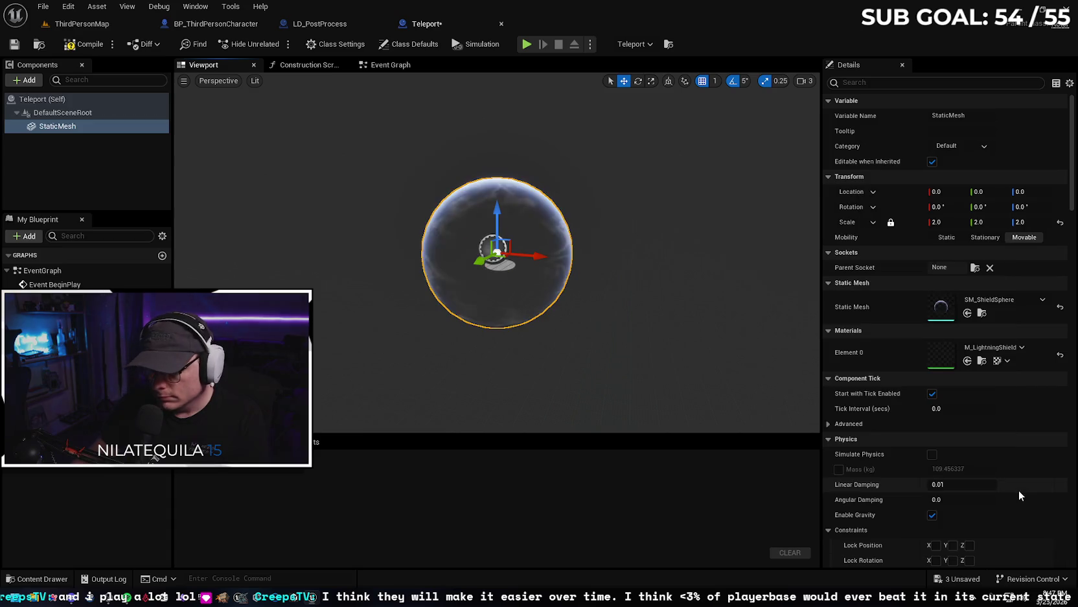
left_click(78, 44)
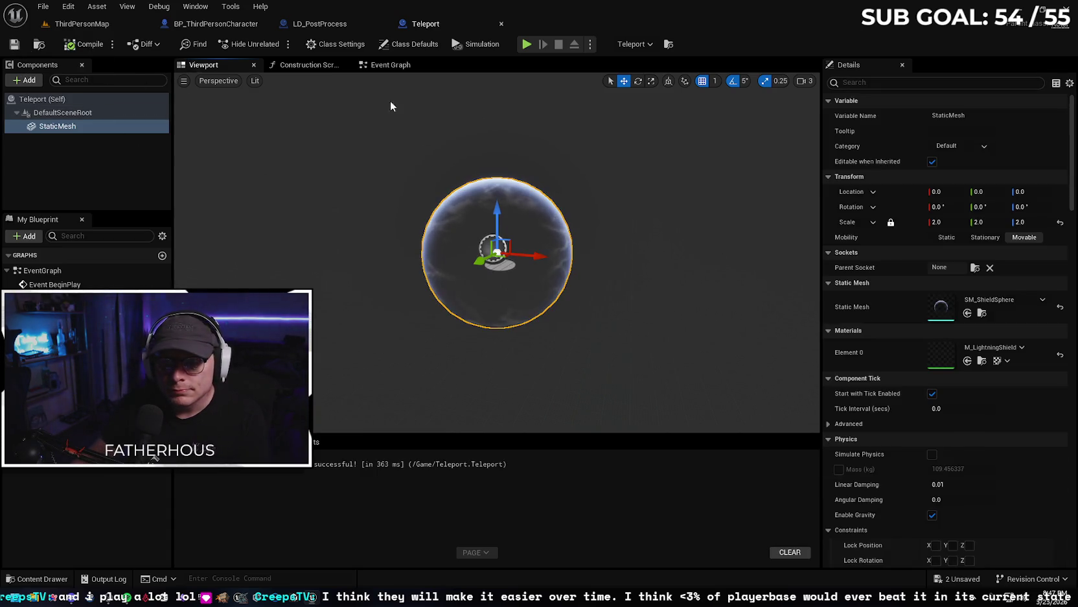
left_click(77, 26)
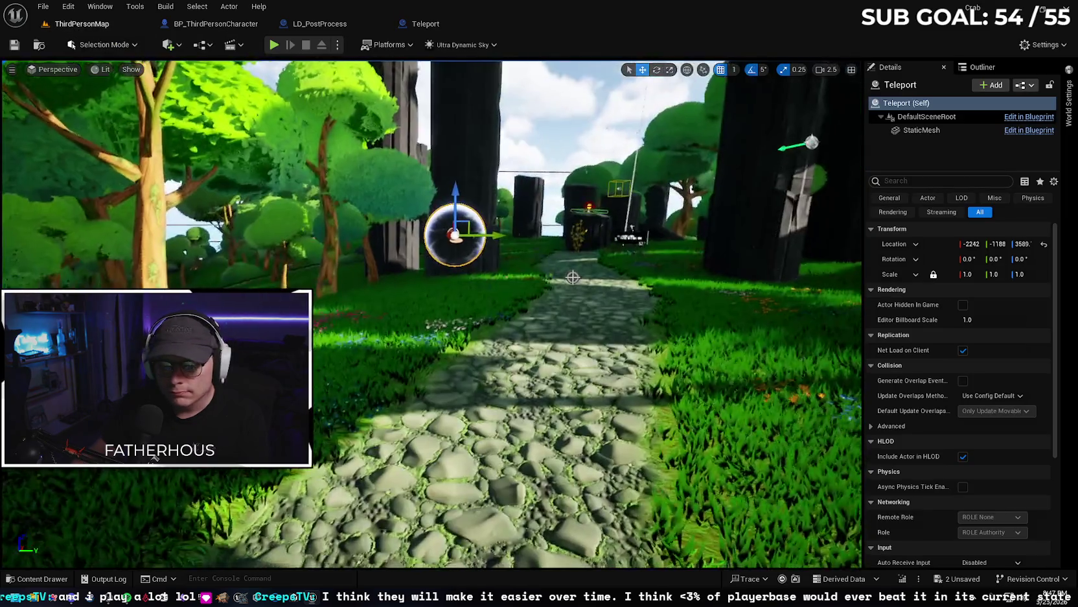
Step: Raise the Teleport sphere slightly above the path and fly around to inspect it
key("w")
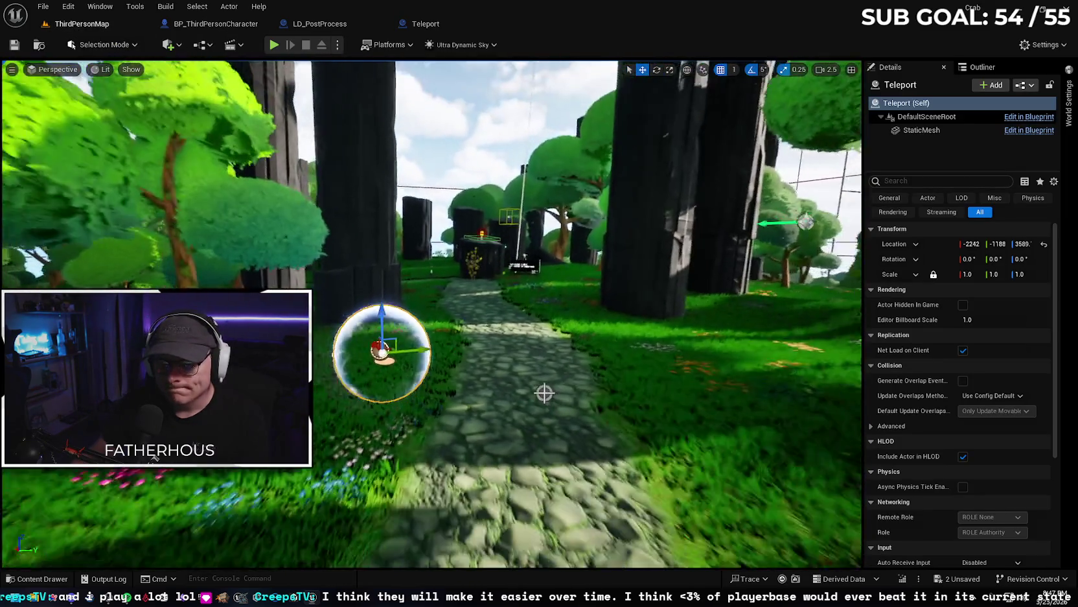
key("w")
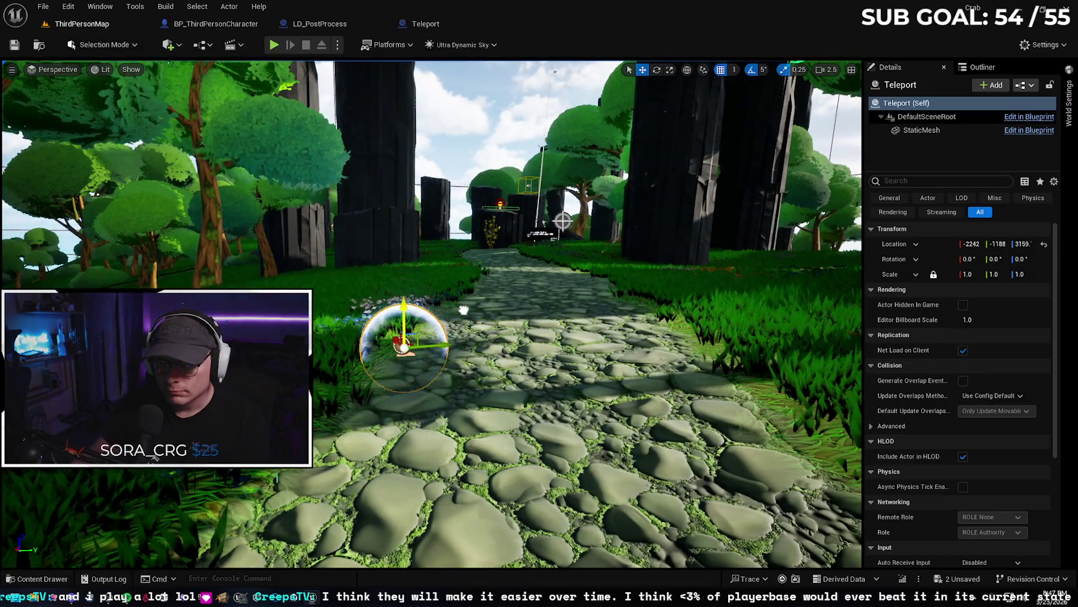
left_click_drag(403, 295, 403, 263)
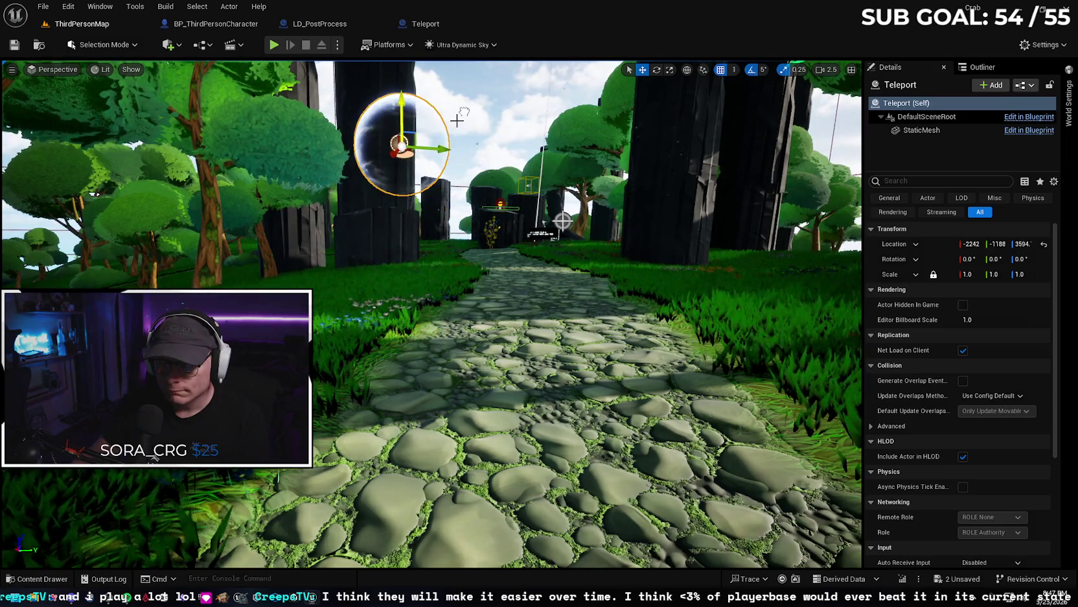
key("s")
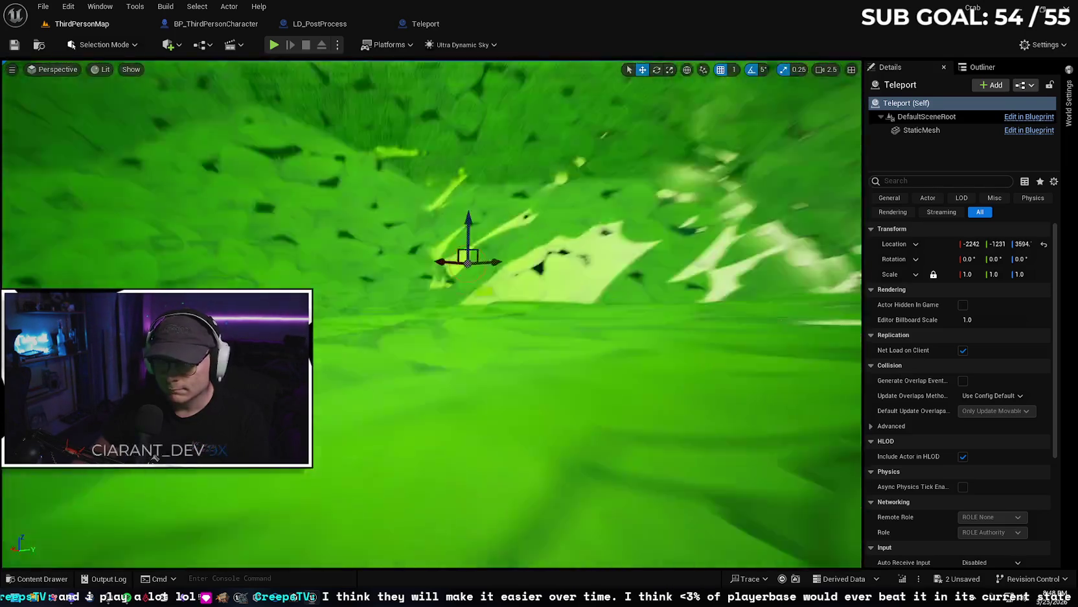
key("w")
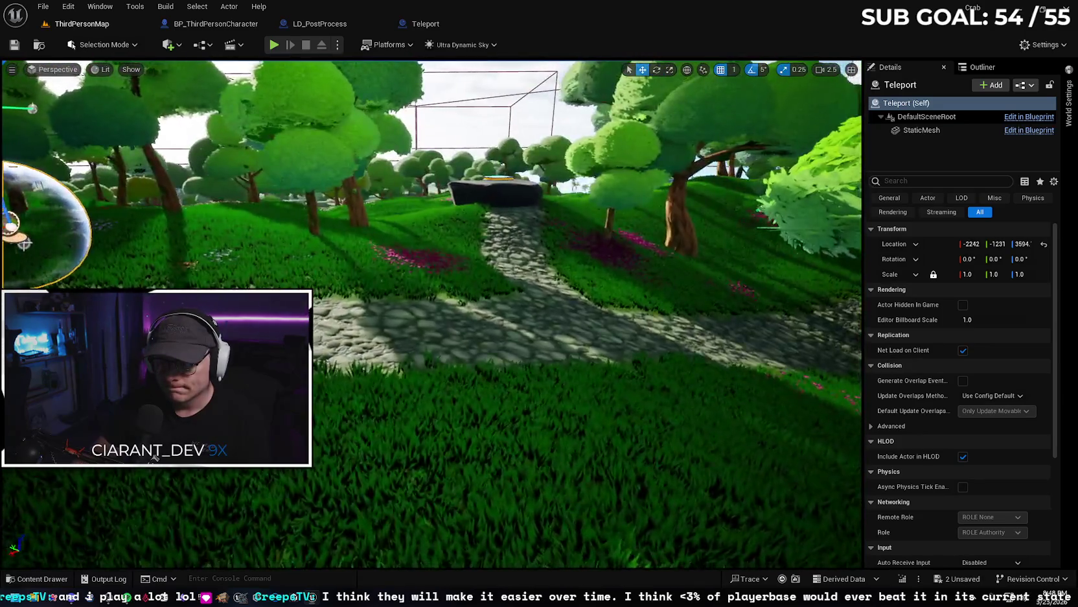
key("w")
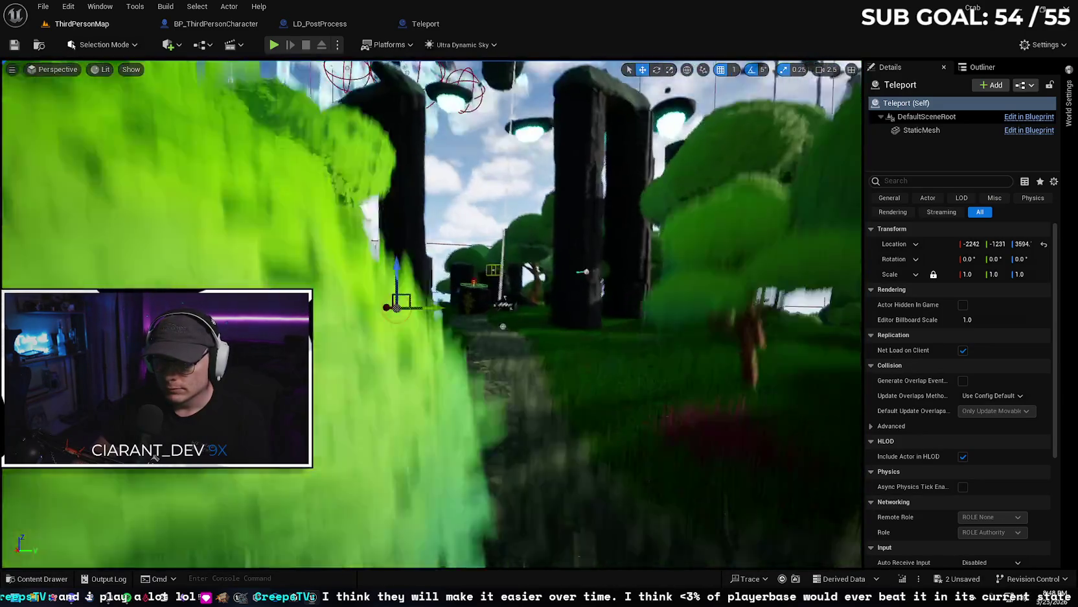
key("w")
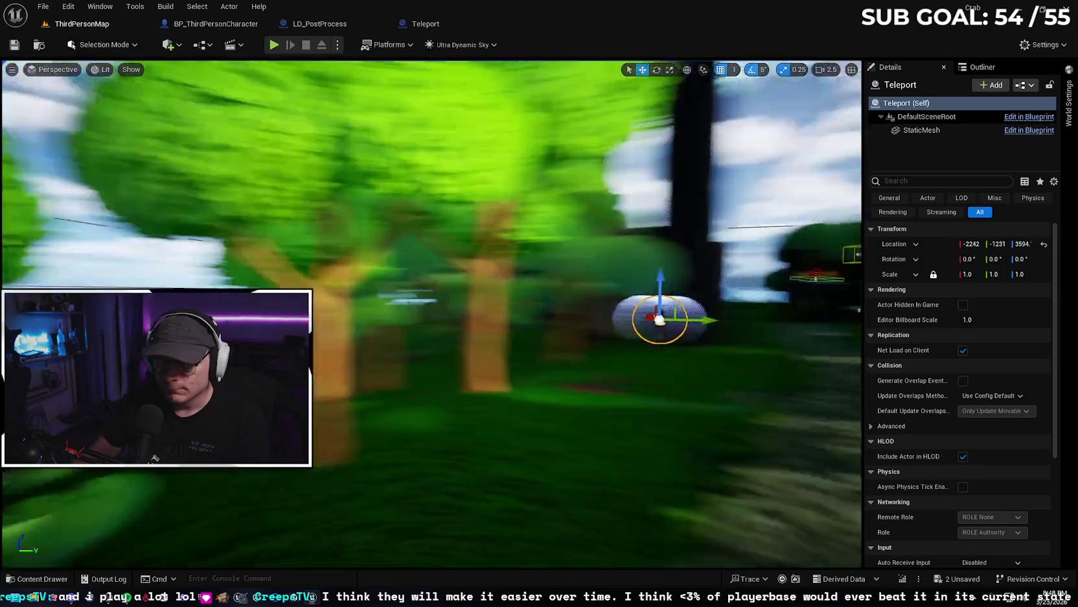
key("w")
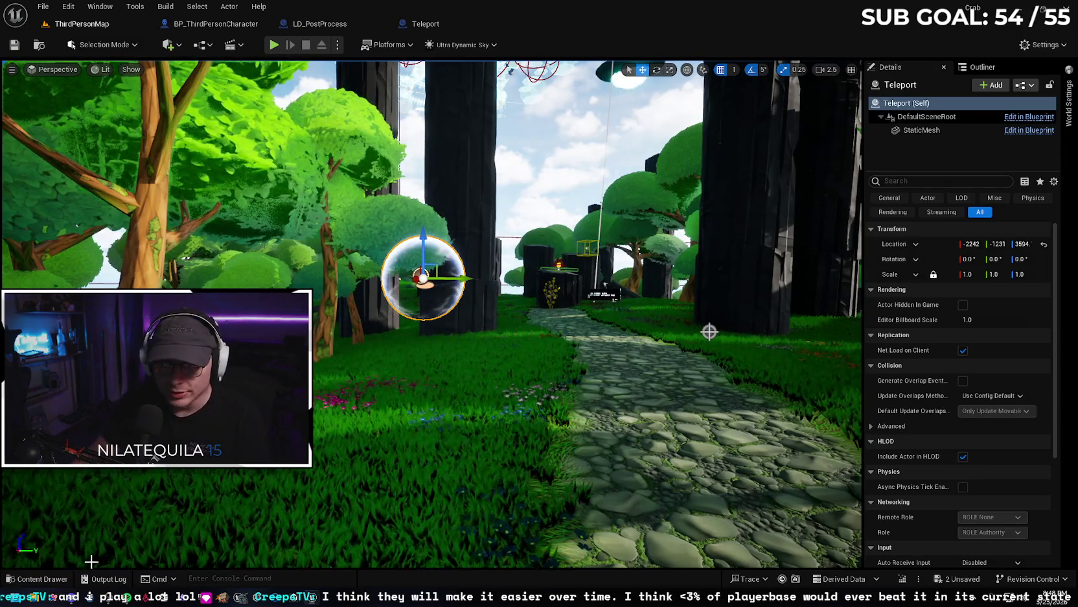
Step: Locate the sphere mesh's folder in the Content Browser and go up to Essentials
key("ctrl+space")
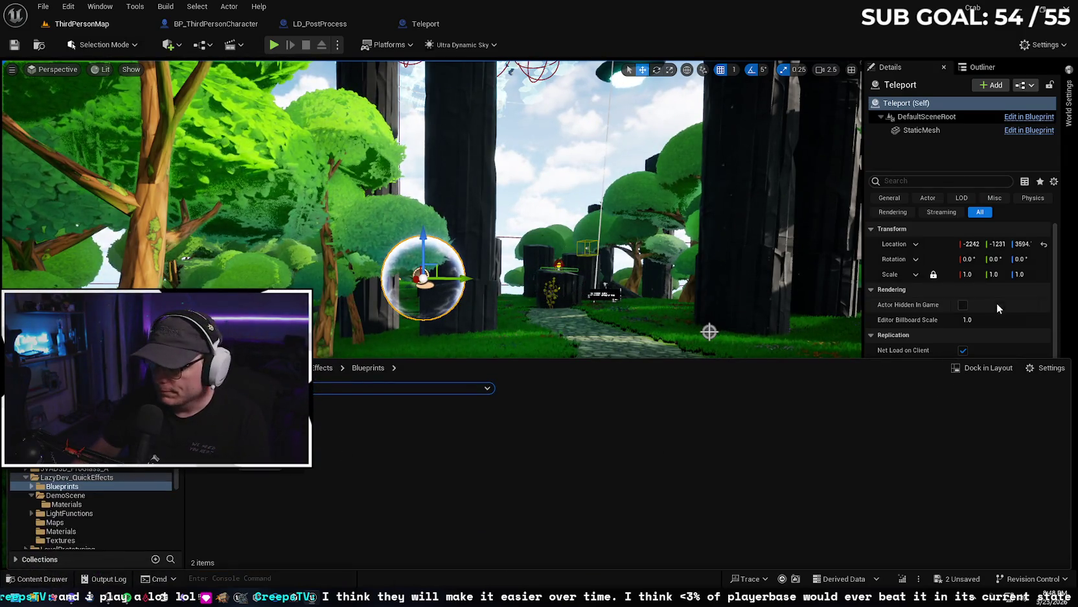
left_click(1029, 130)
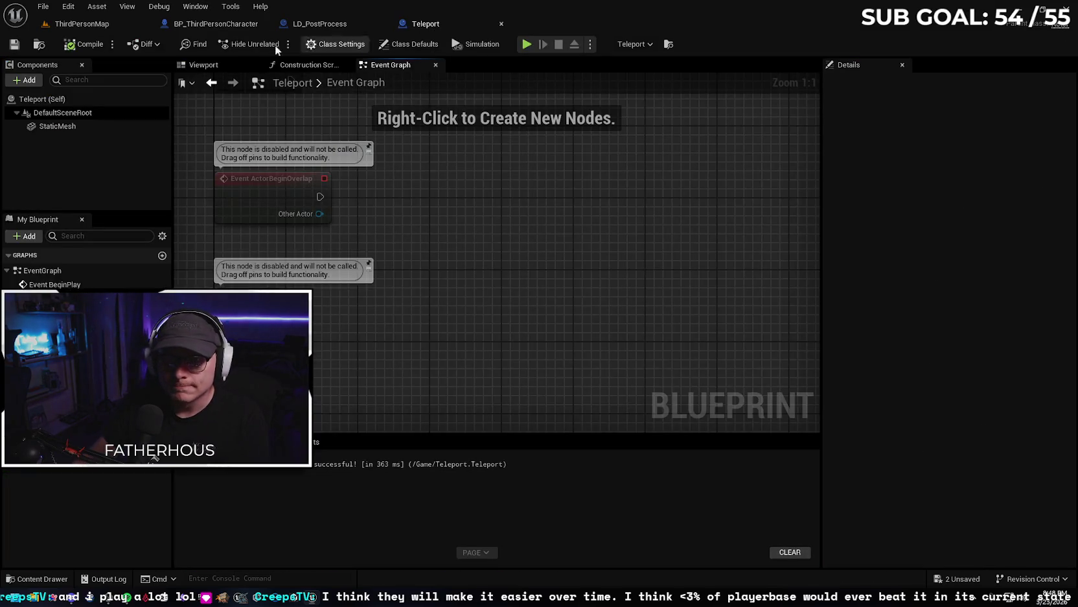
left_click(57, 126)
left_click(984, 315)
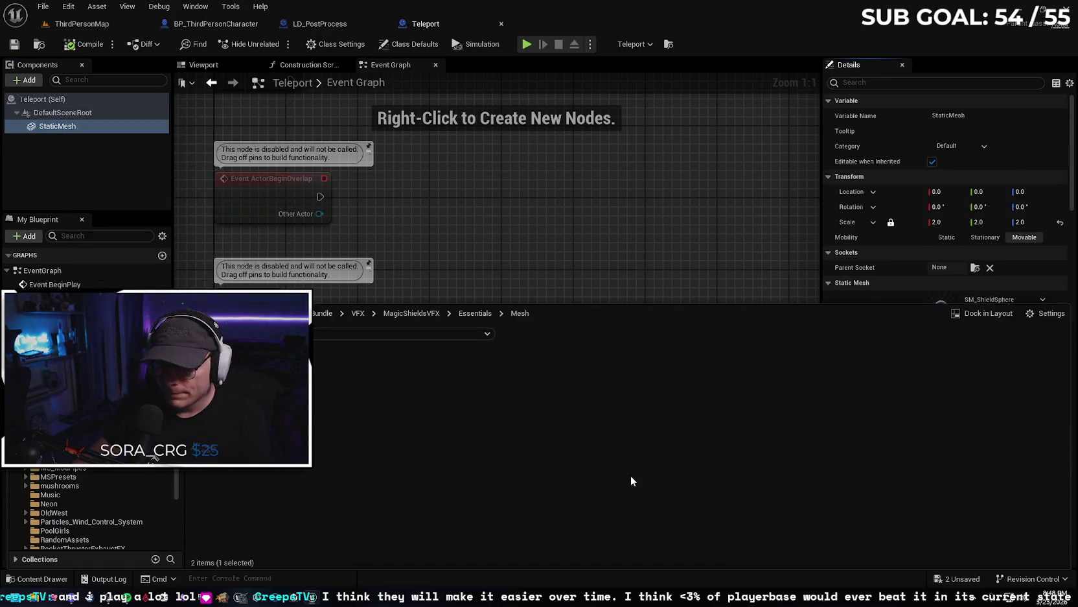
left_click(377, 425)
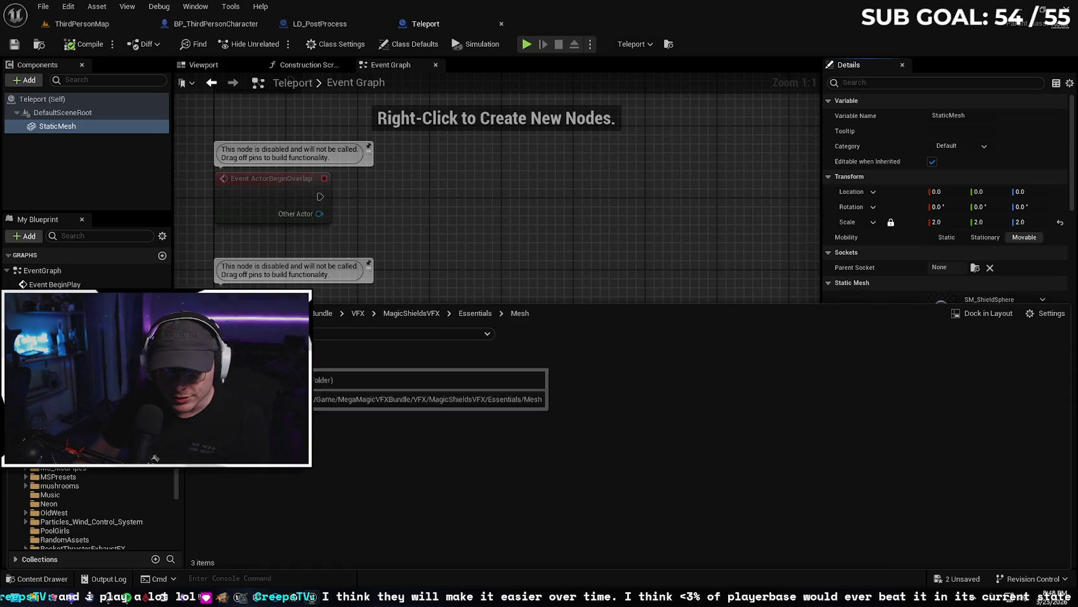
Step: Open the Mesh folder and assign SM_ShieldWall to the Teleport's static mesh component
left_click(323, 381)
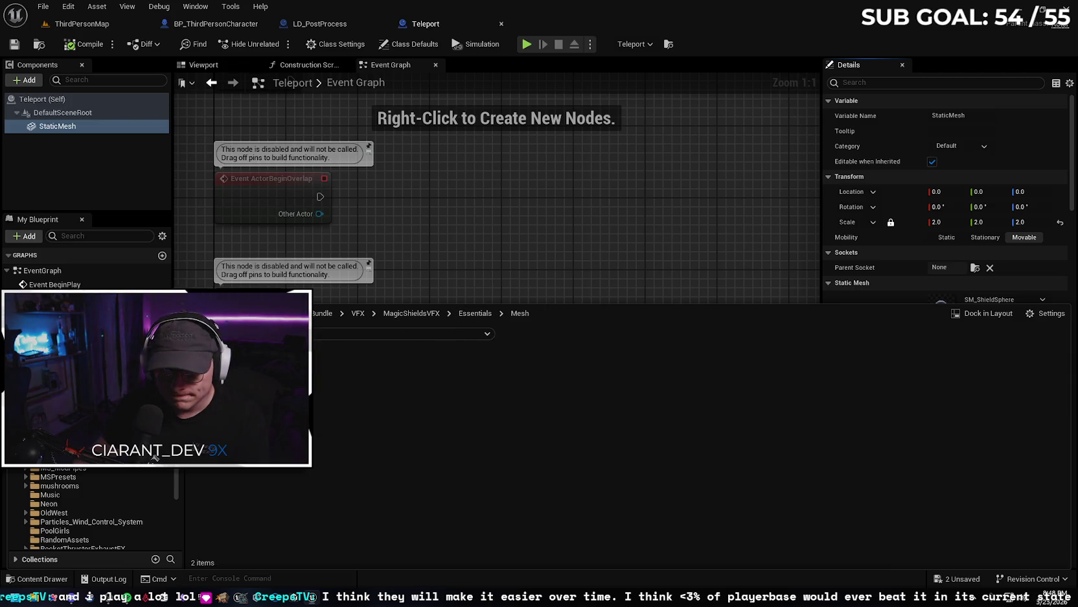
double_click(319, 365)
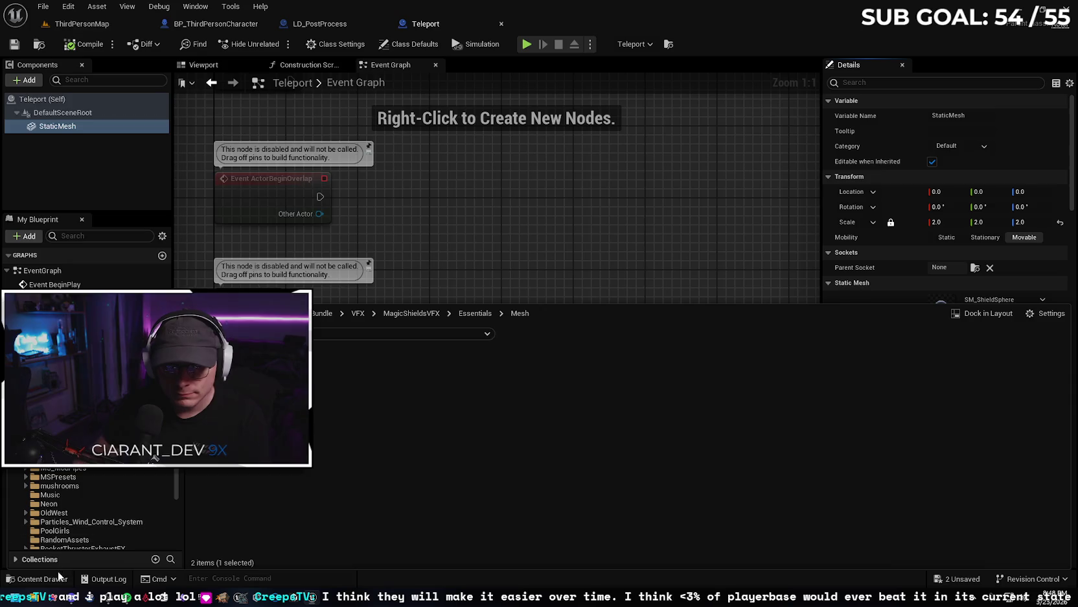
left_click(58, 575)
left_click(968, 313)
Step: Inspect the shield wall in the forest level, then compile the Teleport blueprint
left_click(91, 28)
mouse_move(187, 114)
left_mouse_down()
mouse_move(201, 149)
mouse_move(194, 195)
mouse_move(220, 185)
mouse_move(246, 201)
mouse_move(807, 294)
mouse_move(741, 462)
mouse_move(818, 453)
left_mouse_up()
left_click(431, 25)
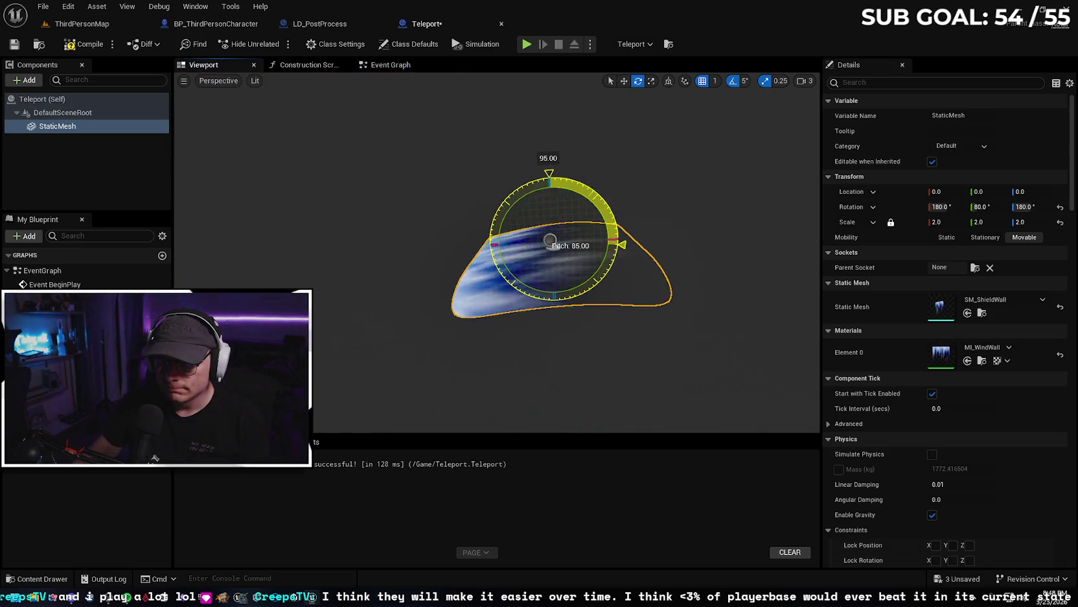
left_click(88, 49)
Step: Move the Teleport mesh to X 462 and raise it to Z 101 beside the path
left_click(108, 24)
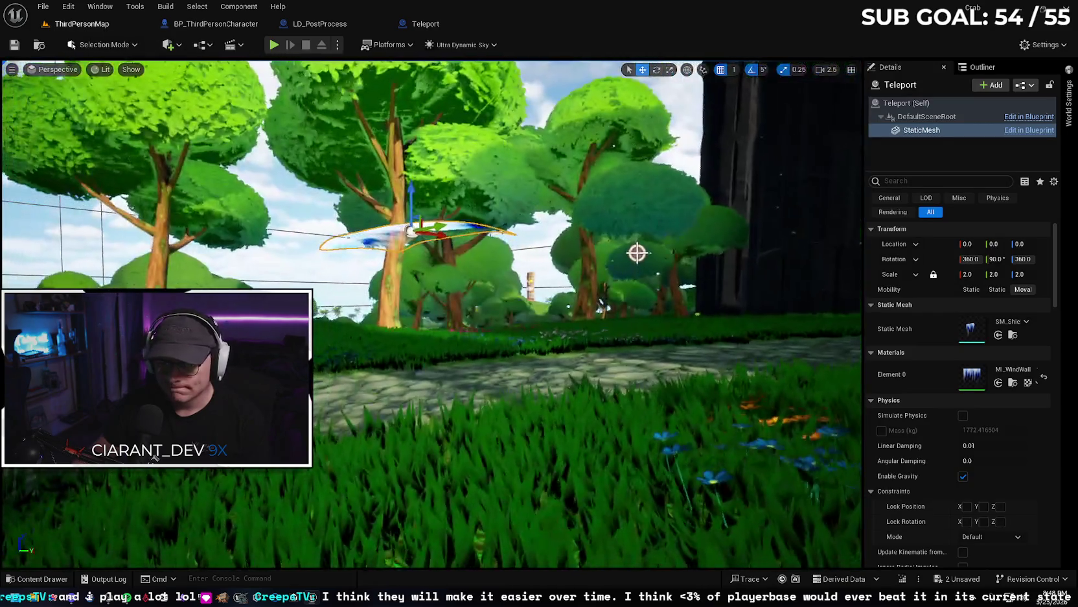
mouse_move(637, 253)
left_mouse_down()
mouse_move(633, 335)
mouse_move(562, 458)
mouse_move(549, 457)
mouse_move(559, 458)
left_mouse_up()
mouse_move(475, 327)
left_mouse_down()
mouse_move(519, 292)
mouse_move(482, 301)
left_mouse_up()
mouse_move(559, 458)
left_mouse_down()
mouse_move(493, 463)
mouse_move(493, 370)
mouse_move(583, 324)
mouse_move(693, 178)
mouse_move(665, 330)
mouse_move(705, 347)
mouse_move(652, 250)
mouse_move(659, 335)
left_mouse_up()
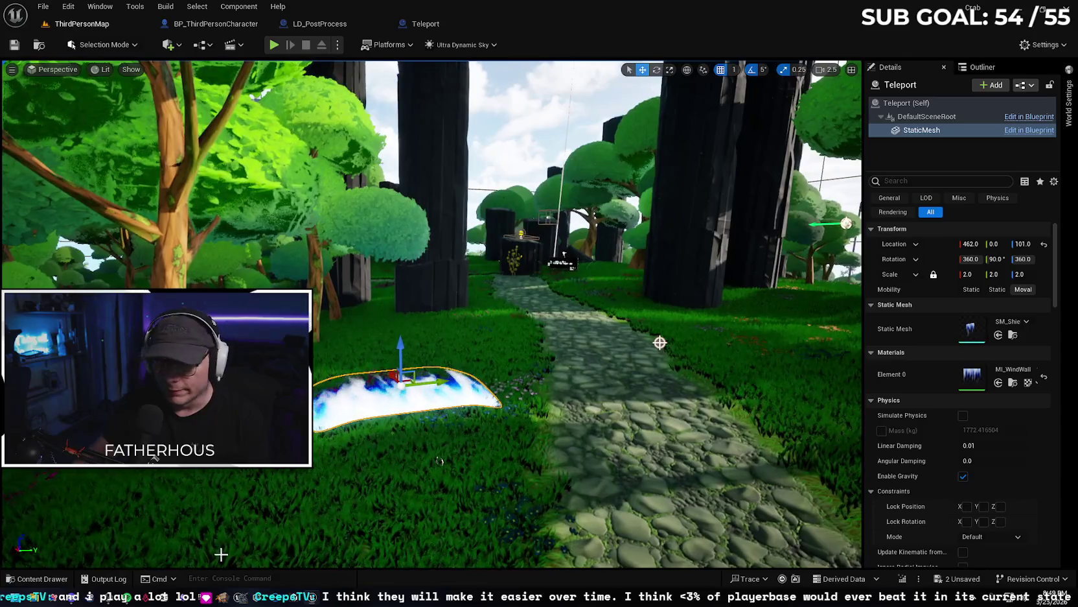
left_click(39, 578)
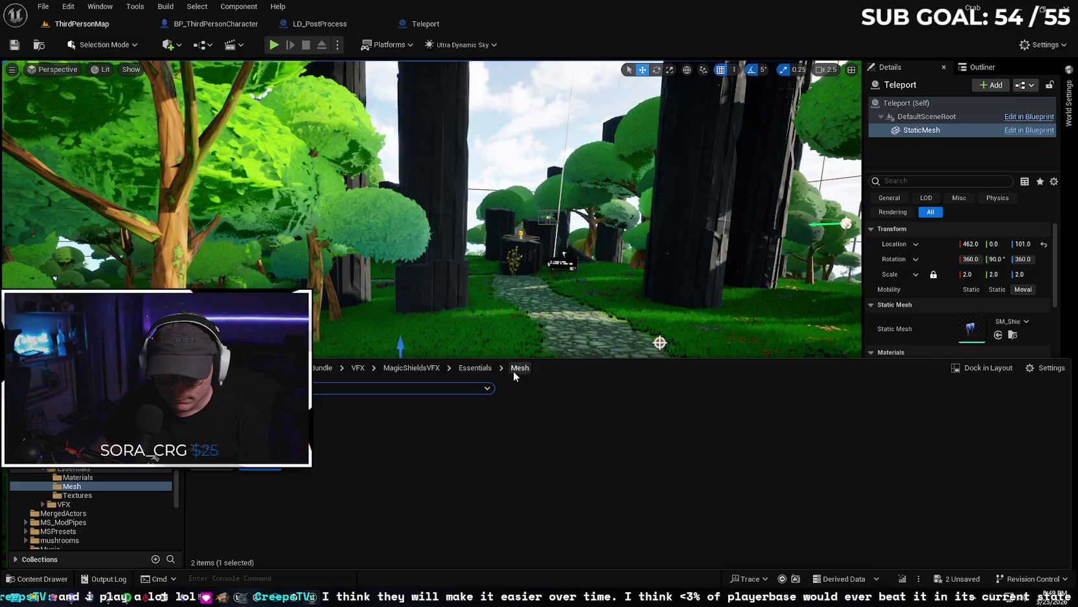
key("alt+Left")
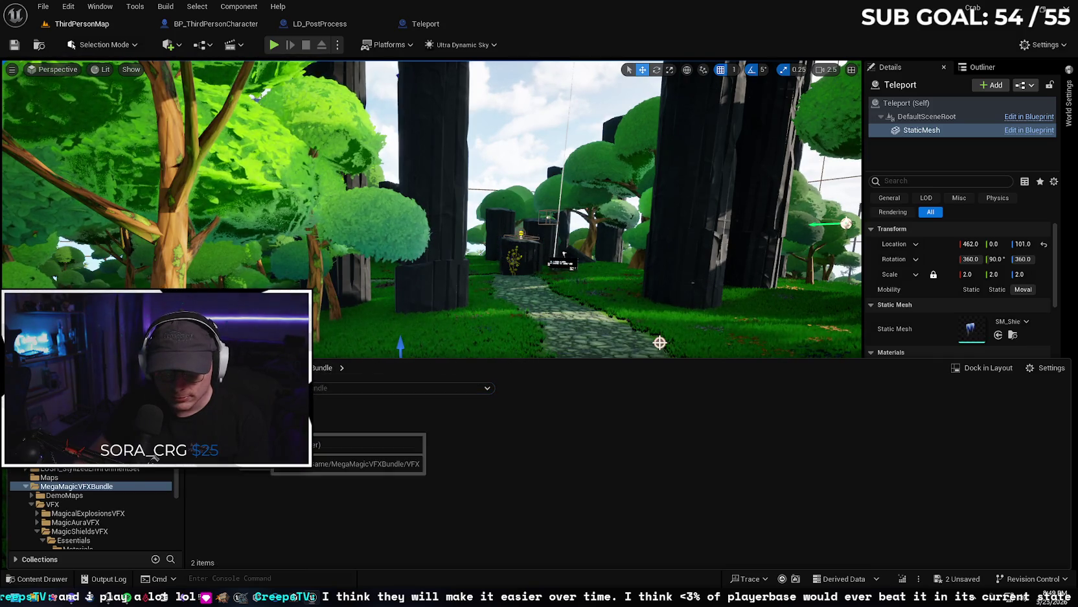
Step: Browse the MegaMagicVFXBundle and asset pack Meshes folders, then return to all project assets
double_click(264, 423)
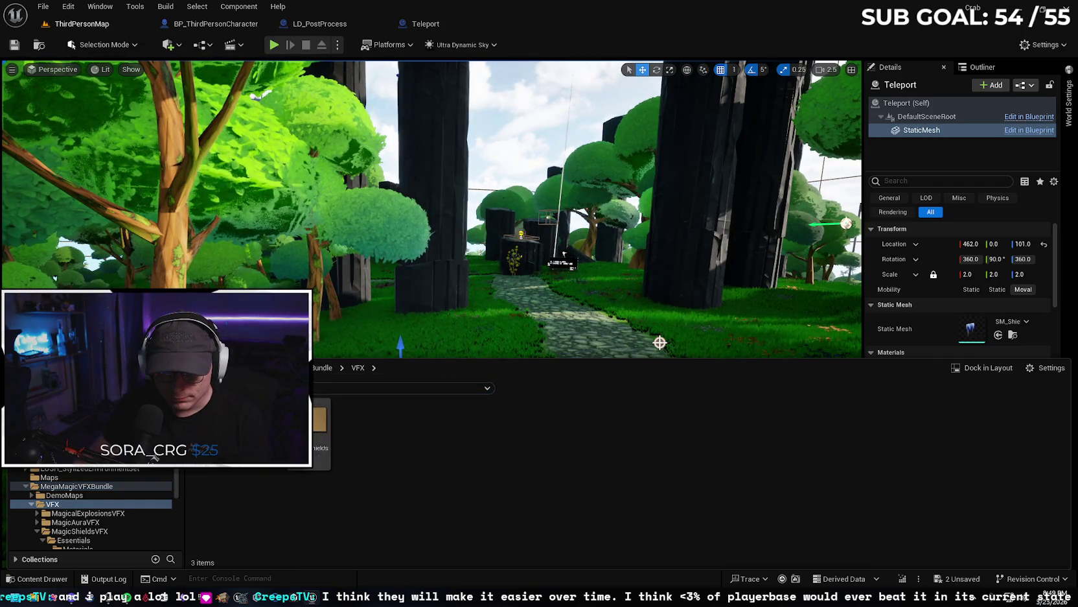
double_click(265, 422)
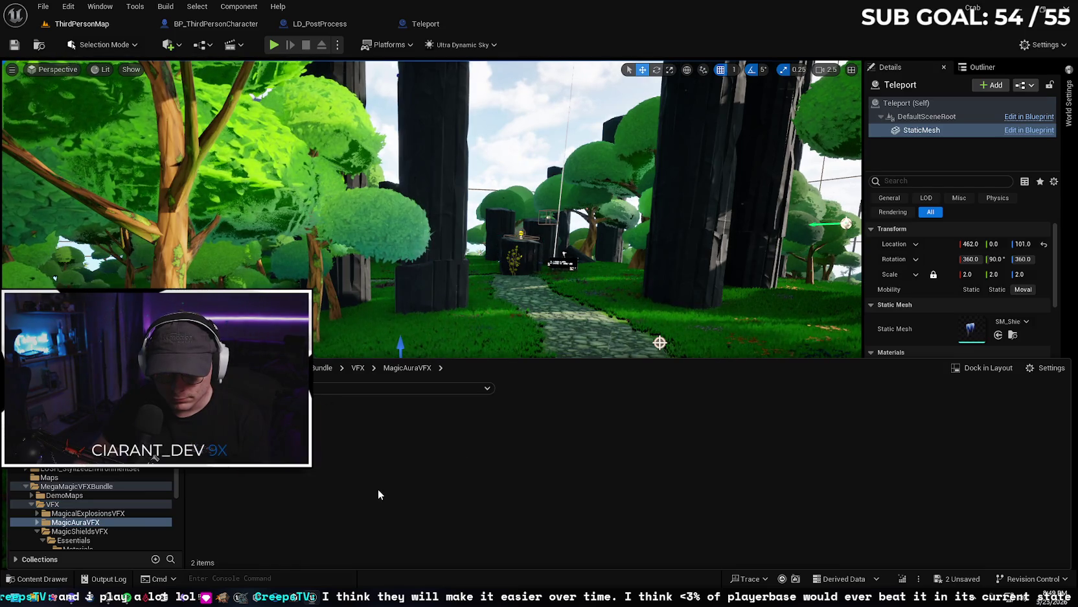
key("alt+Left")
key("alt+Left")
scroll(125, 486, "up", 3)
scroll(124, 486, "up", 3)
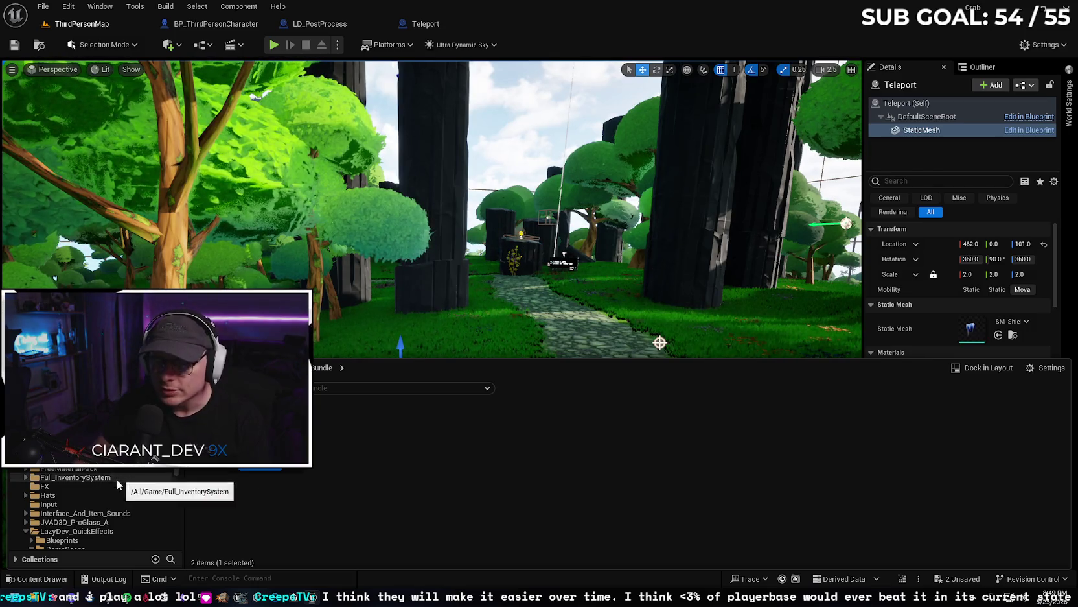
double_click(260, 441)
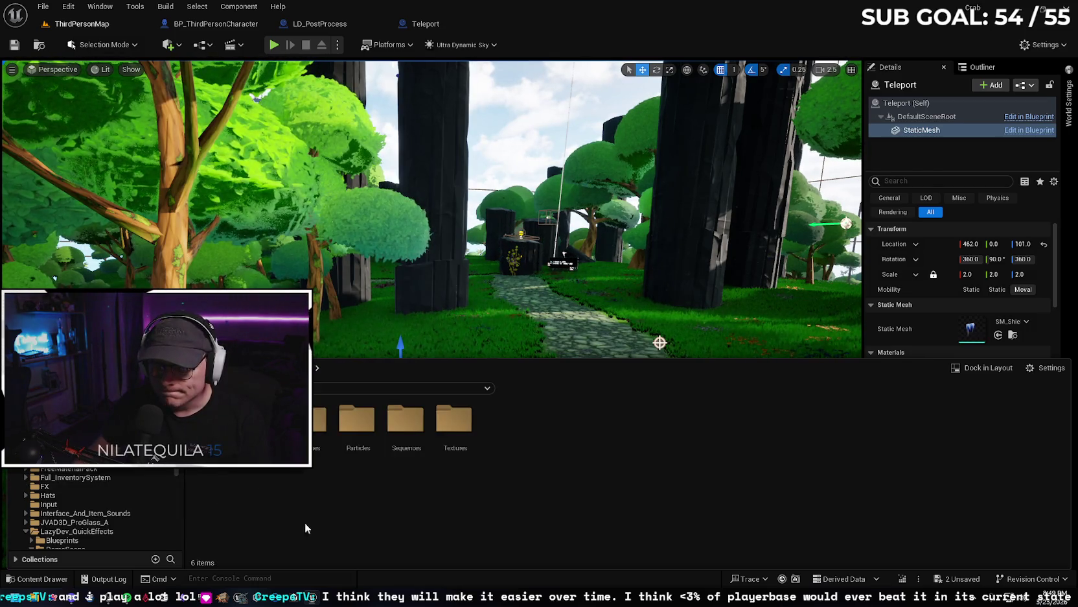
double_click(321, 422)
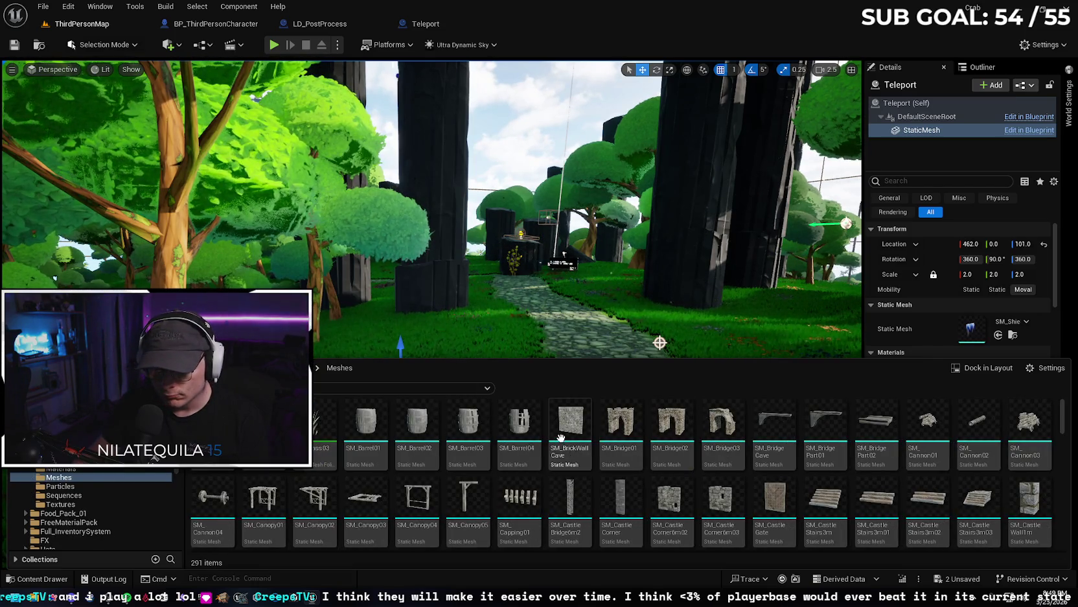
scroll(565, 439, "down", 5)
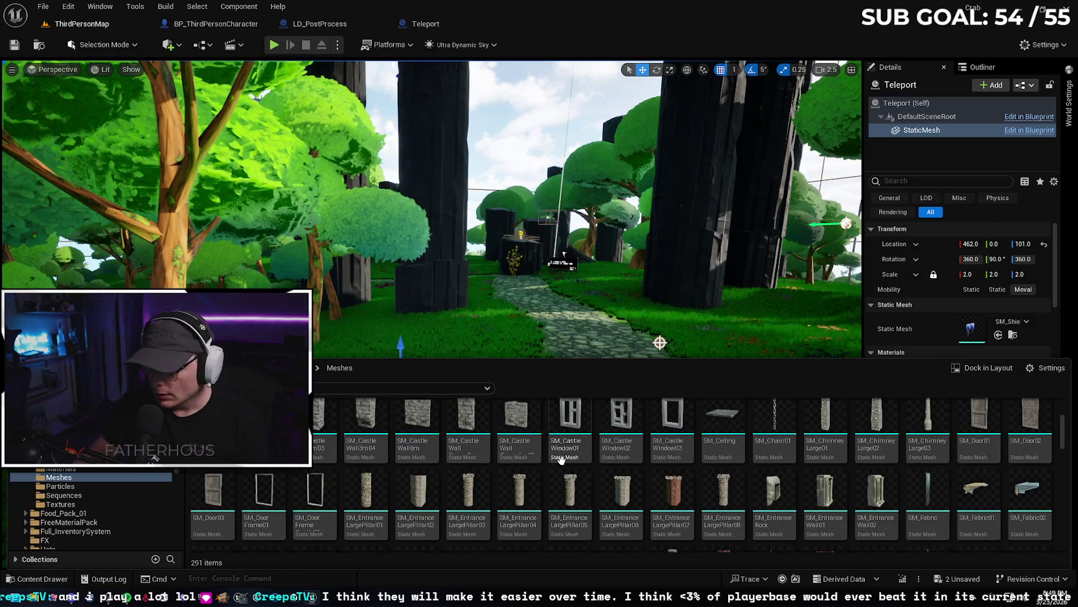
scroll(677, 437, "up", 2)
scroll(680, 433, "down", 2)
scroll(683, 429, "down", 9)
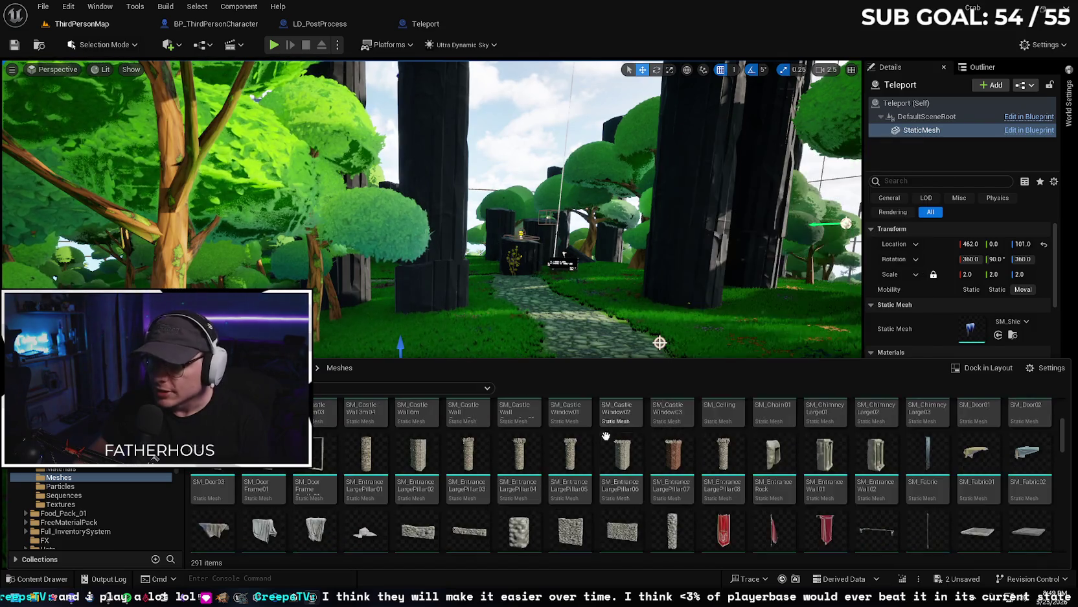
scroll(459, 435, "down", 2)
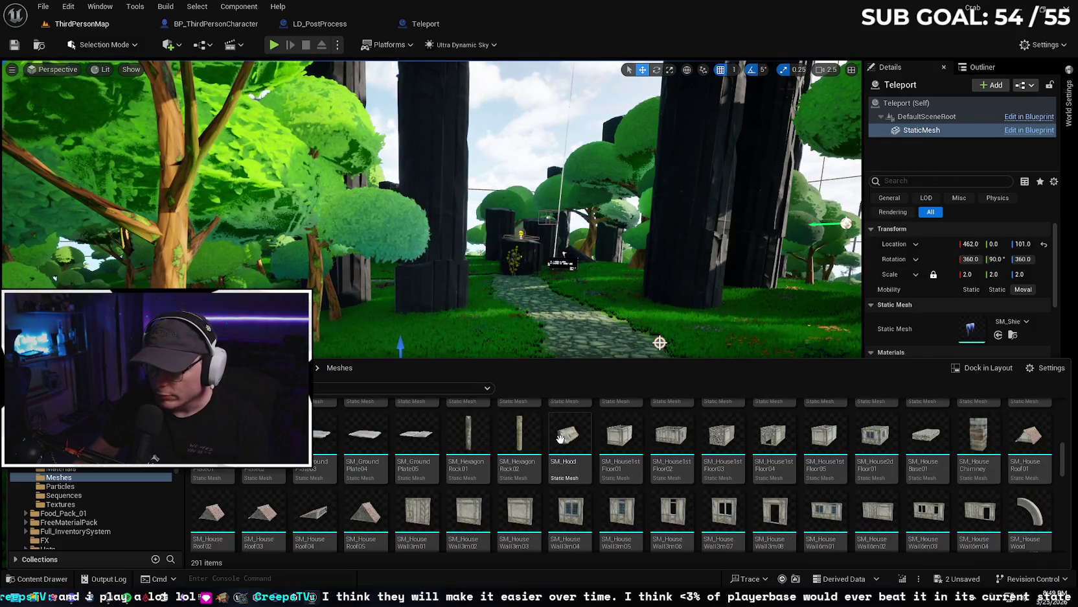
left_click(154, 458)
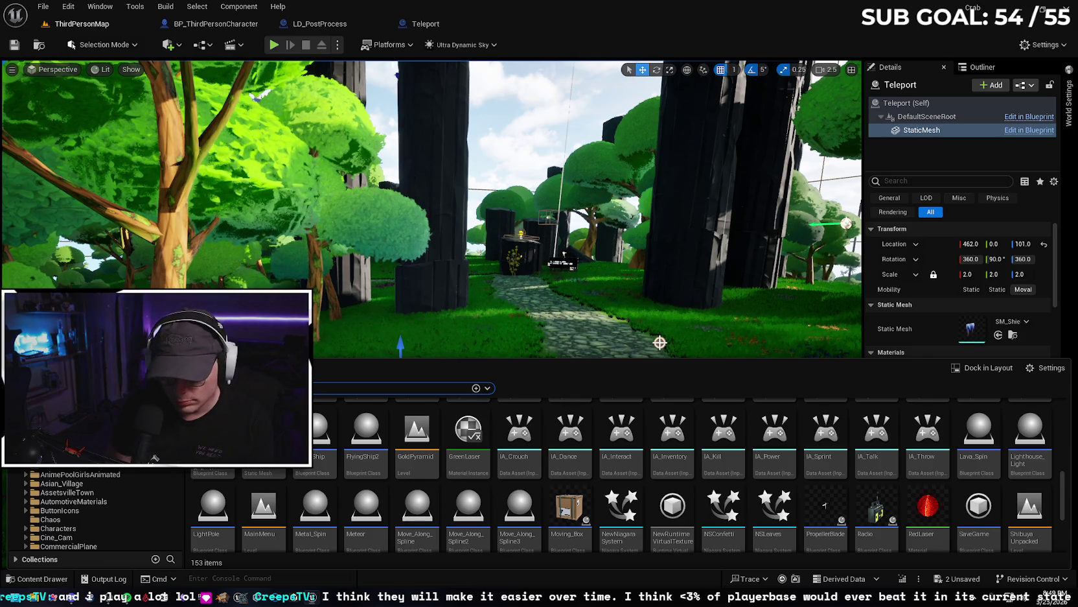
Step: Search 'statue', preview SM_EagleStatuette_01, then close it to return to Teleport
type("stat")
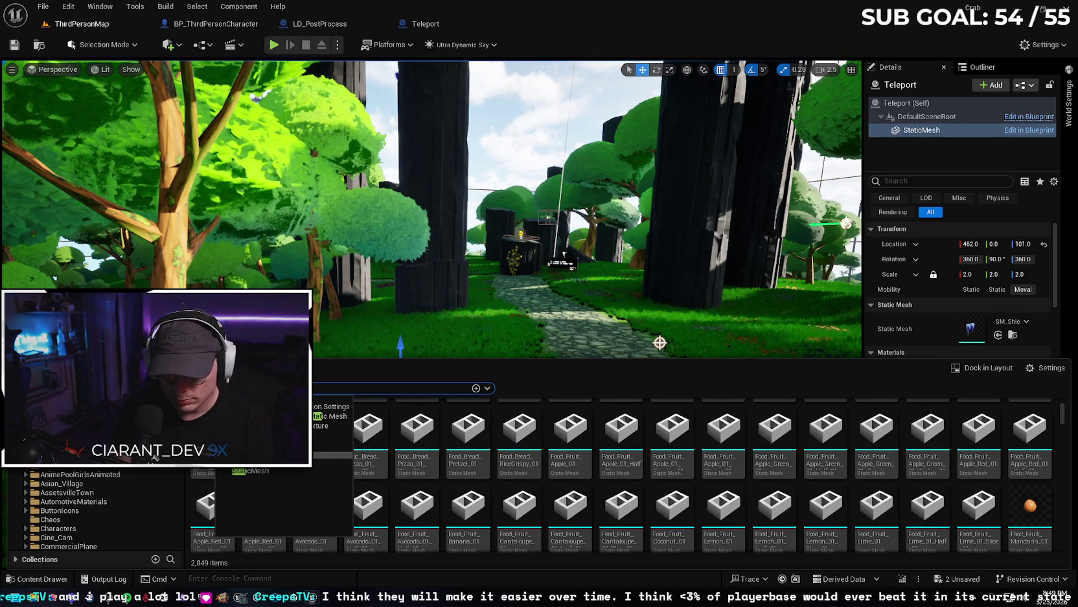
type("ue")
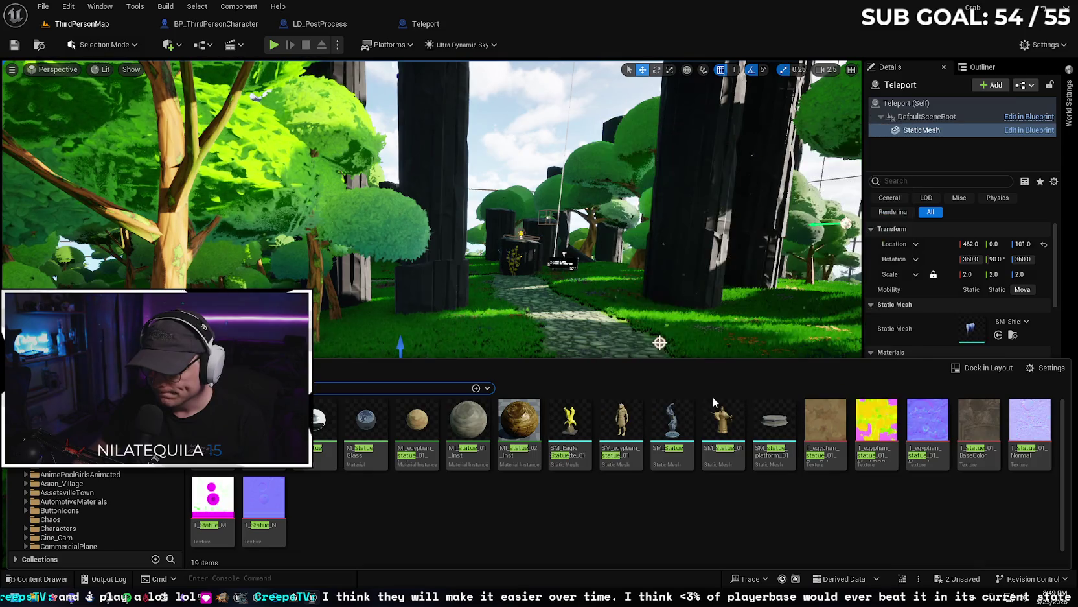
mouse_move(576, 415)
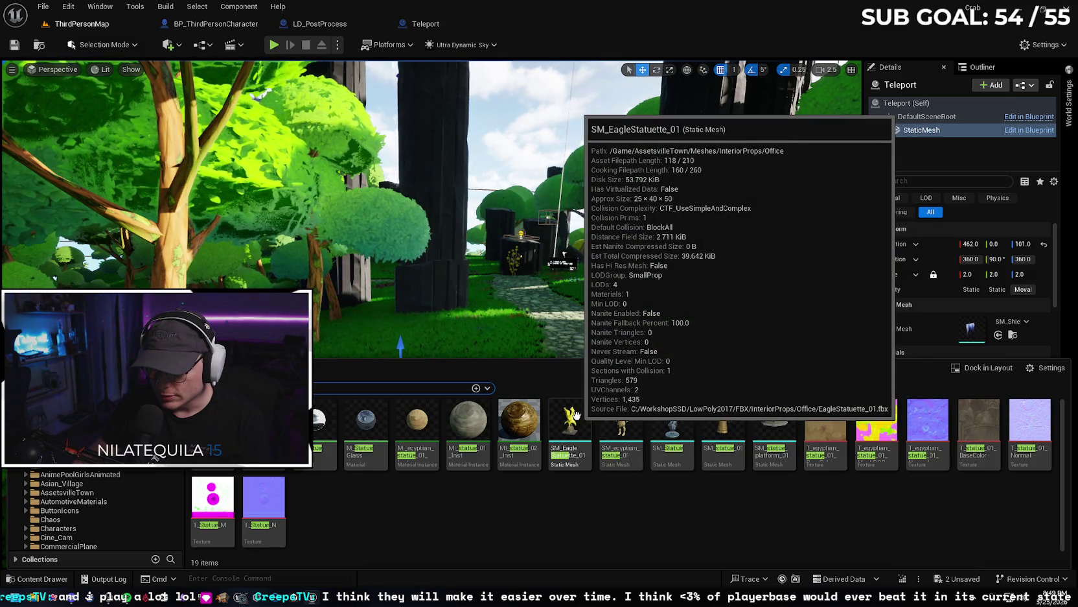
right_click(637, 508)
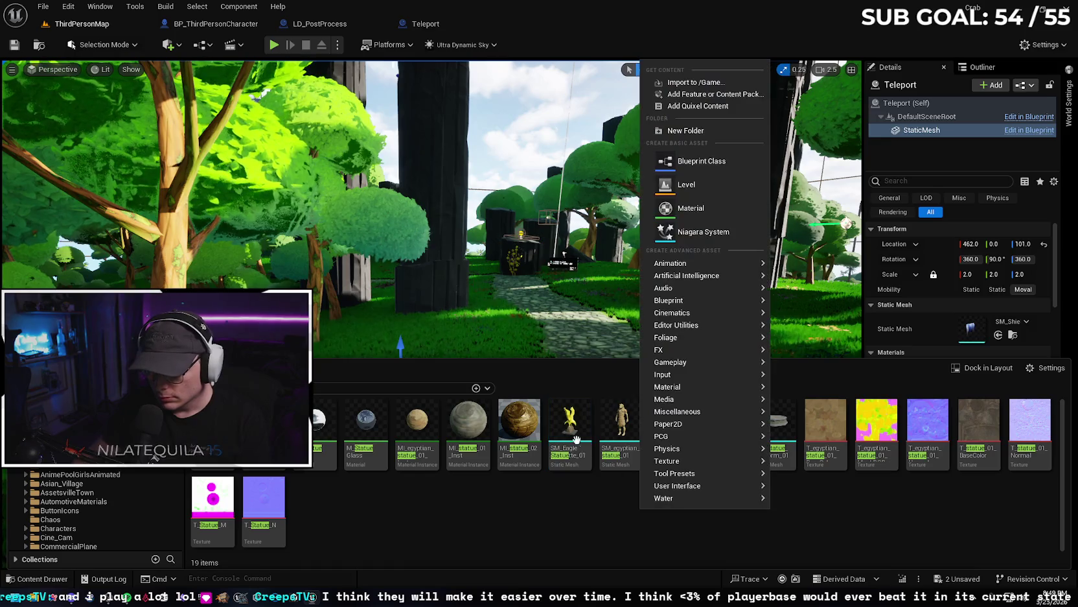
left_click(565, 422)
double_click(579, 399)
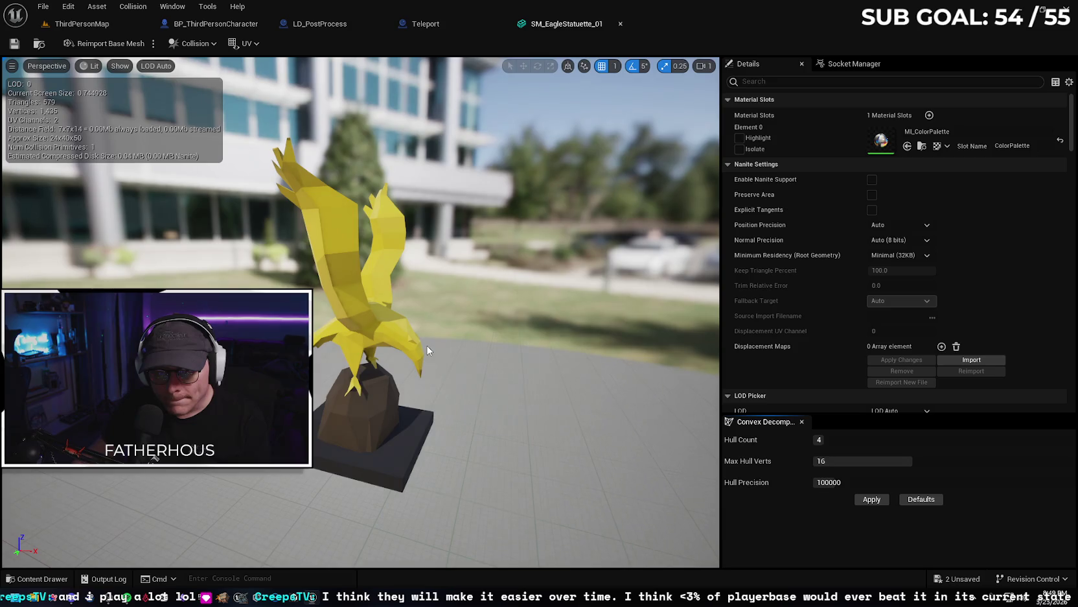
left_click(620, 24)
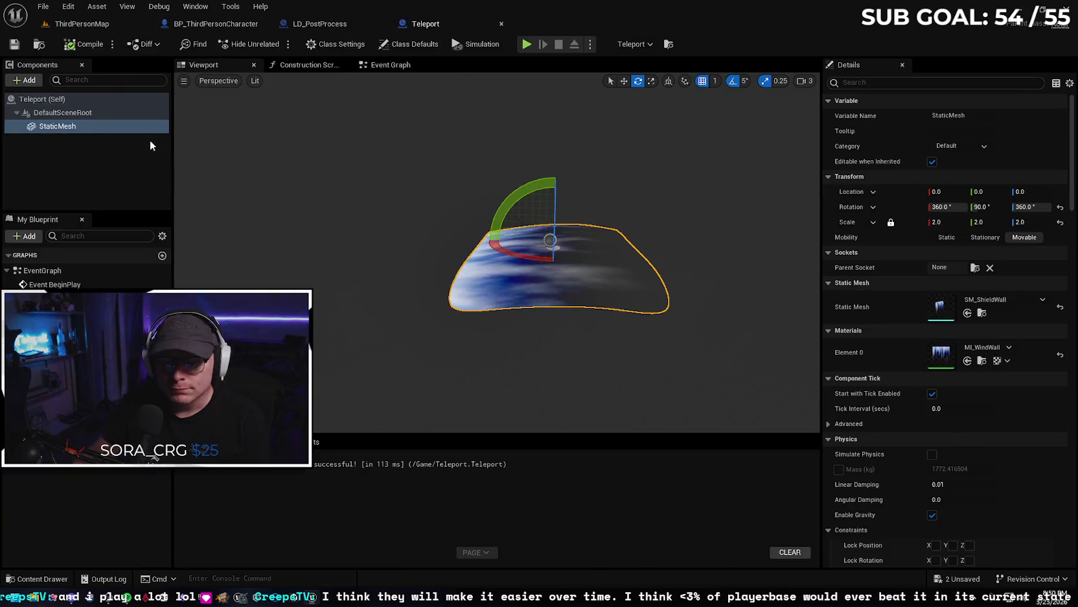
Step: Reset the mesh pitch to 0, assign SM_EagleStatuette_01, compile, and view it in ThirdPersonMap
left_click(83, 24)
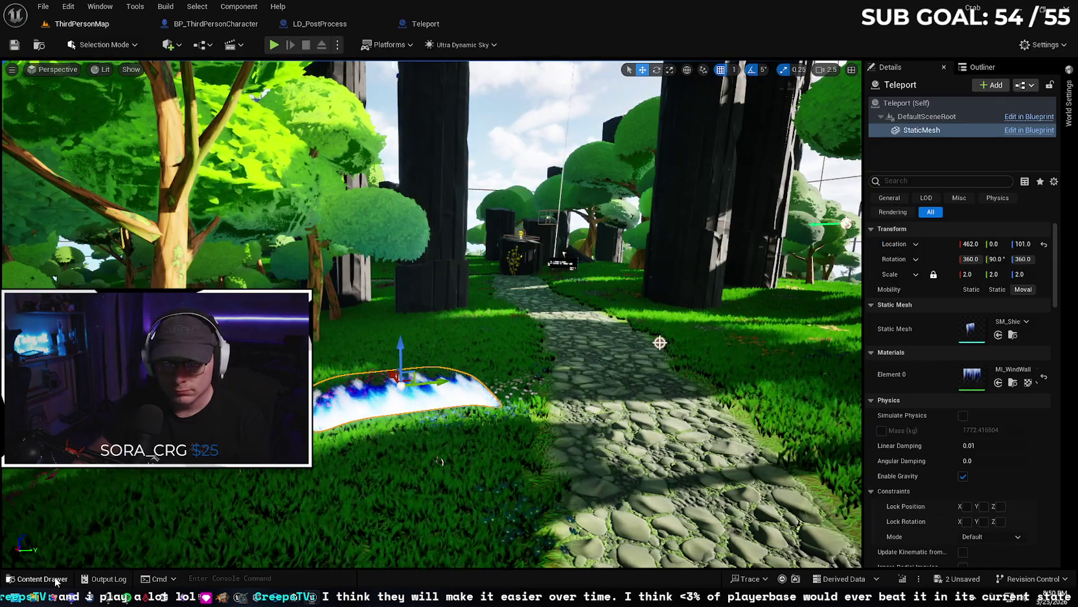
left_click(56, 580)
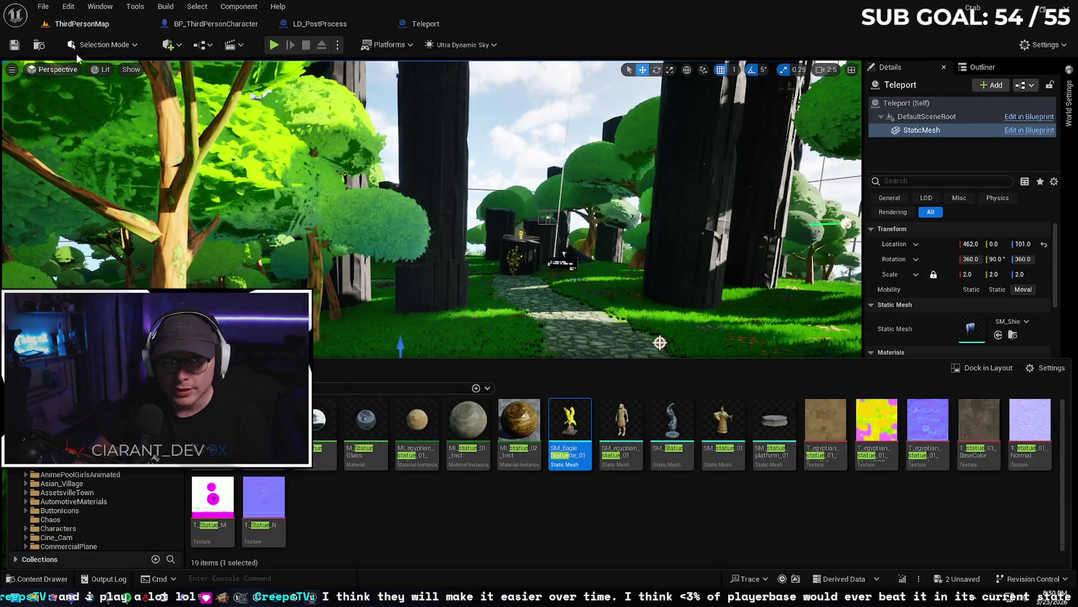
left_click(215, 23)
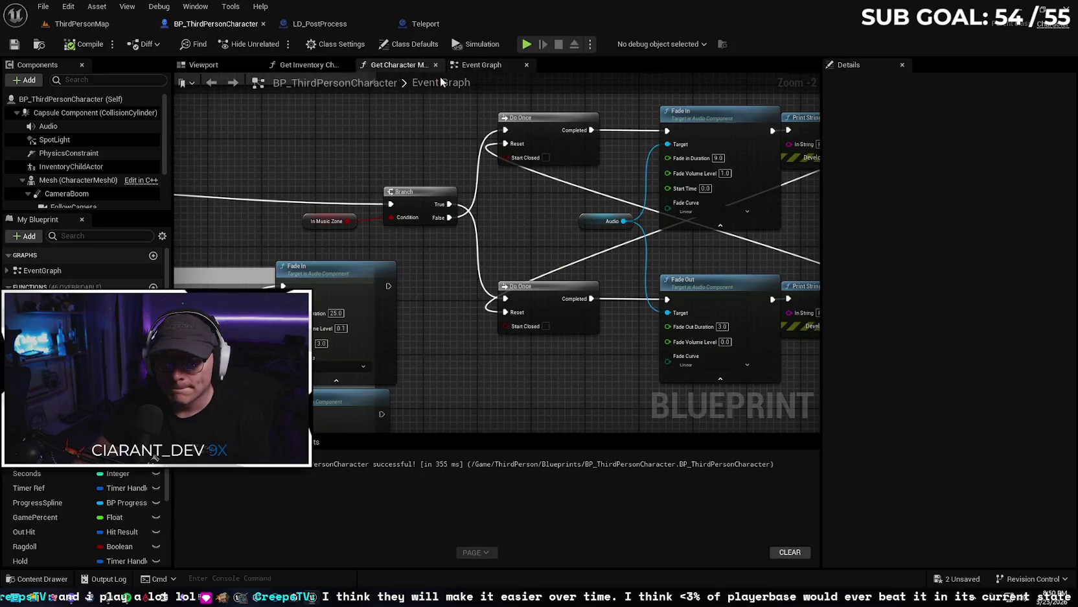
left_click(422, 24)
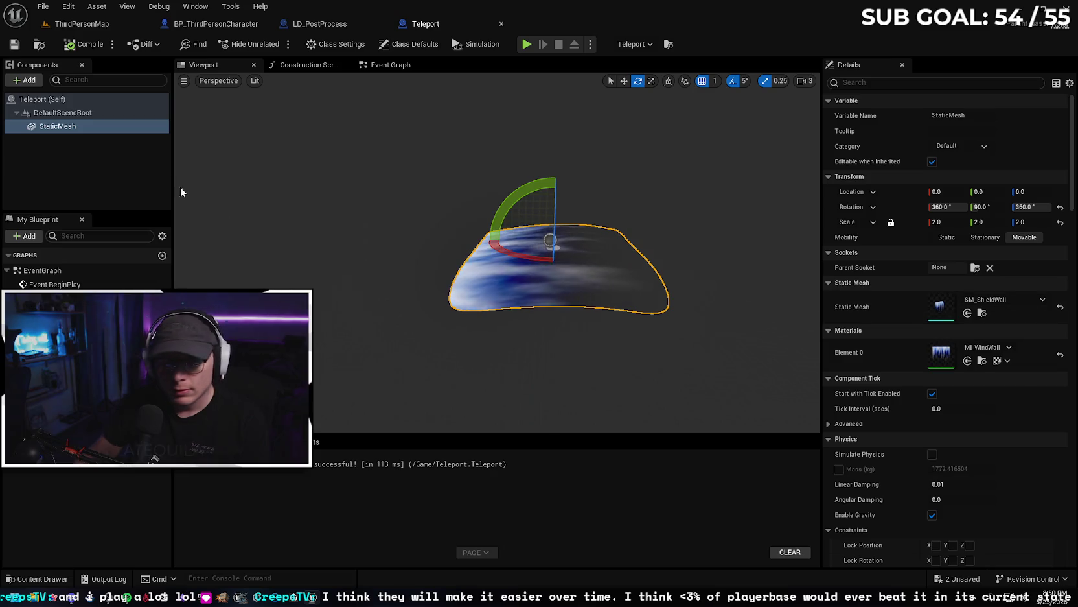
mouse_move(518, 189)
left_mouse_down()
mouse_move(577, 188)
mouse_move(620, 246)
left_mouse_up()
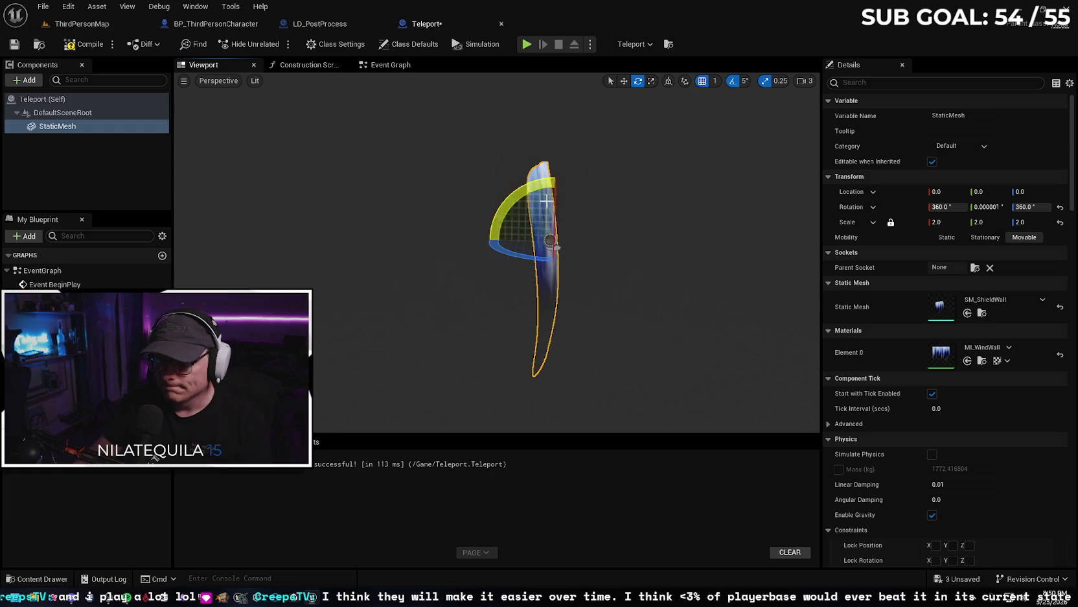
left_click(968, 314)
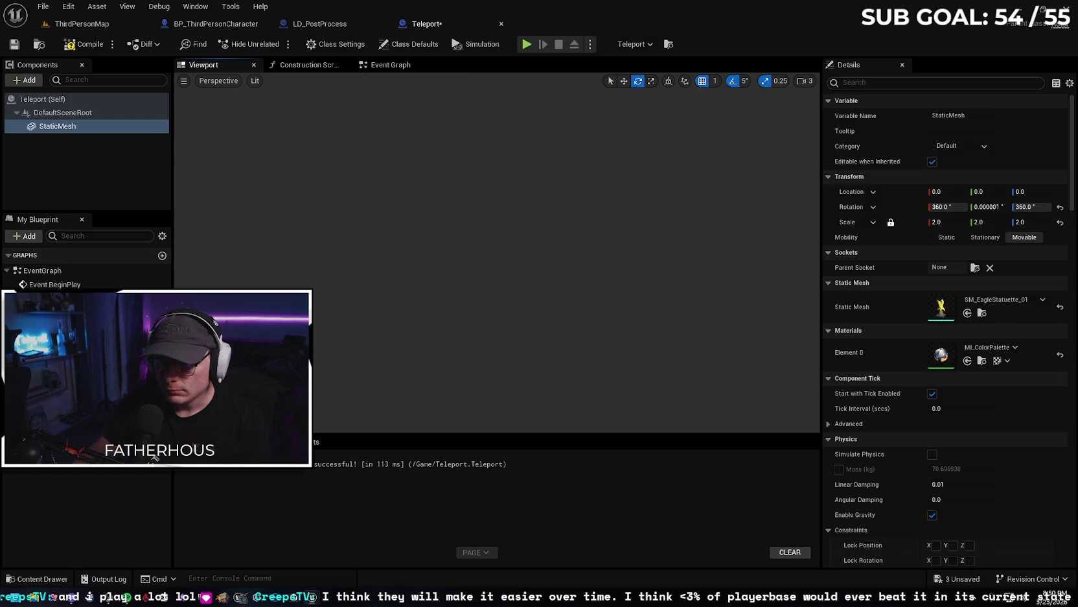
scroll(477, 252, "down", 2)
scroll(476, 253, "down", 2)
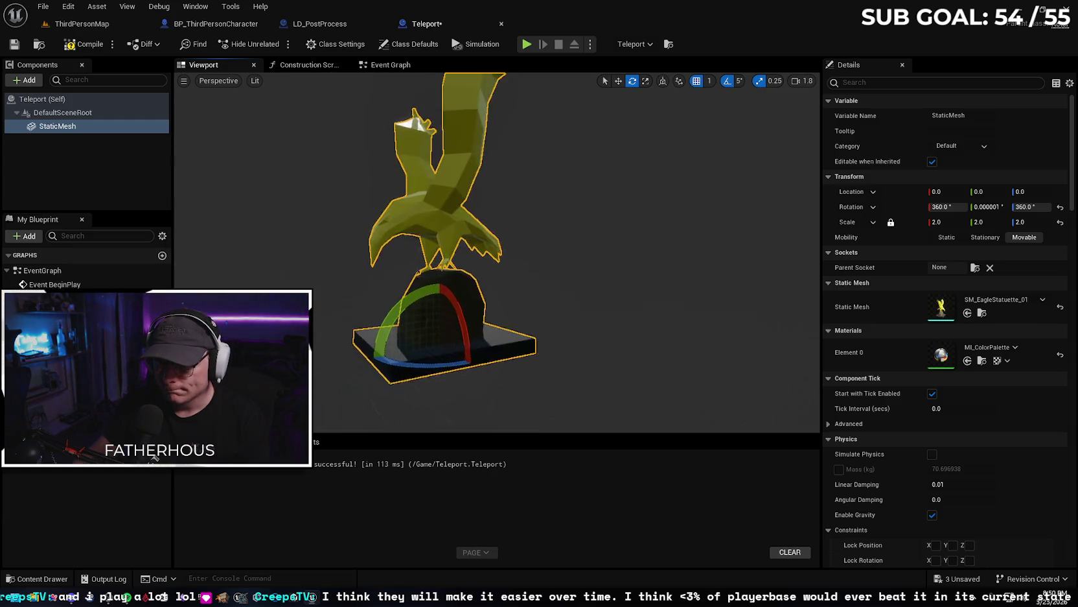
key("f")
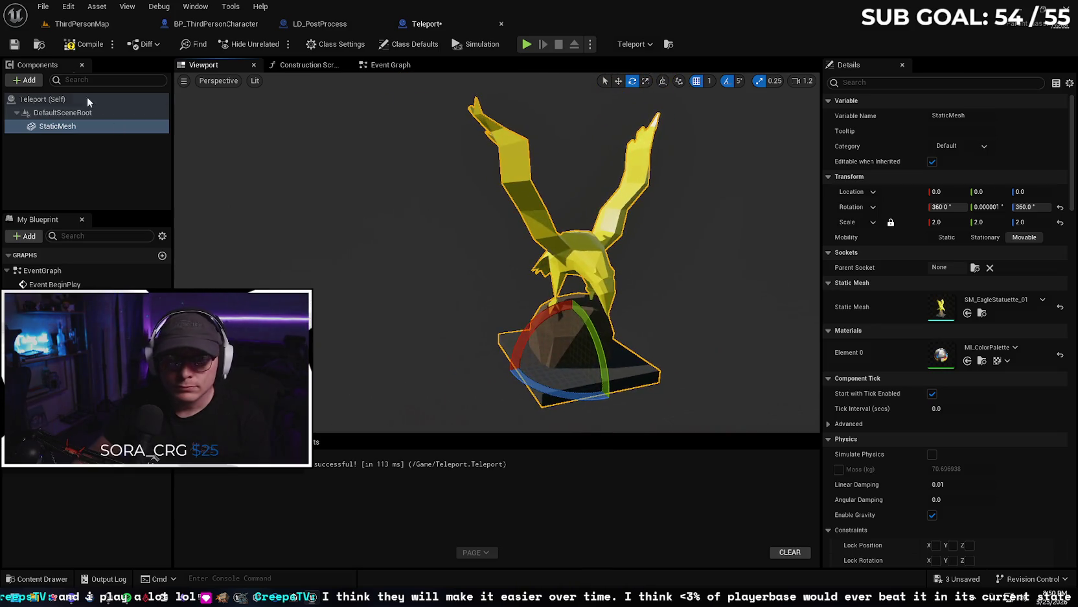
left_click(76, 47)
left_click(81, 23)
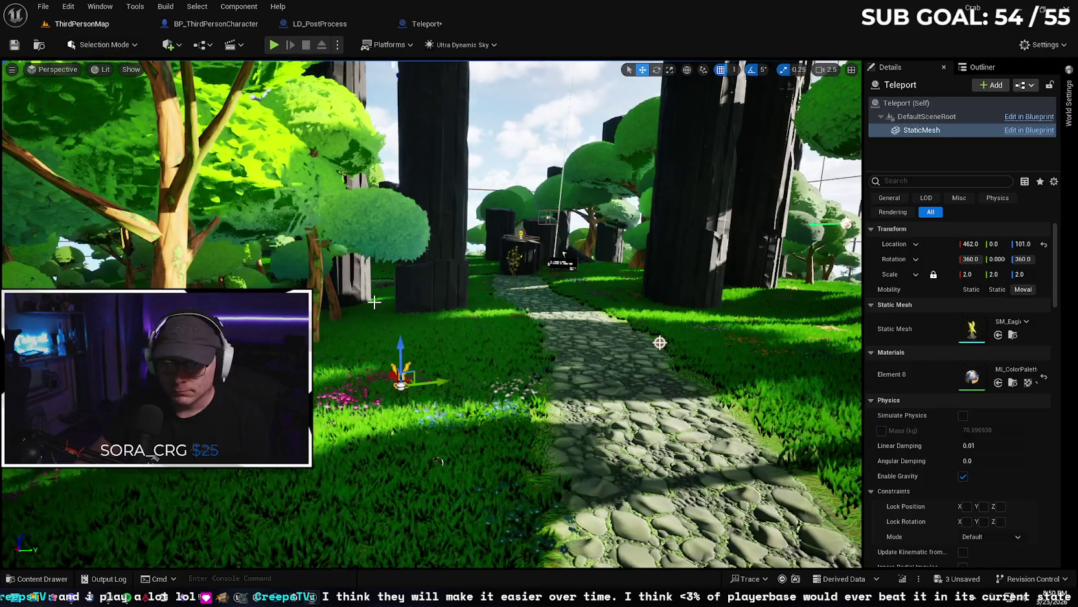
Step: Fly around the eagle statue, then open the Content Drawer and clear the statue search
key("w")
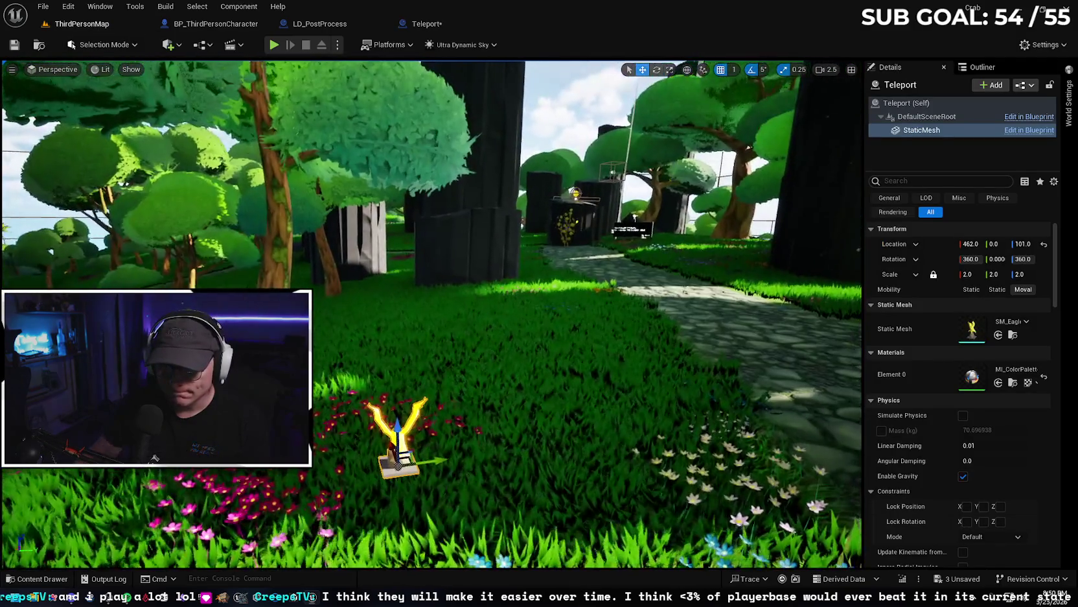
key("s")
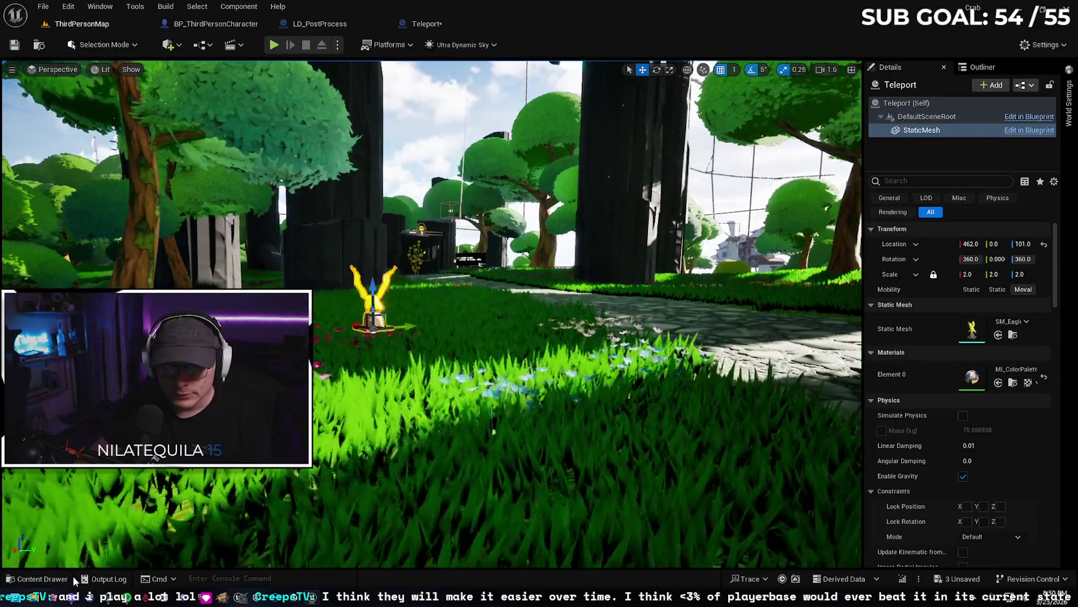
key("ctrl+space")
key("BackSpace")
key("BackSpace")
key("BackSpace")
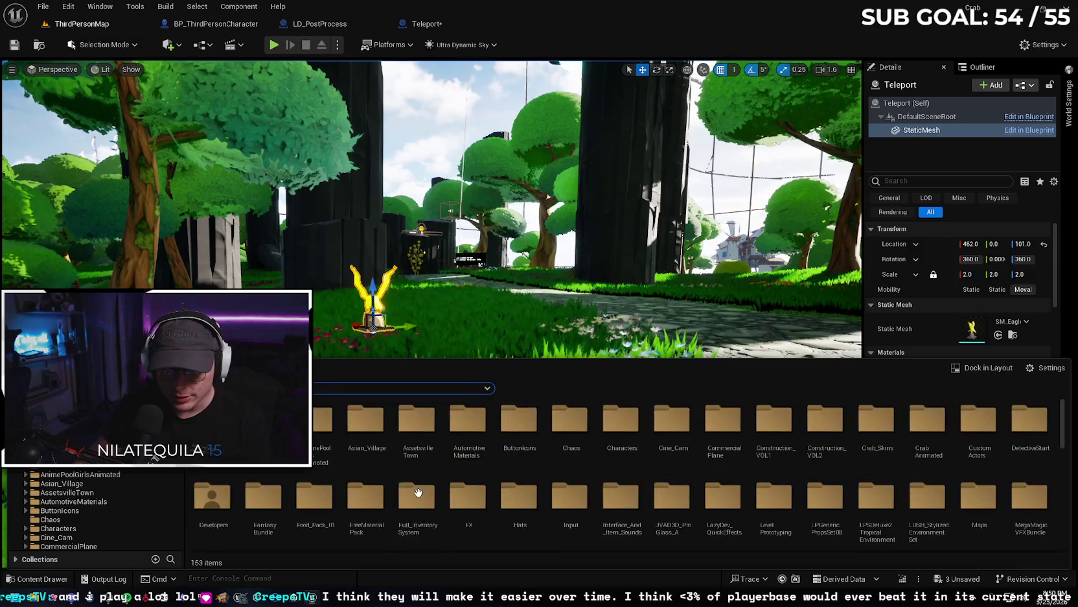
scroll(107, 483, "down", 5)
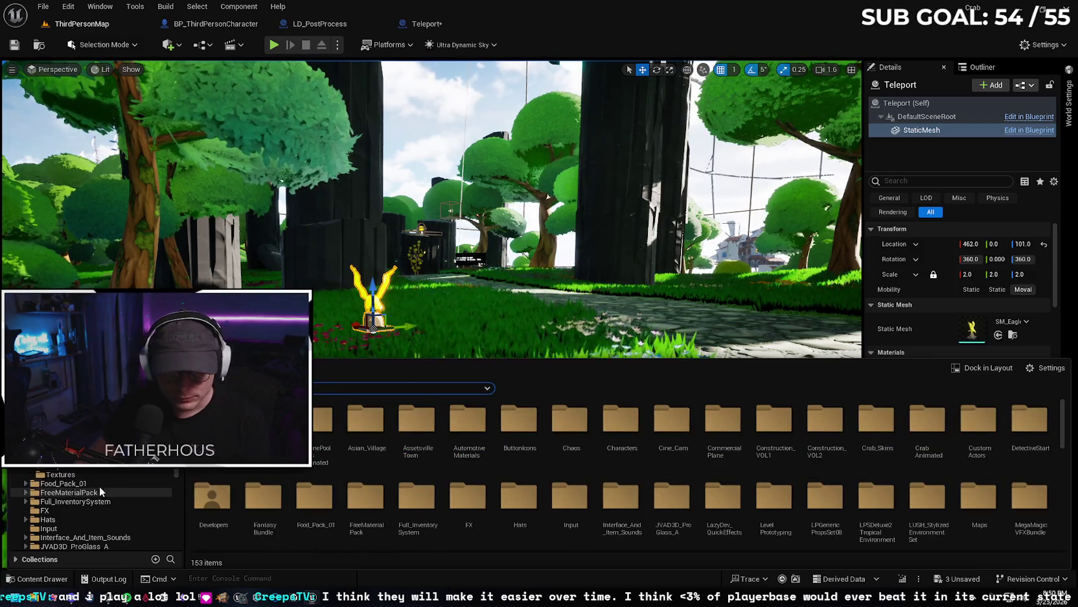
scroll(114, 480, "down", 5)
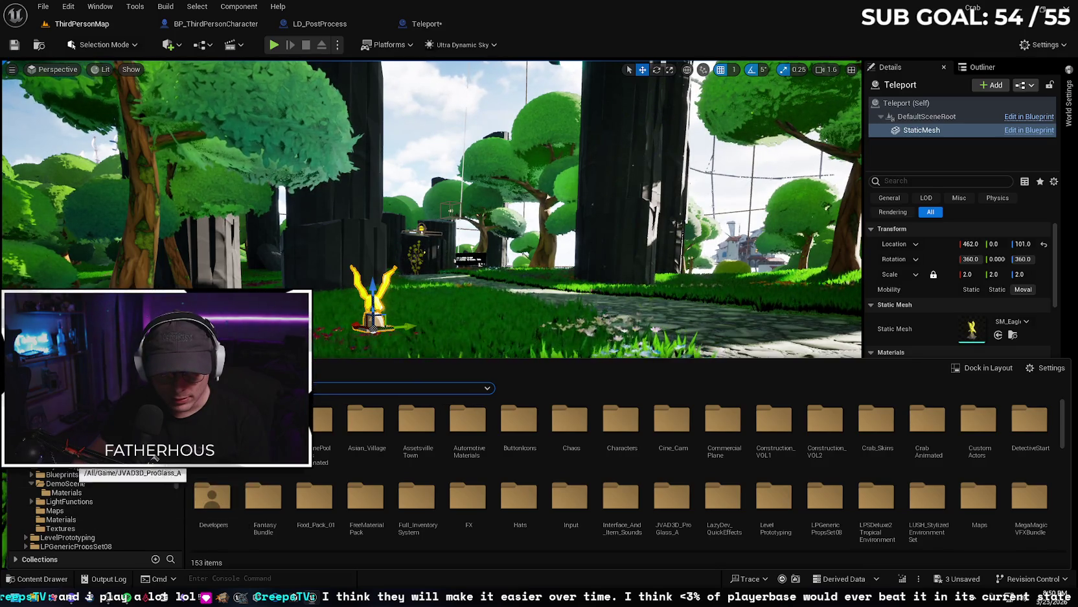
scroll(118, 473, "down", 5)
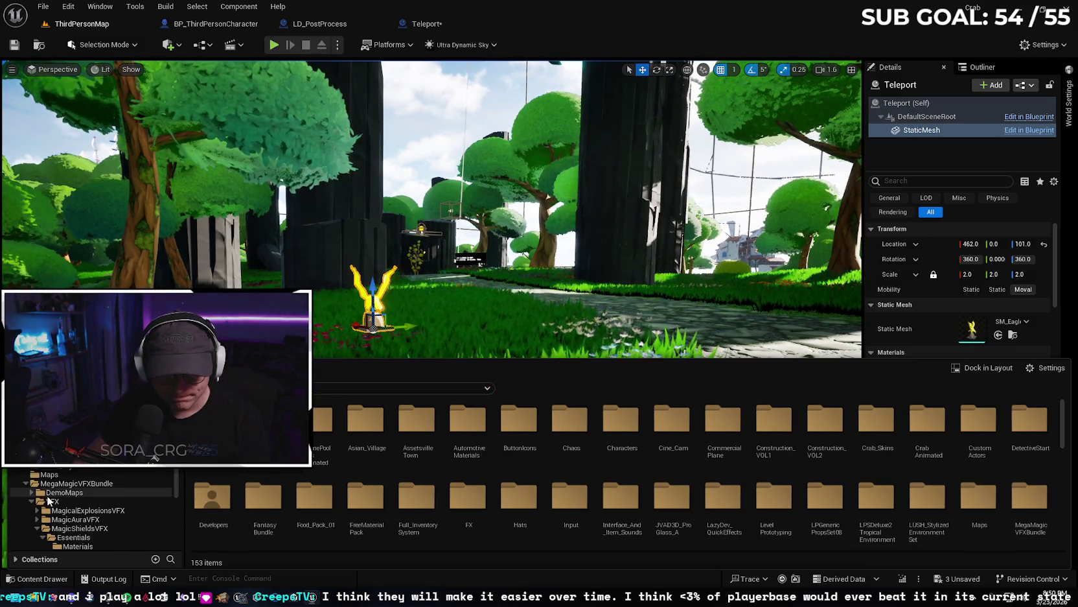
Step: Navigate MegaMagicVFXBundle > VFX > MagicAuraVFX > VFX > Meteor > Systems and select N_Meteor
left_click(67, 484)
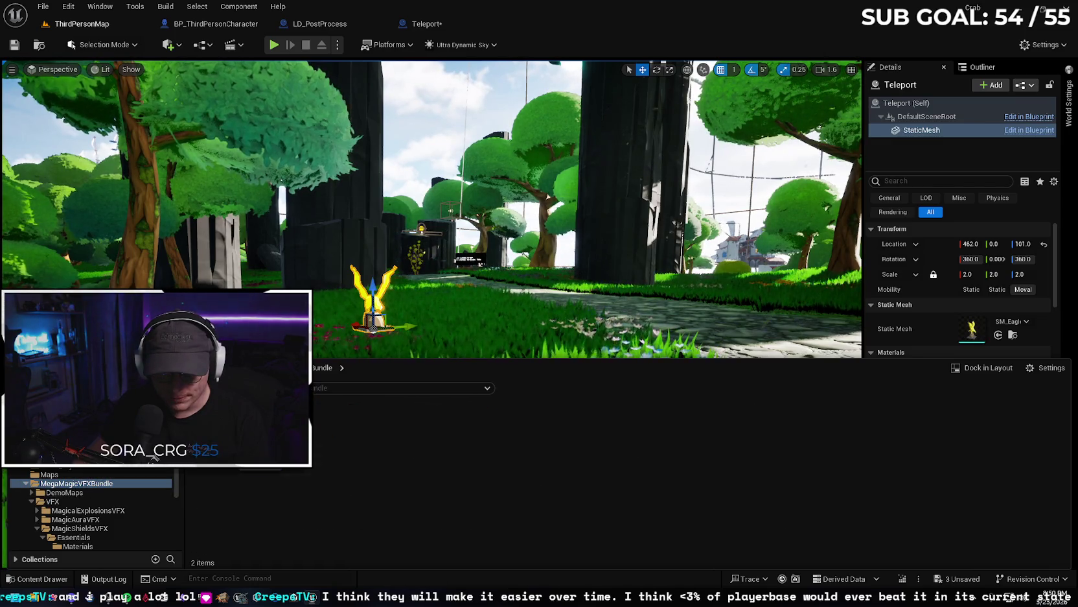
left_click(52, 500)
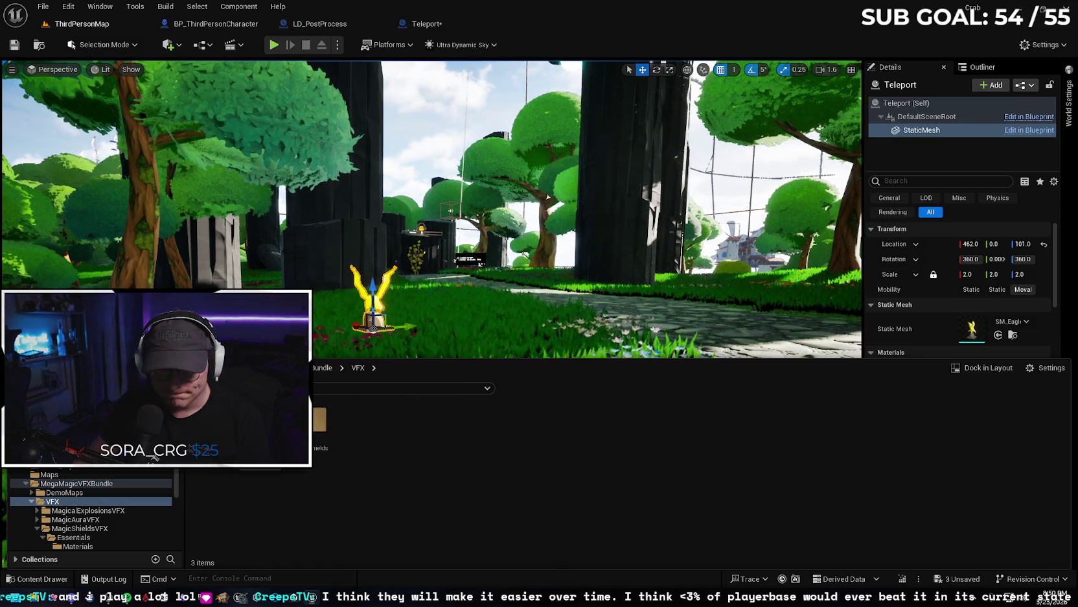
left_click(75, 519)
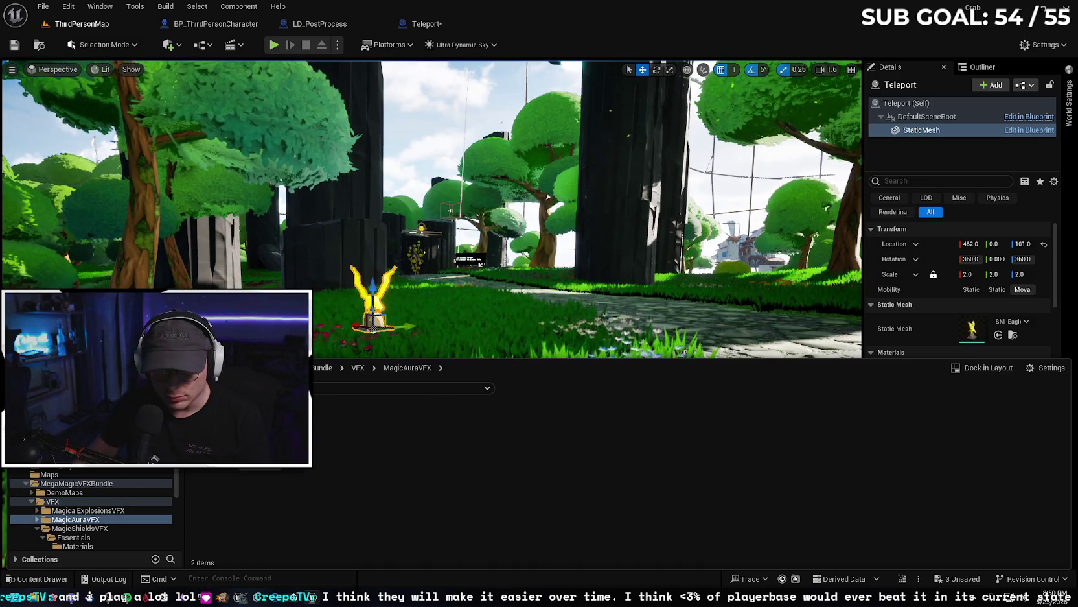
double_click(259, 421)
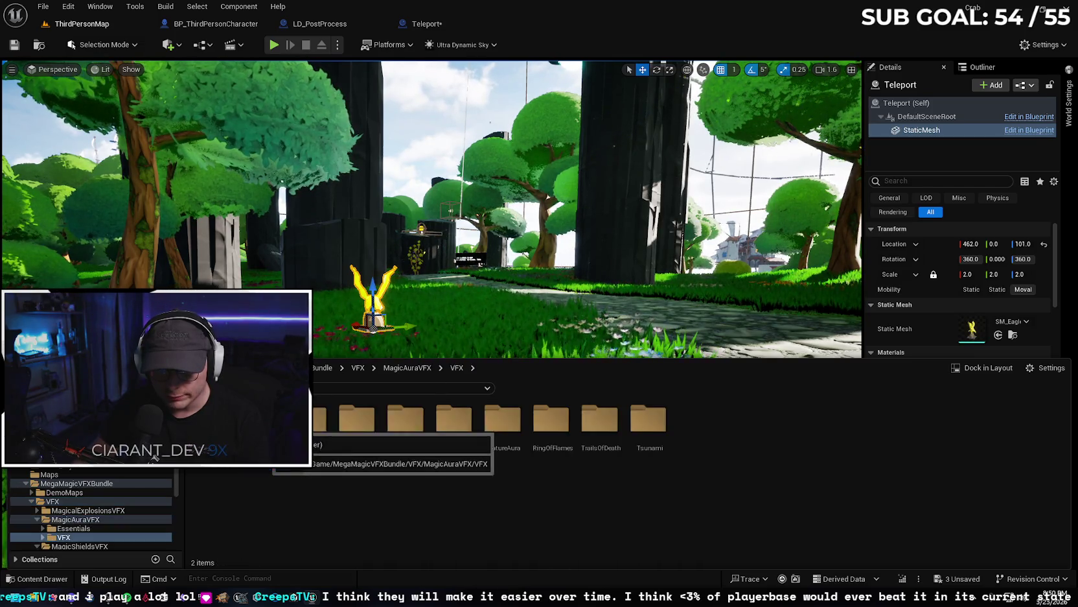
double_click(444, 422)
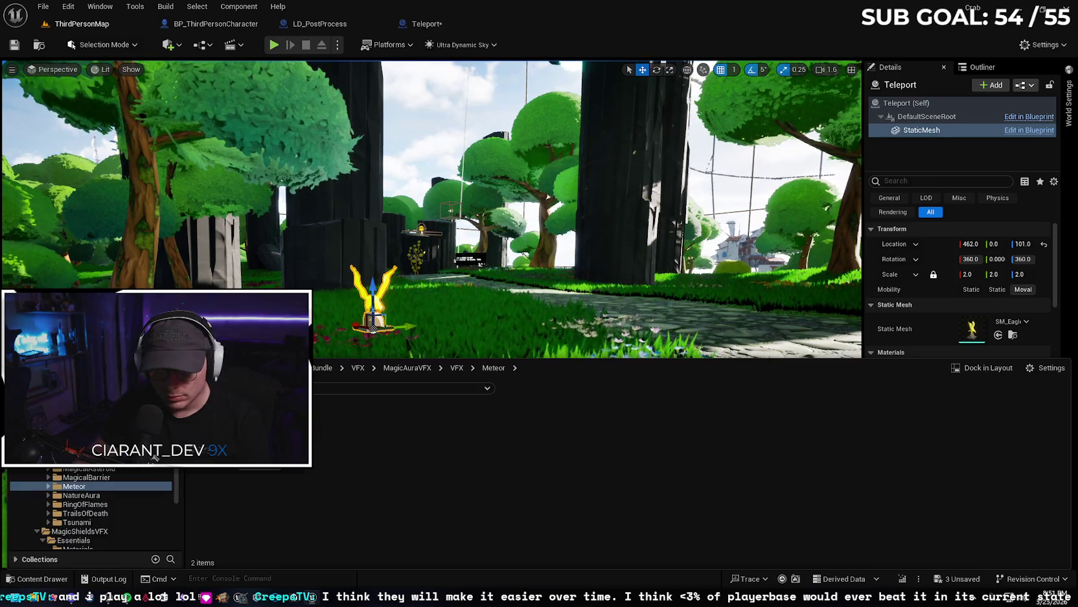
double_click(273, 421)
mouse_move(272, 421)
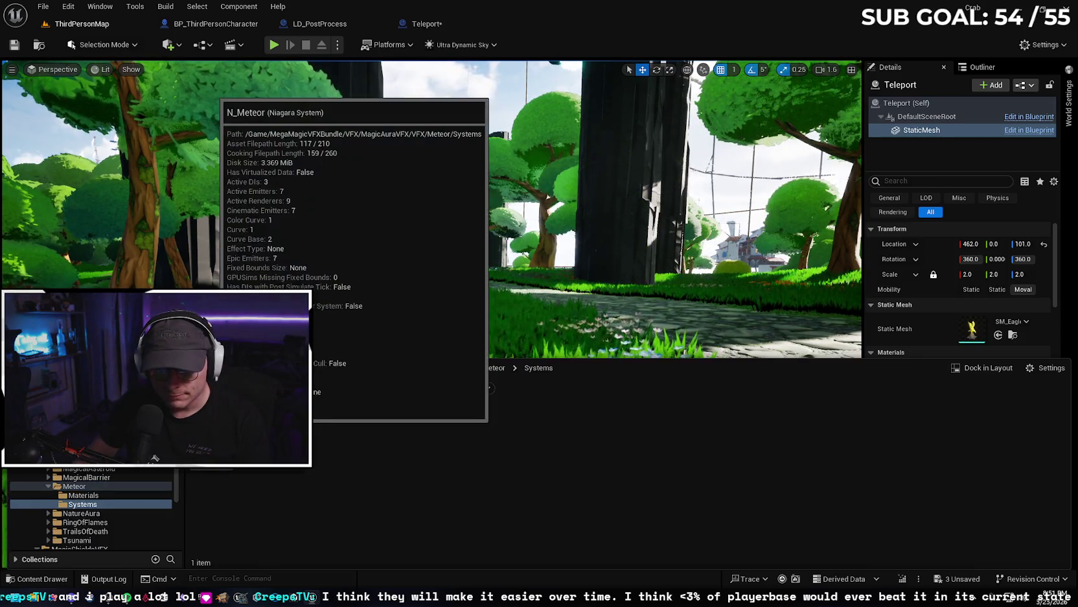
left_click(212, 447)
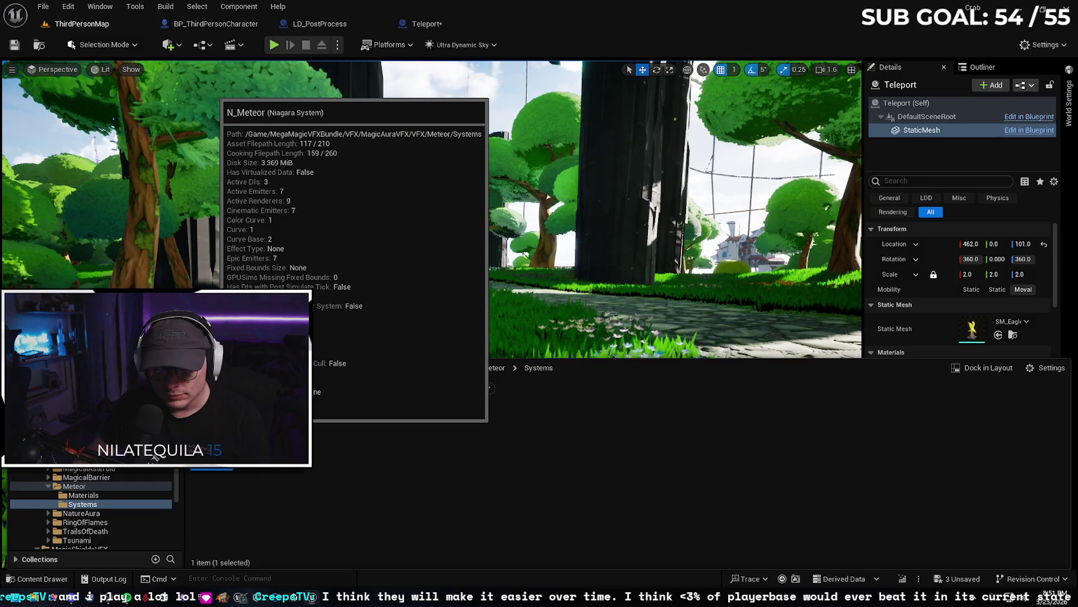
Step: Preview N_Meteor in the Niagara editor, then close it to return to Teleport
double_click(346, 423)
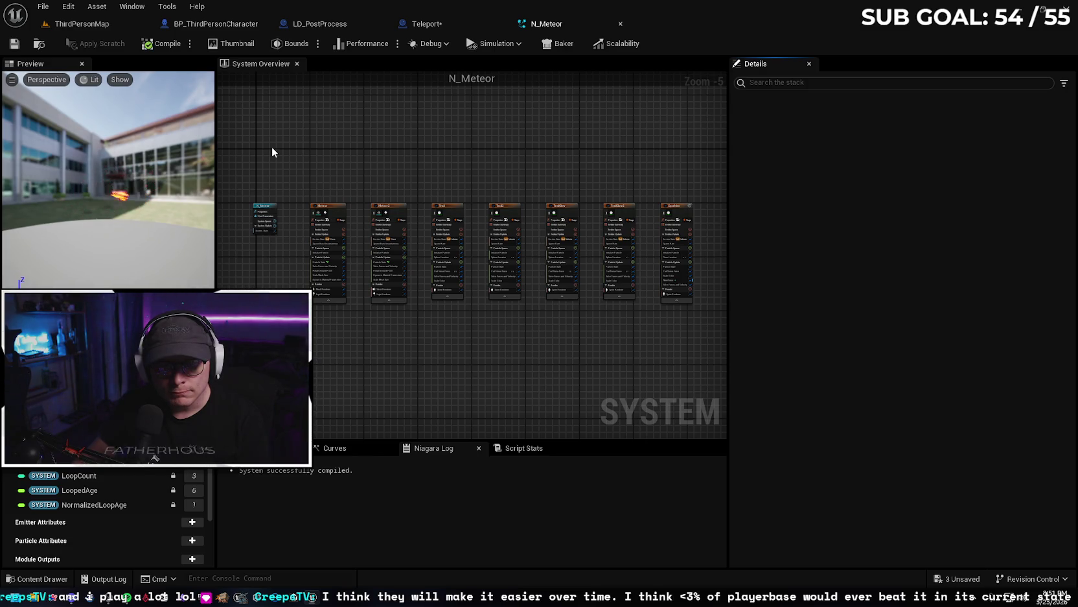
left_click(620, 23)
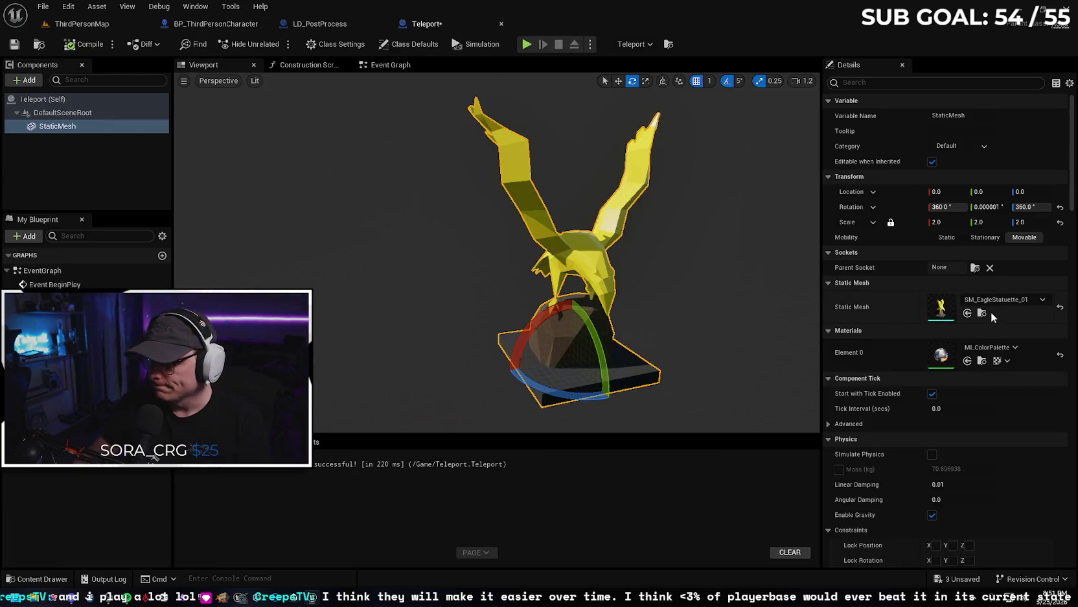
Step: Search the Content Drawer for 'statue' and apply SM_Statue to the Teleport's Static Mesh
left_click(39, 581)
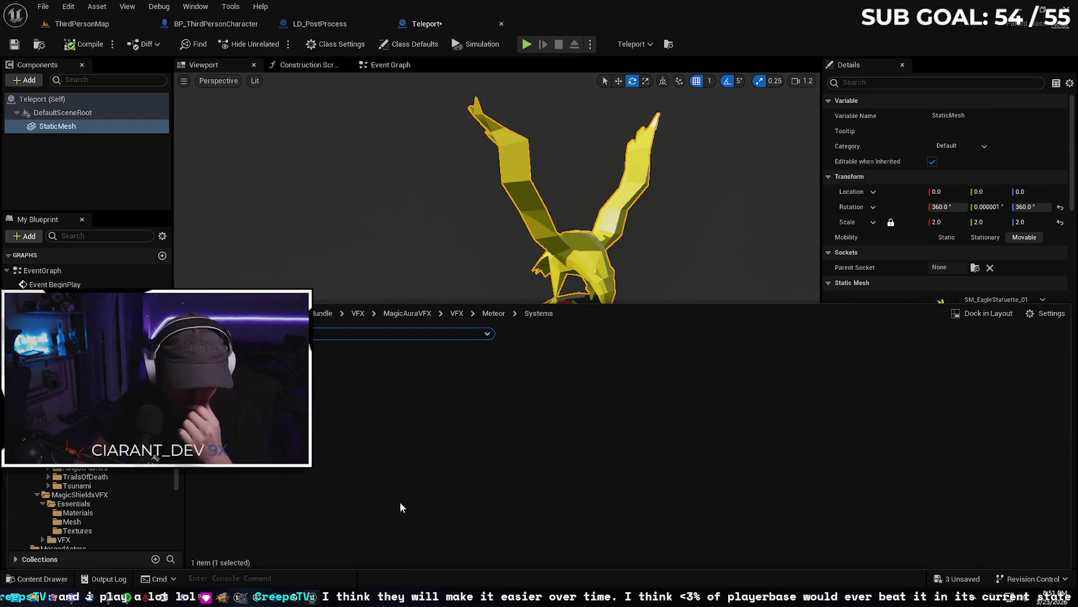
key("alt+Left")
key("alt+Left")
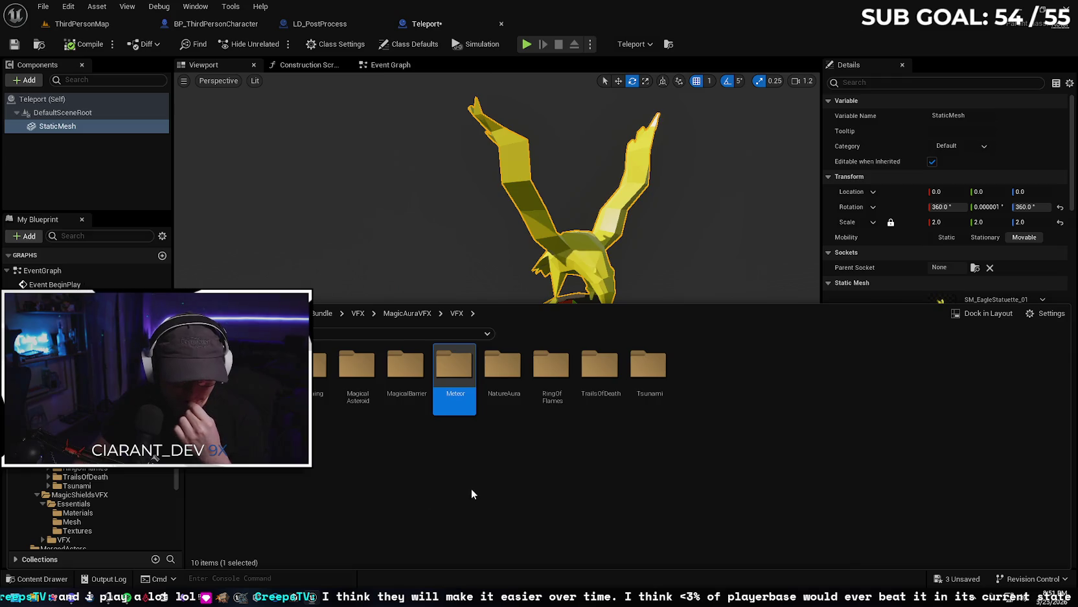
key("alt+Left")
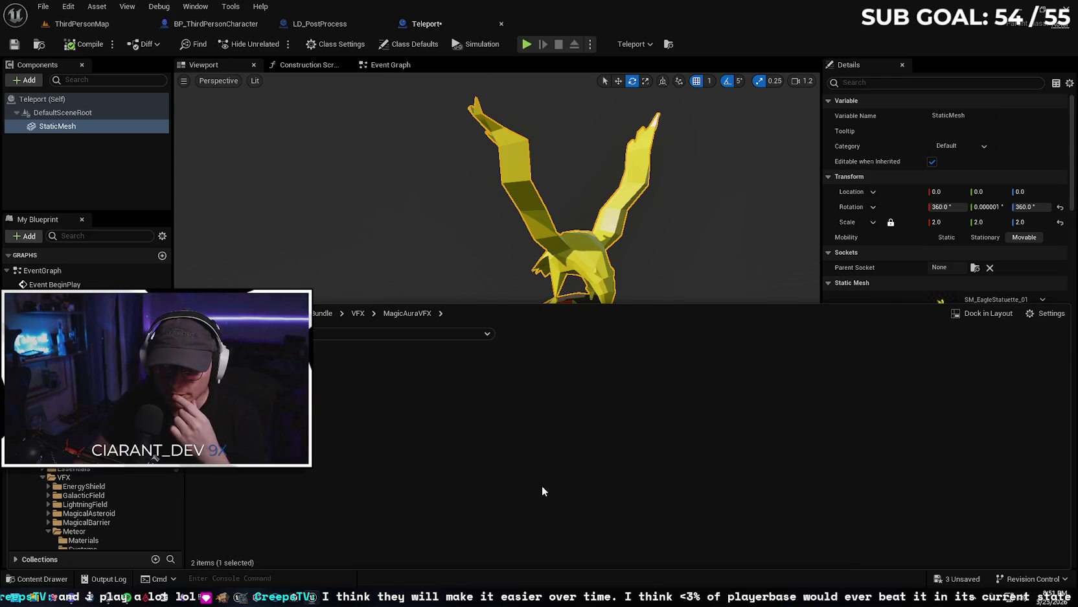
key("alt+Left")
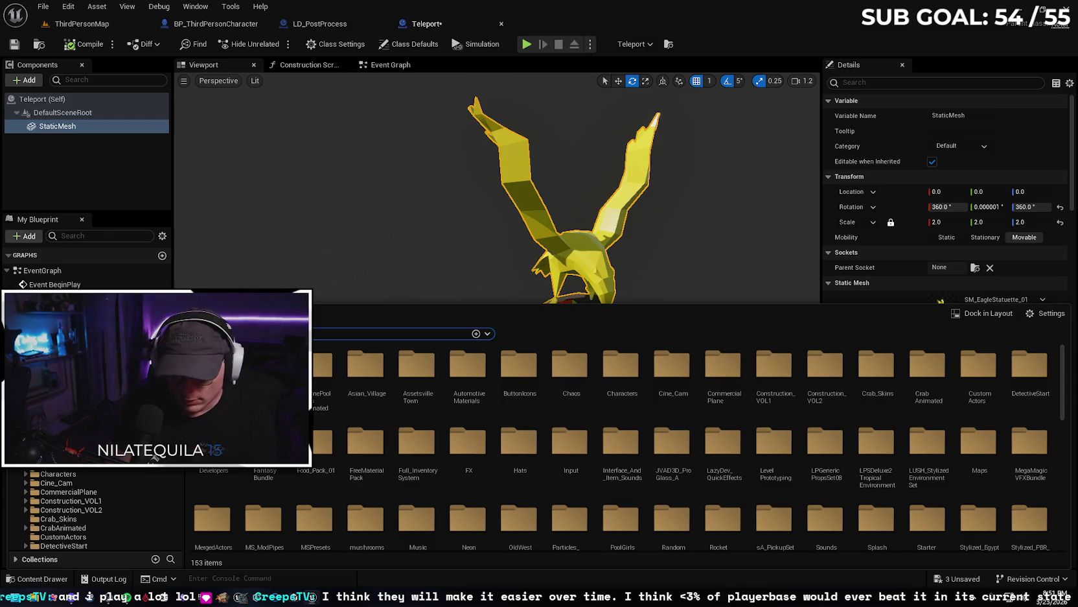
type("statue")
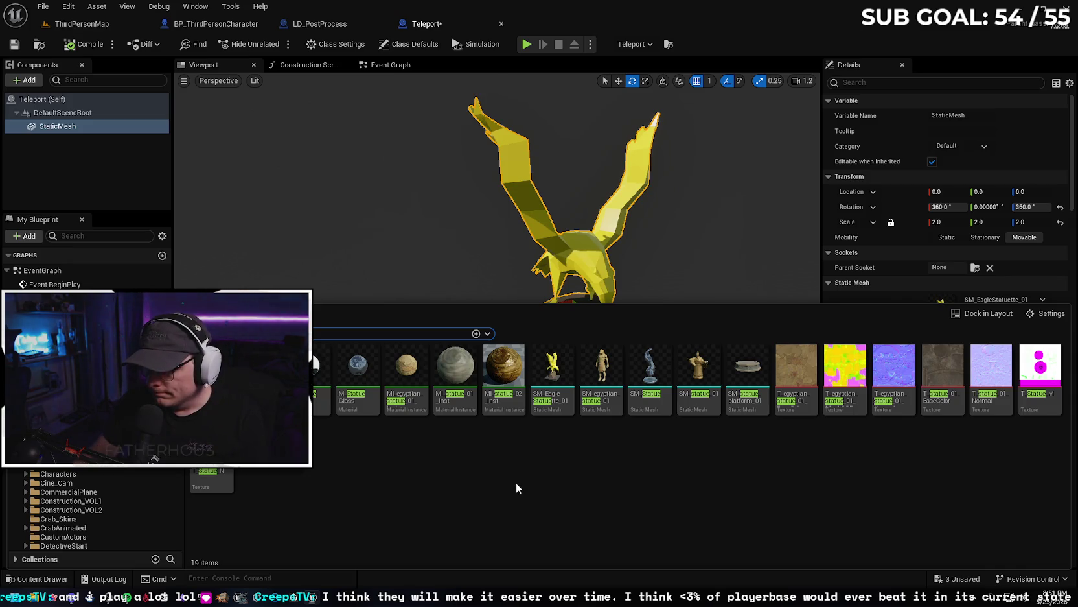
left_click(652, 367)
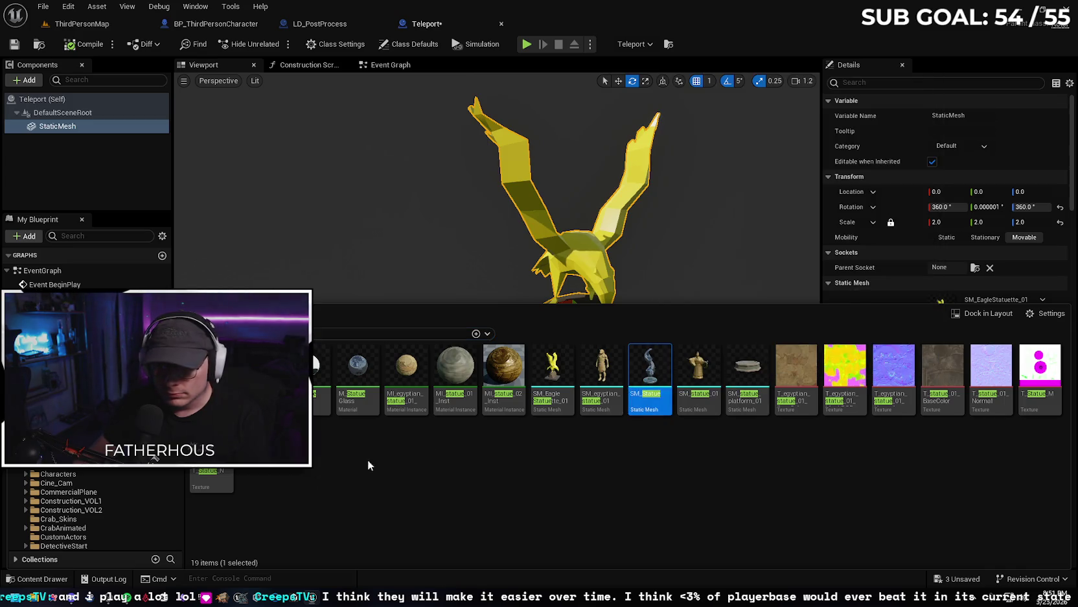
left_click(48, 580)
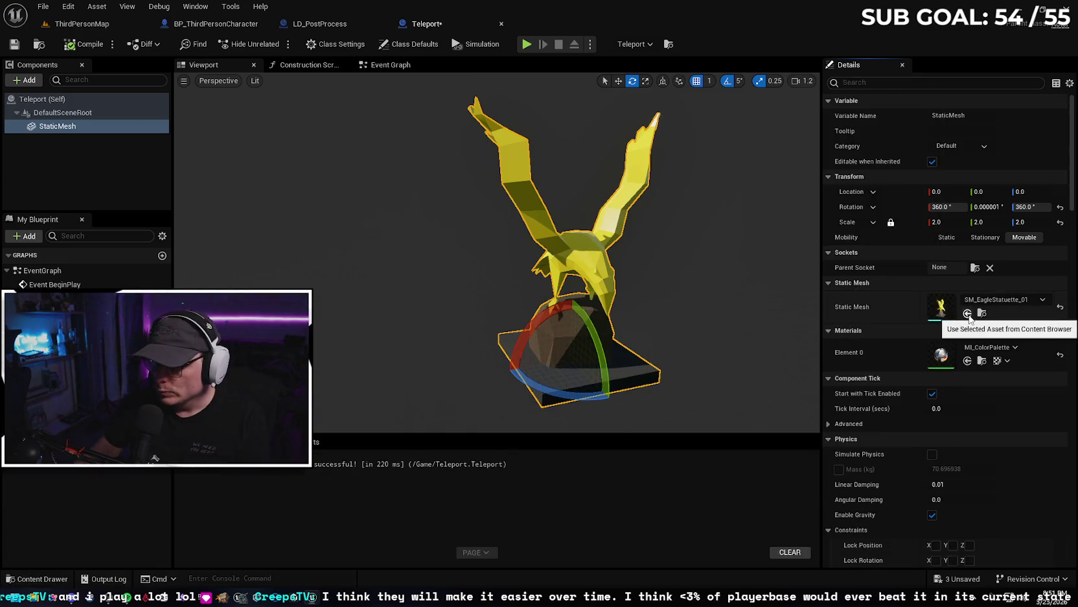
left_click(969, 315)
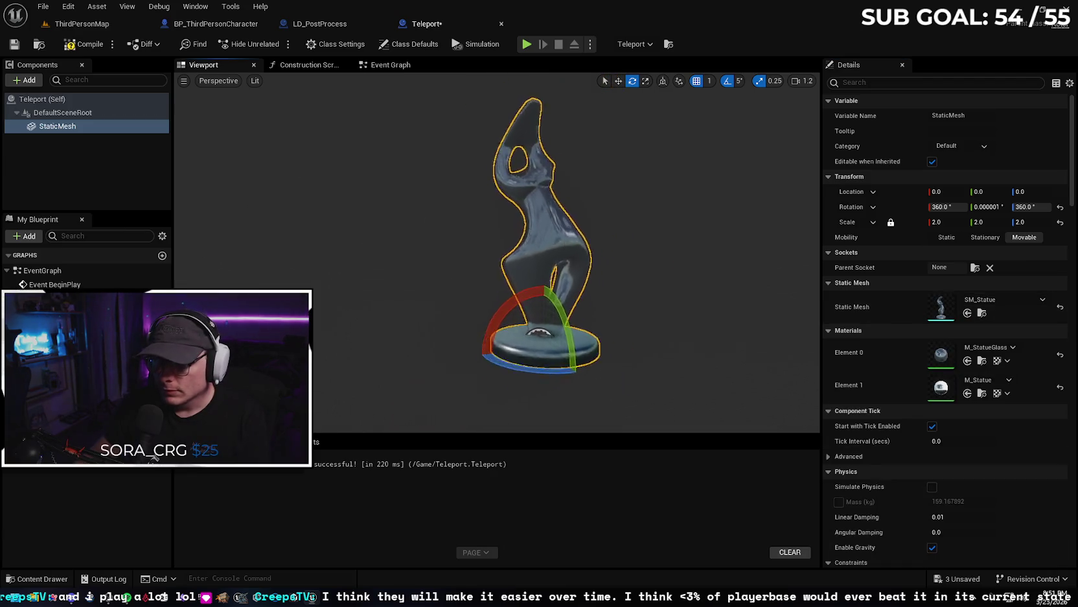
left_click(982, 361)
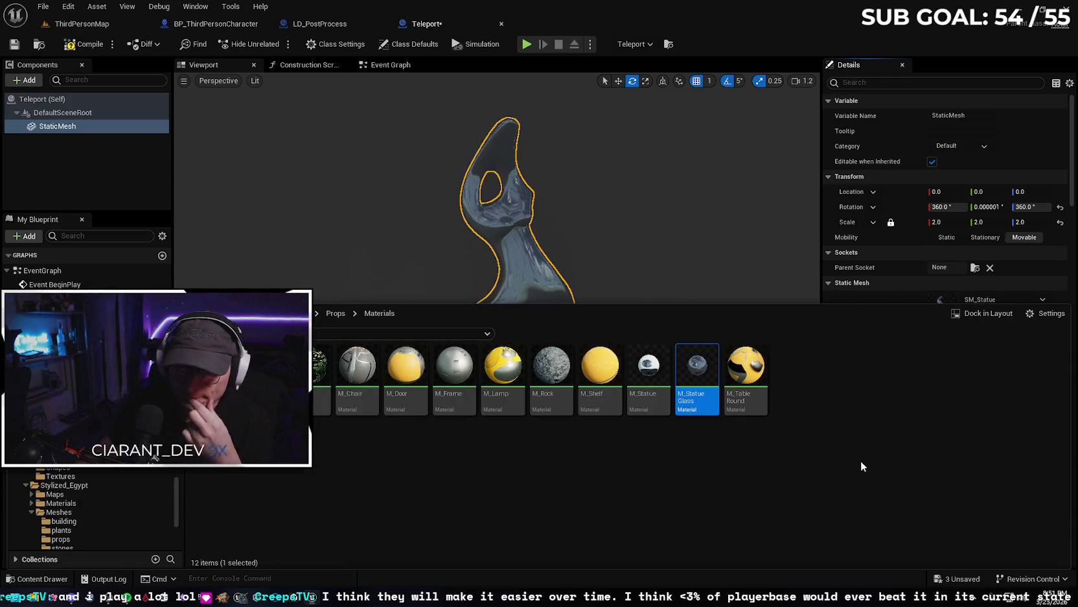
key("alt+Left")
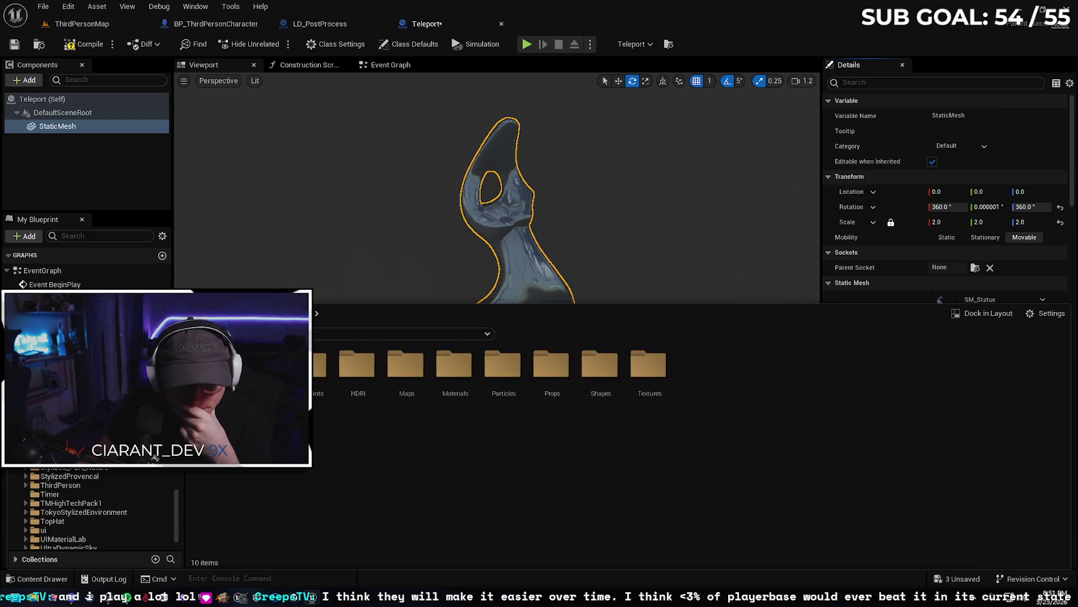
scroll(154, 455, "down", 2)
left_click_drag(174, 508, 170, 425)
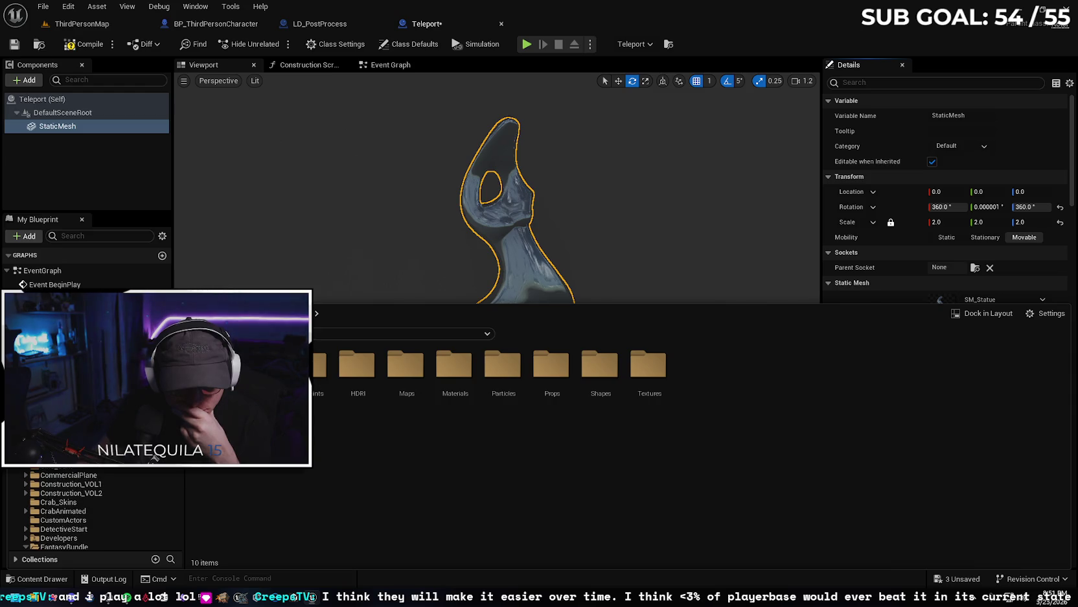
left_click(58, 503)
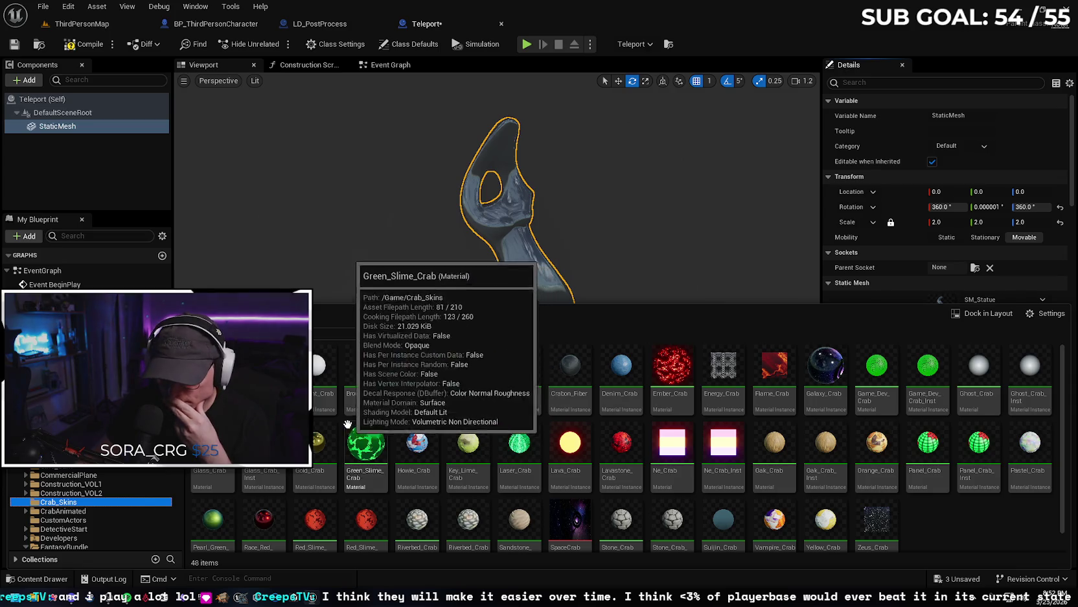
scroll(347, 425, "down", 1)
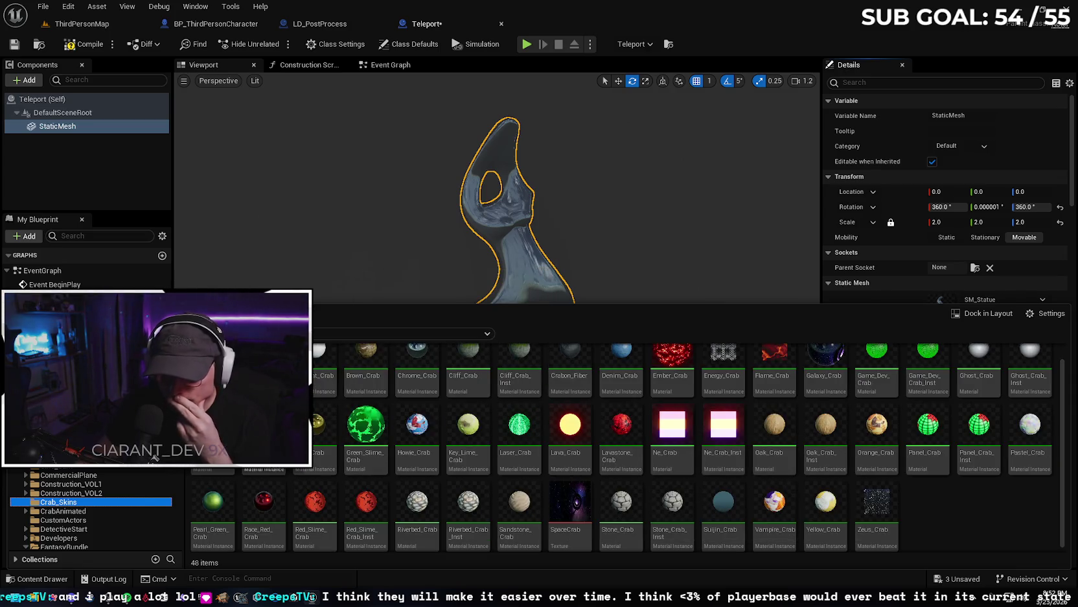
left_click(42, 579)
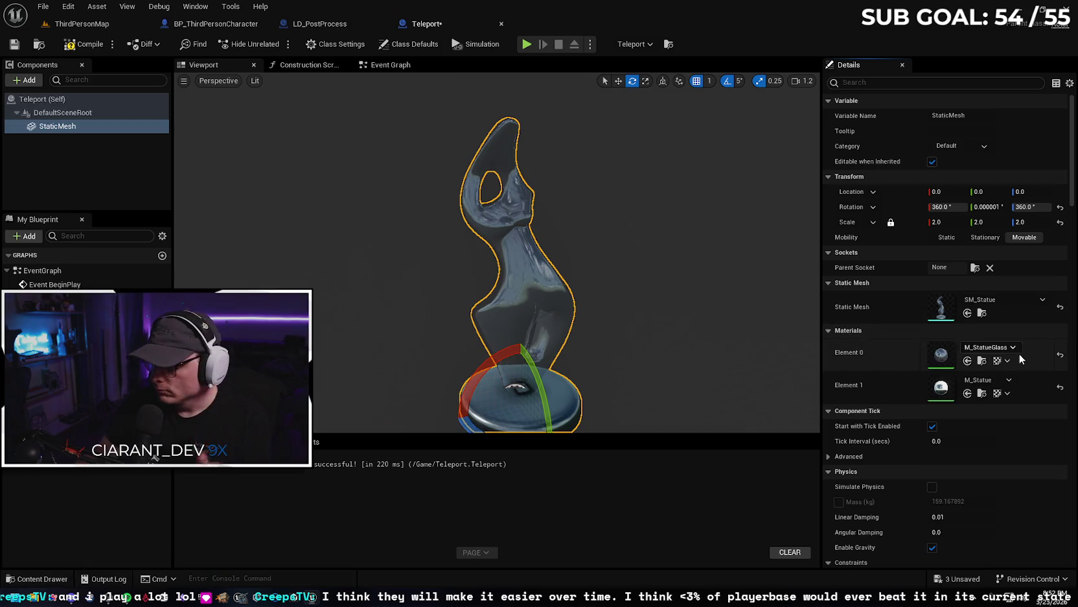
Step: Apply MI_Metal_Gold to the statue's first material slot
left_click(1012, 348)
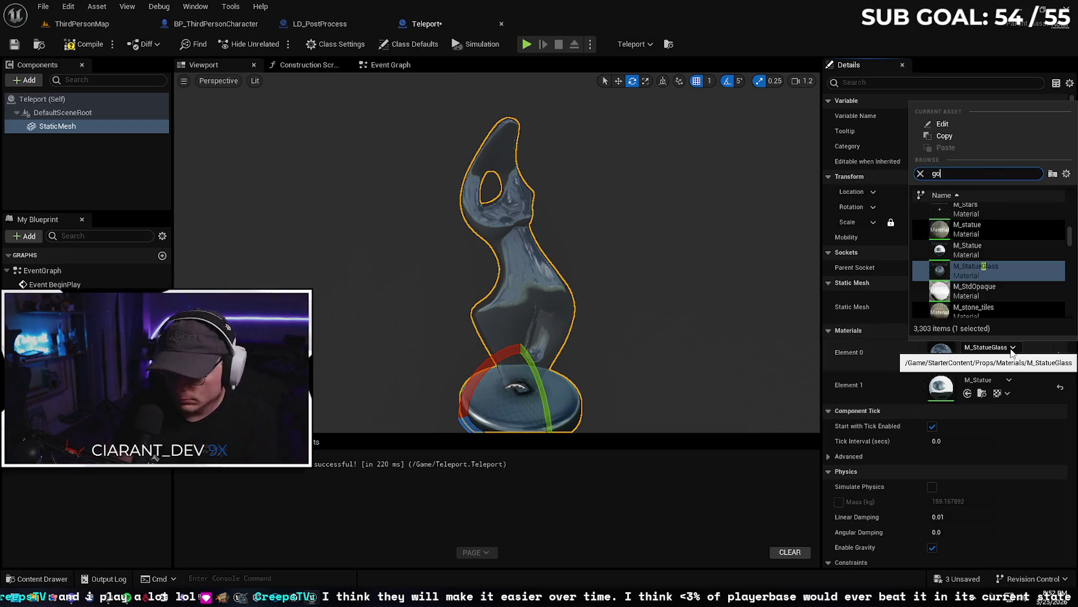
type("ld")
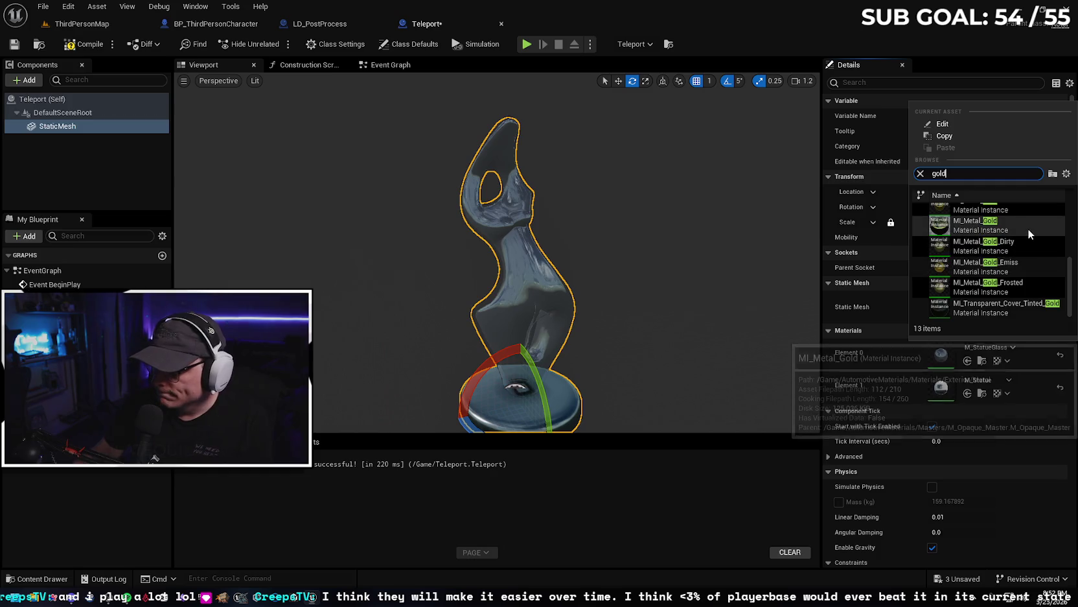
scroll(1028, 228, "up", 1)
left_click(1026, 242)
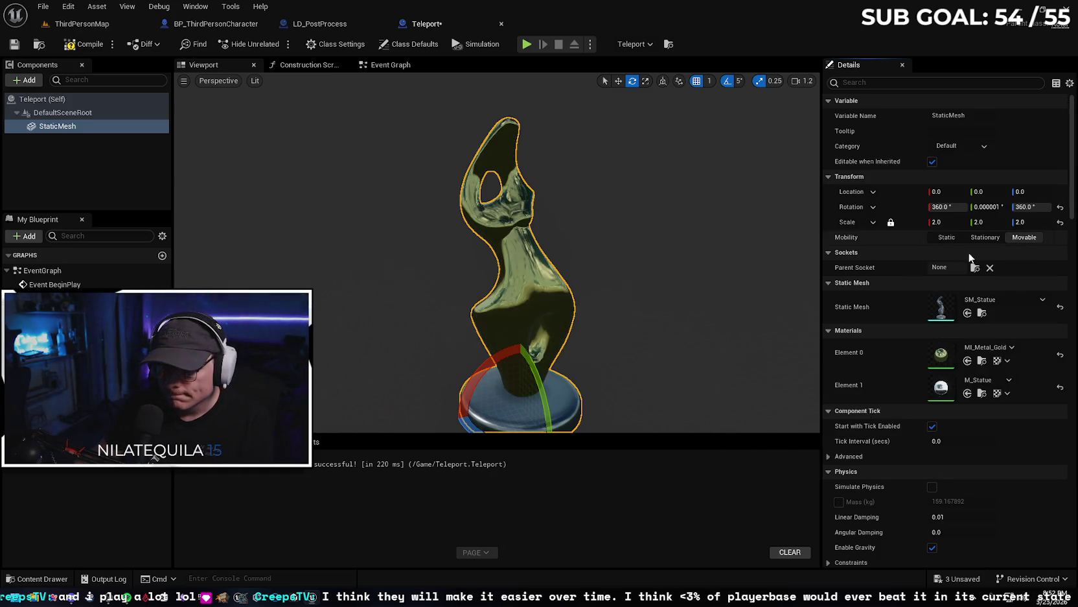
mouse_move(626, 304)
left_mouse_down()
mouse_move(648, 304)
mouse_move(670, 239)
left_mouse_up()
Step: Try MI_Metal_Gold_Dirty and MI_Metal_Copper on the statue body, then settle on MI_matteViolet
left_click(996, 350)
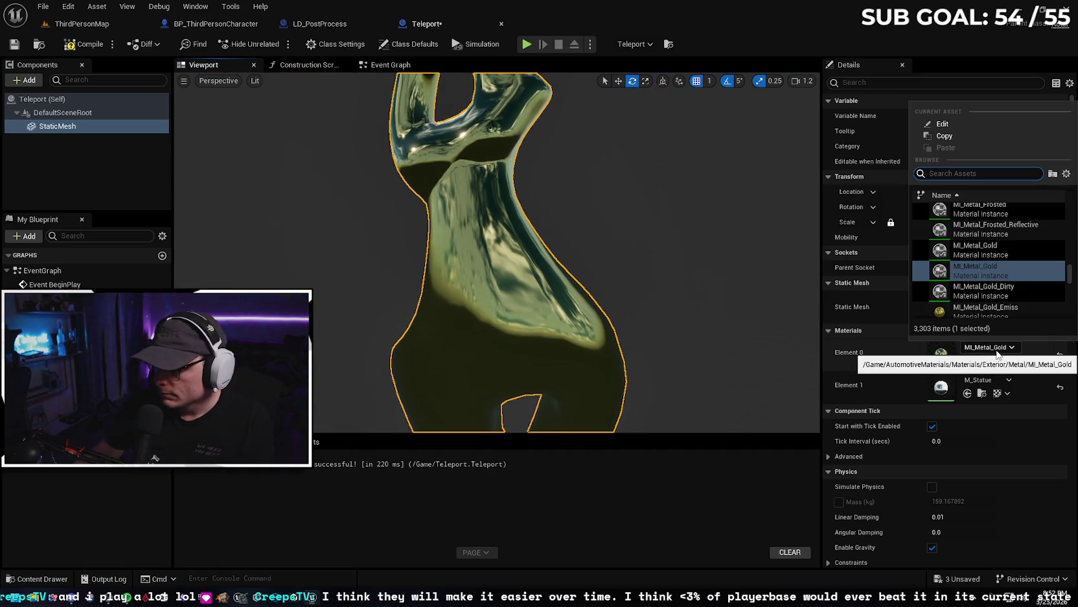
left_click(984, 290)
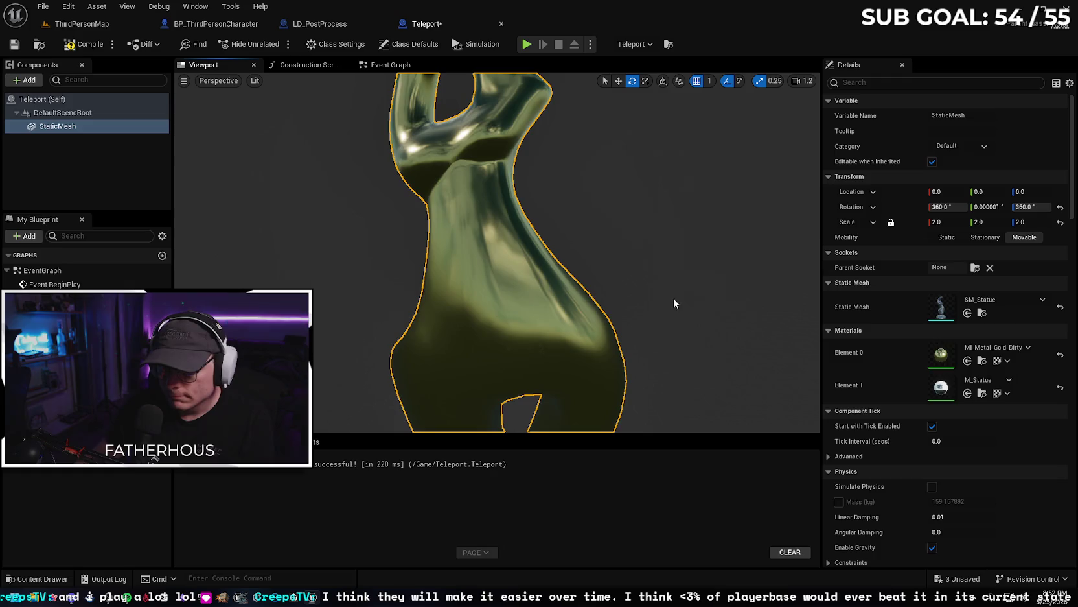
scroll(674, 303, "down", 3)
left_click(997, 350)
scroll(1002, 258, "up", 2)
left_click(980, 238)
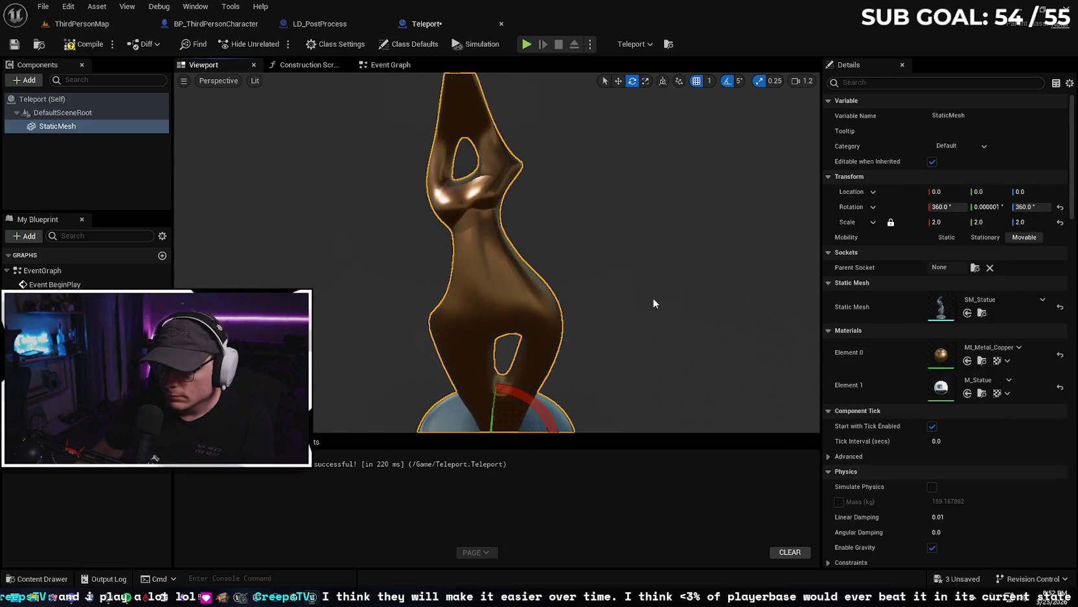
scroll(655, 303, "down", 3)
scroll(648, 291, "up", 3)
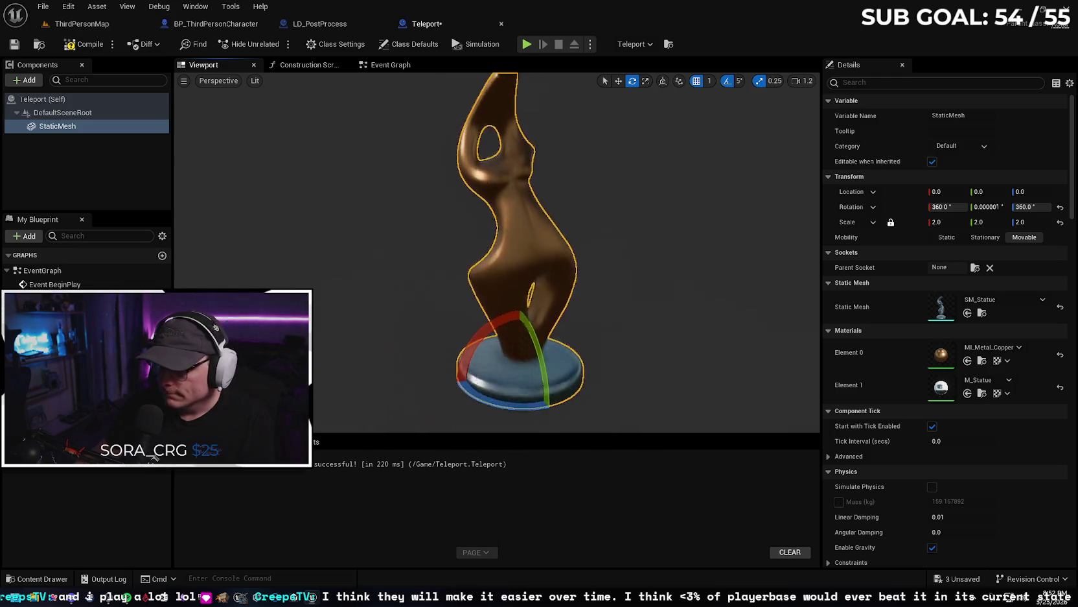
left_click(1023, 350)
scroll(1003, 284, "up", 4)
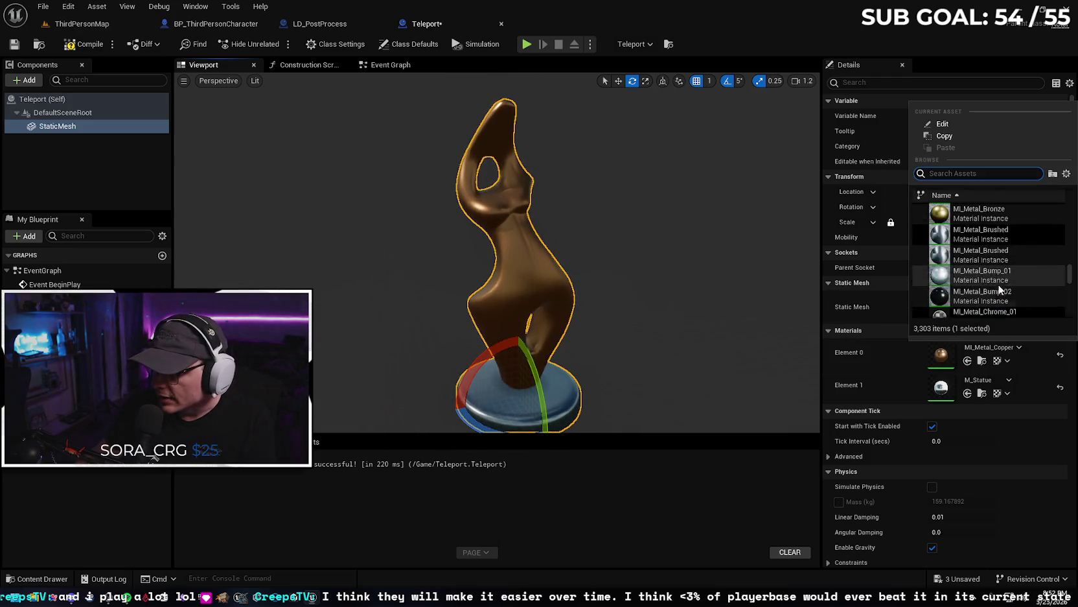
scroll(1014, 259, "up", 3)
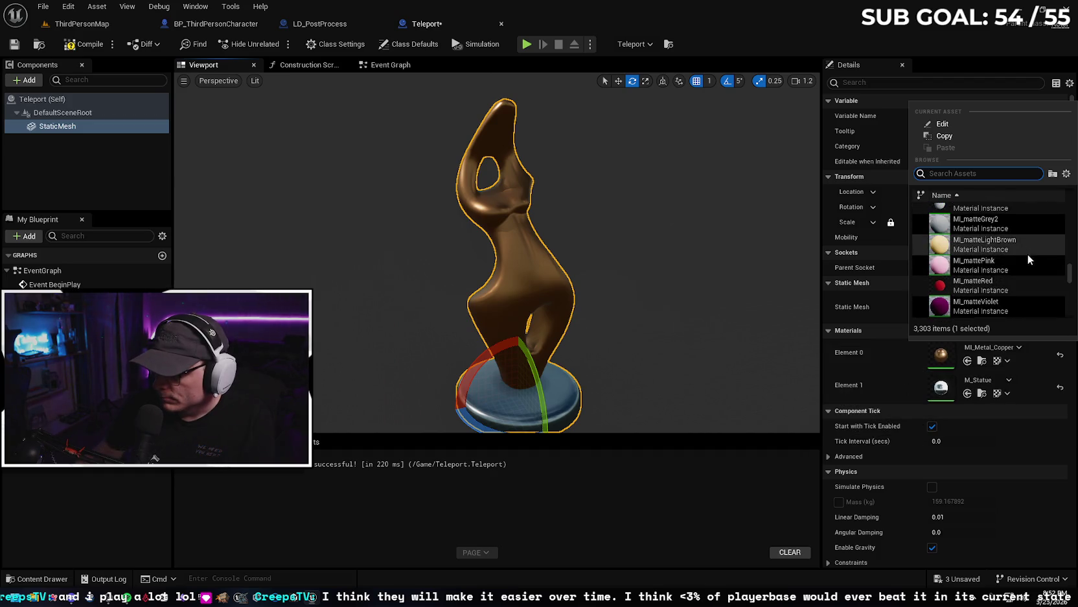
left_click(1025, 305)
mouse_move(519, 326)
left_mouse_down()
mouse_move(609, 322)
mouse_move(518, 327)
left_mouse_up()
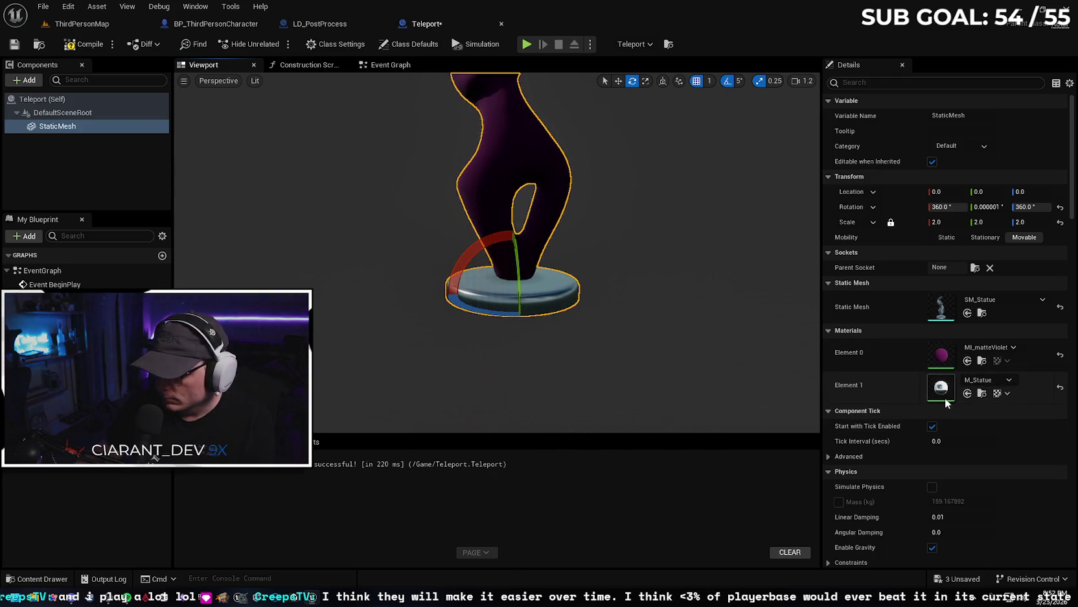
Step: Try M_statue and MI_Metal_Gold_Emiss on the base, then settle on MI_Metal_Gold
left_click(994, 383)
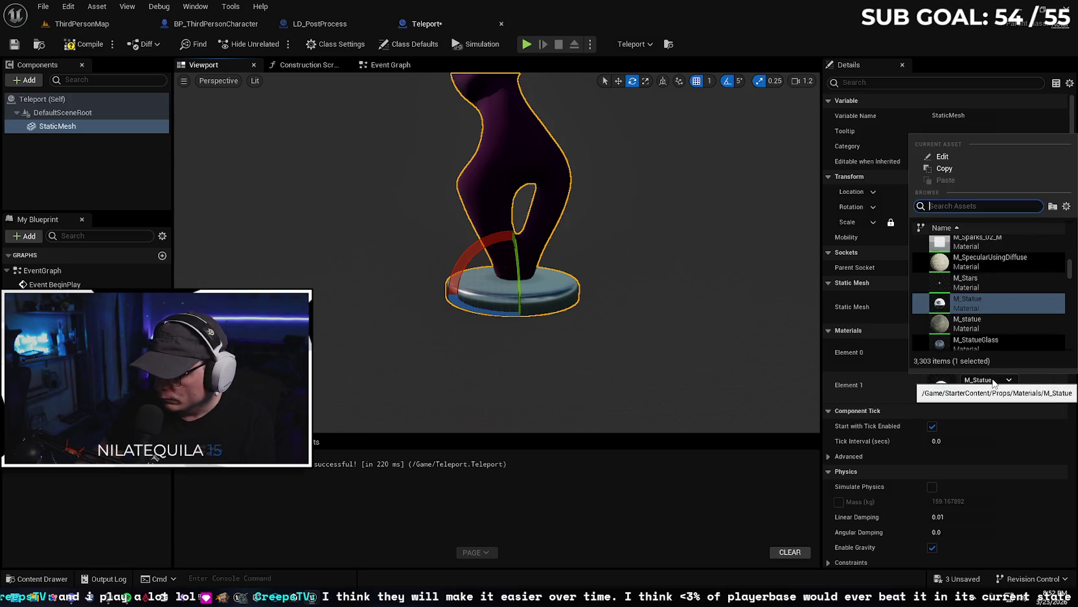
left_click(967, 323)
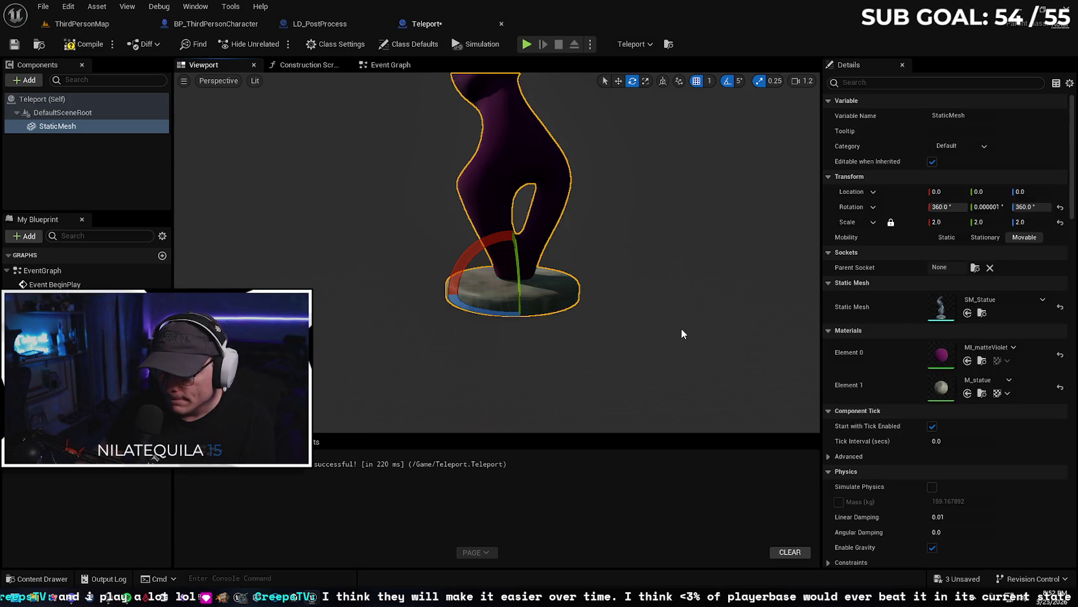
scroll(680, 328, "up", 1)
scroll(506, 209, "up", 1)
left_click(988, 382)
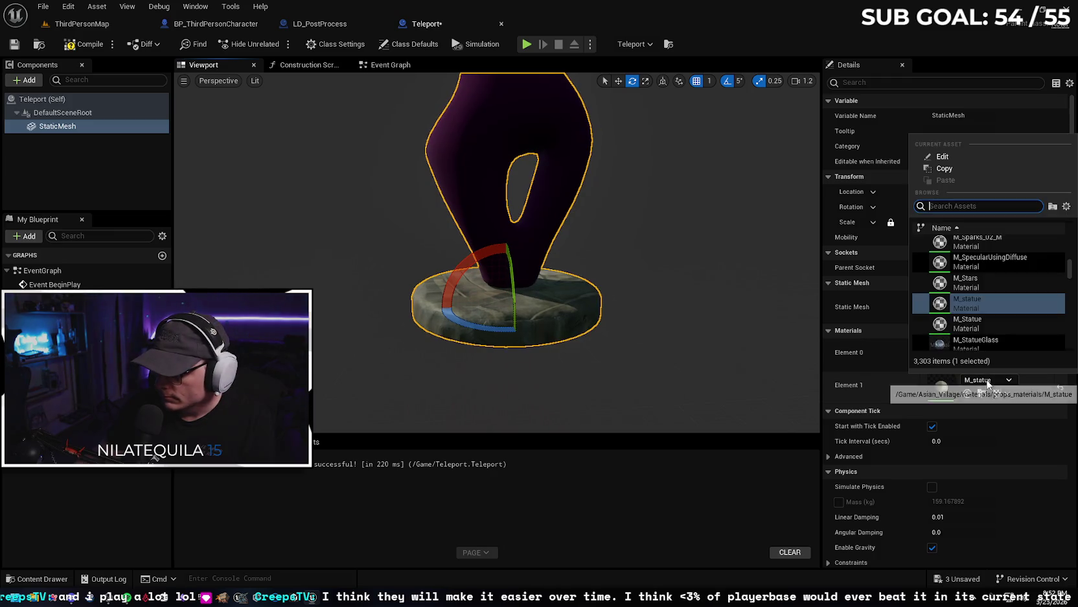
type("god")
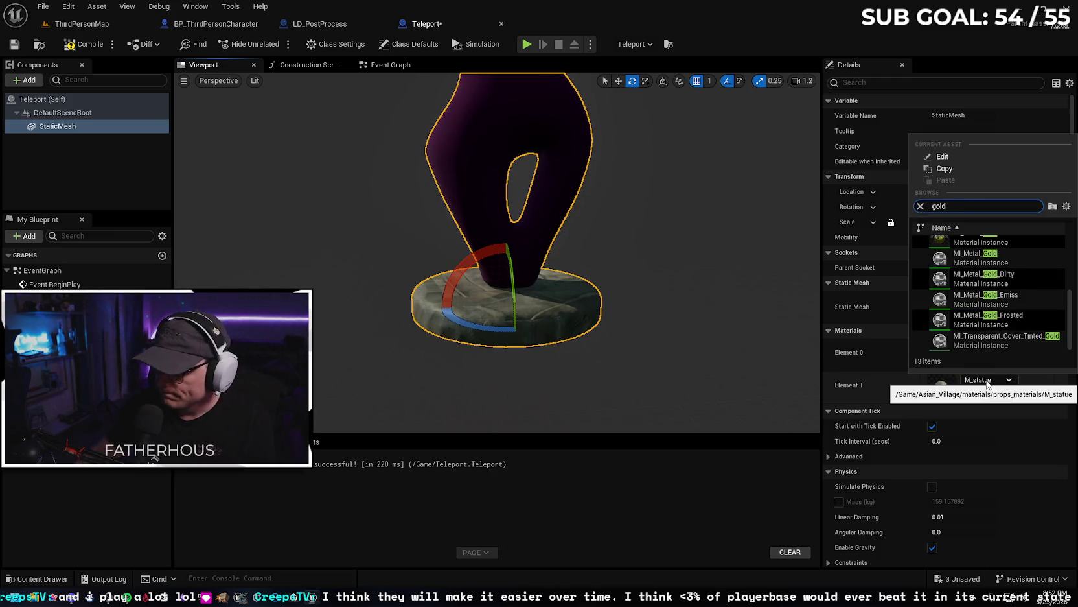
left_click(972, 299)
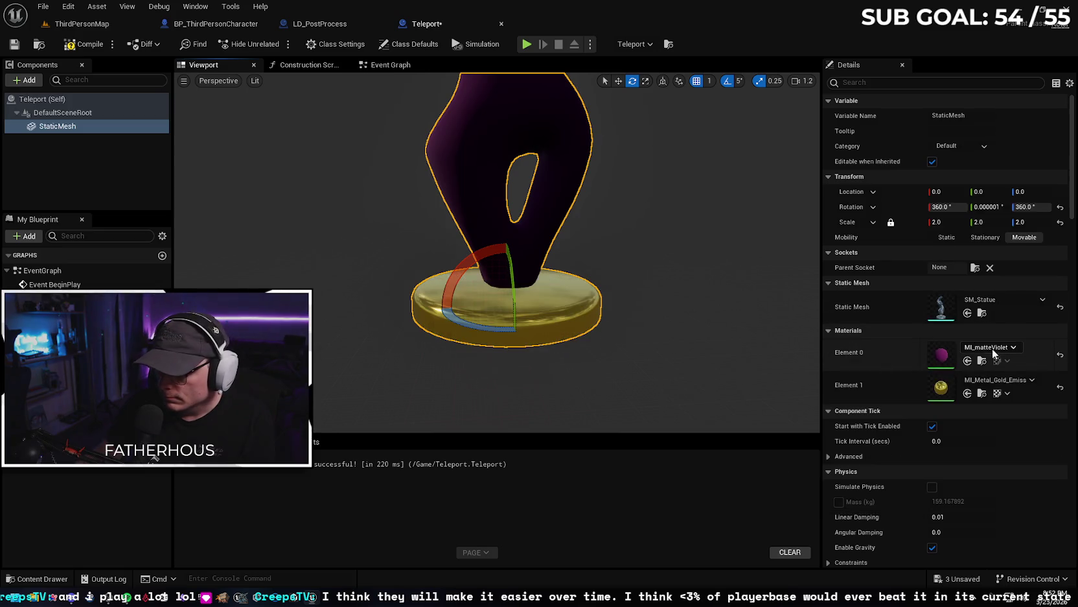
left_click(998, 380)
left_click(972, 297)
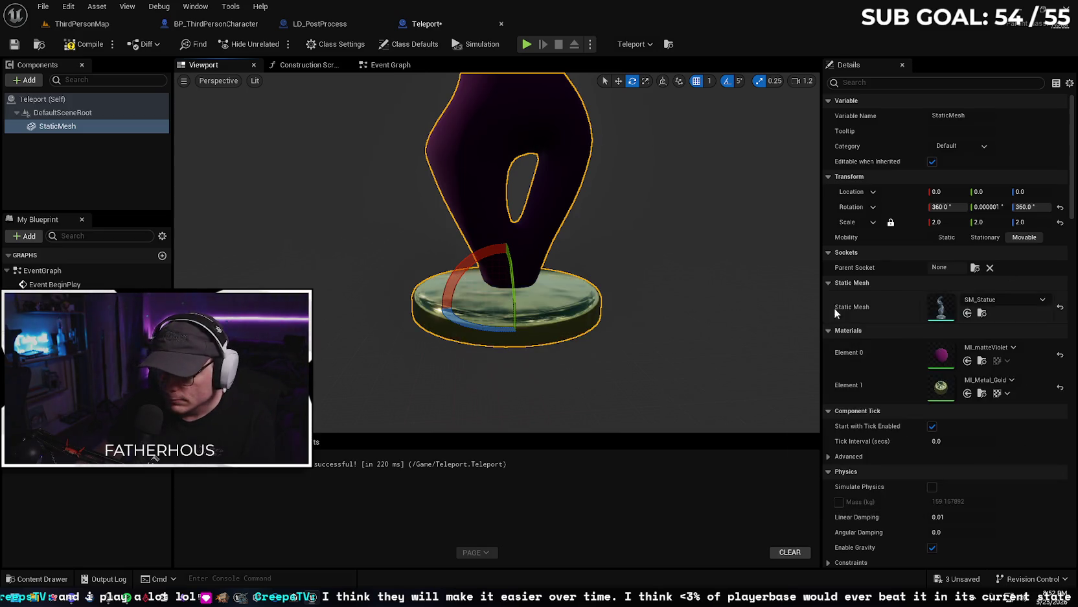
left_click_drag(682, 316, 565, 313)
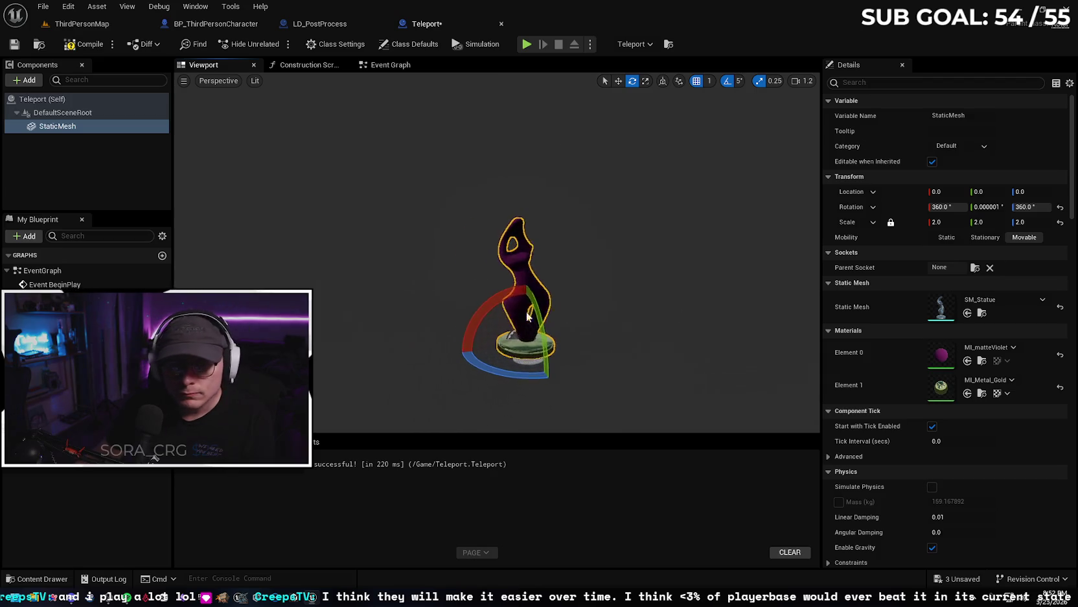
Step: Snap the Teleport statue down to Z 8.32 on the grass in ThirdPersonMap and start Play in Editor
left_click(77, 25)
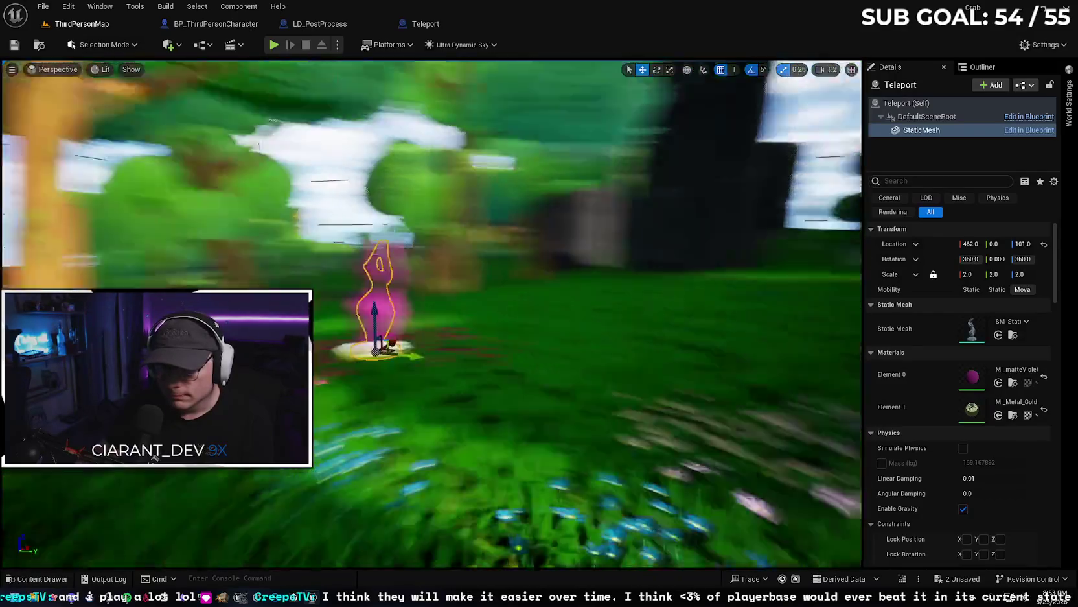
key("End")
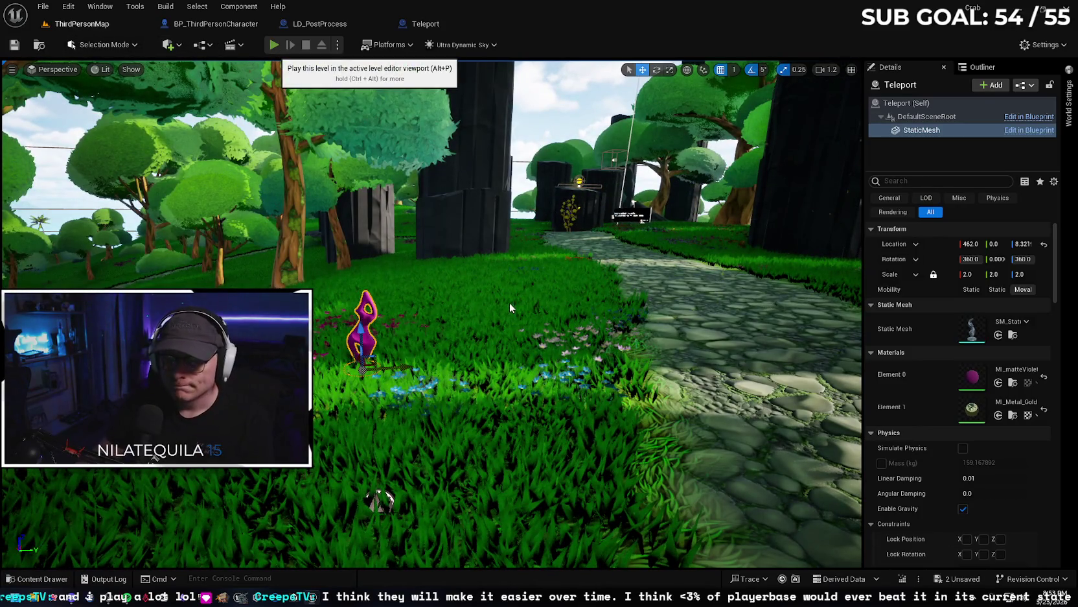
key("alt+p")
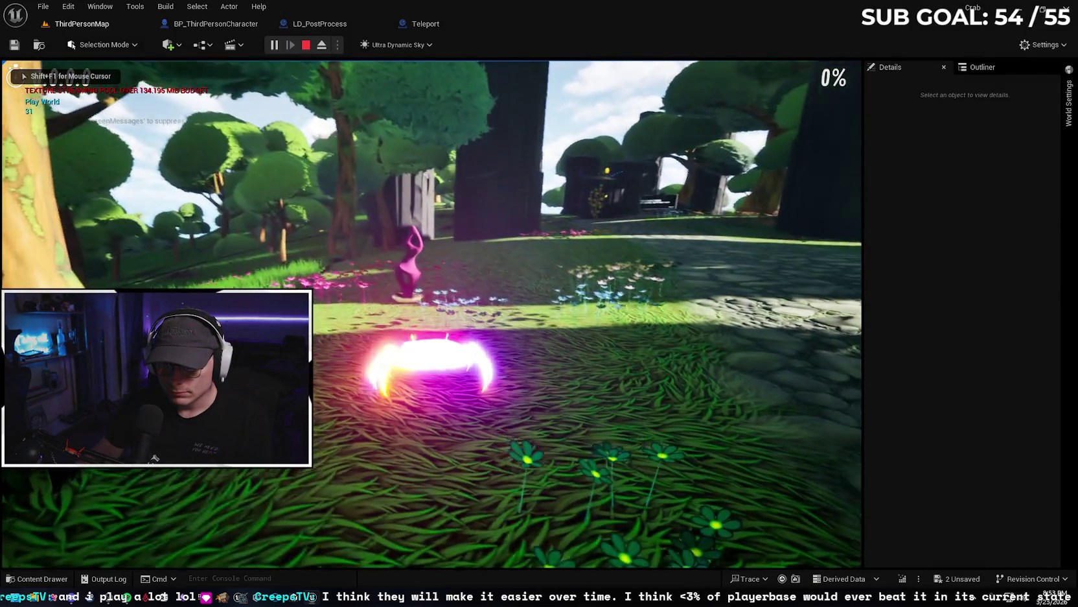
Step: Toggle the inventory, walk the crab forward to the violet statue, then stop the playtest
key("i")
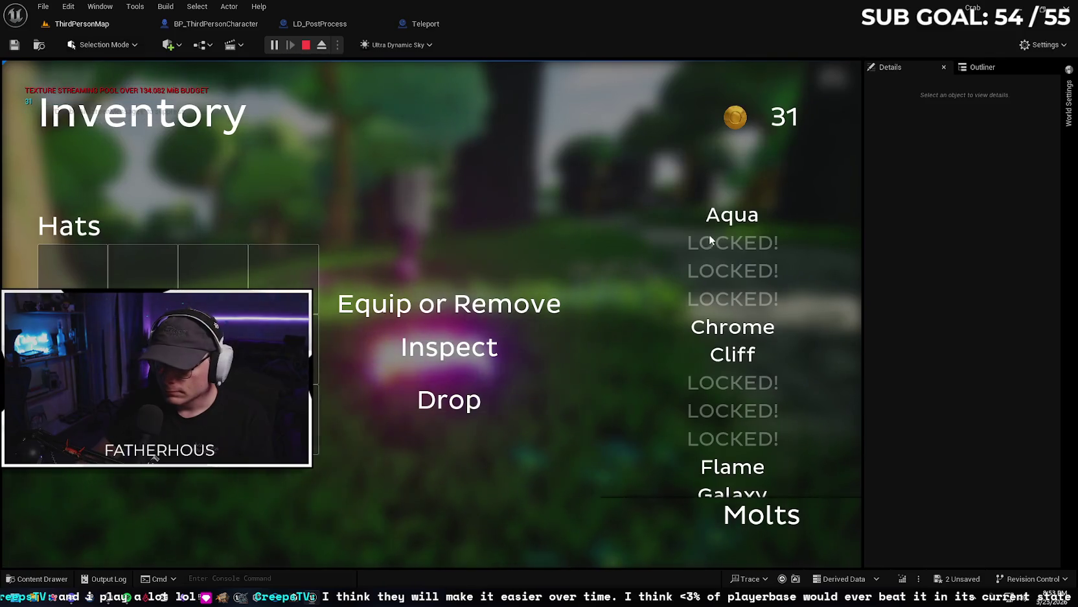
key("i")
key("w")
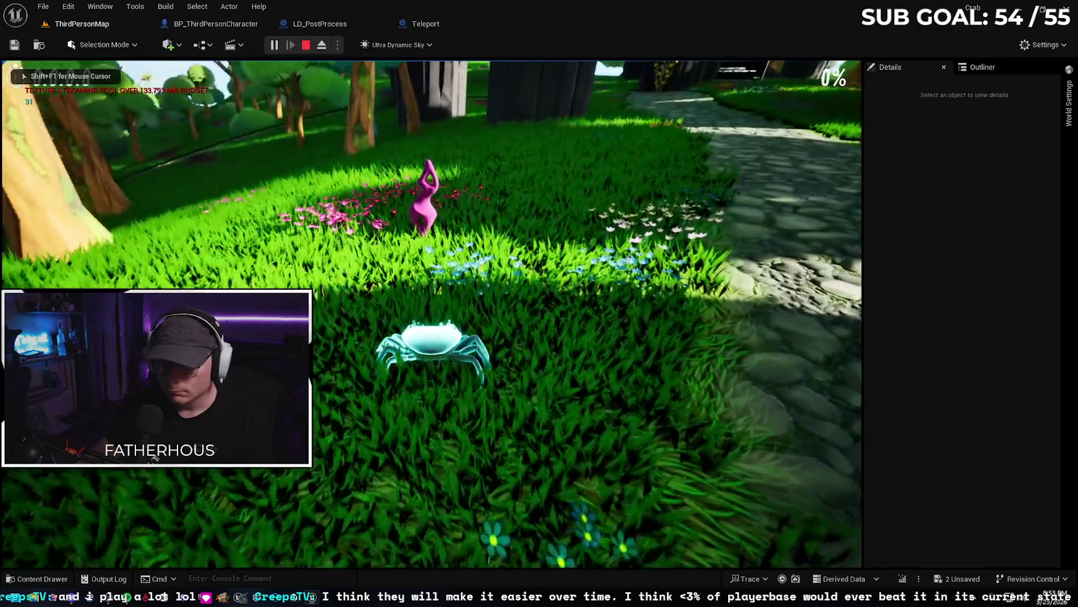
key("w")
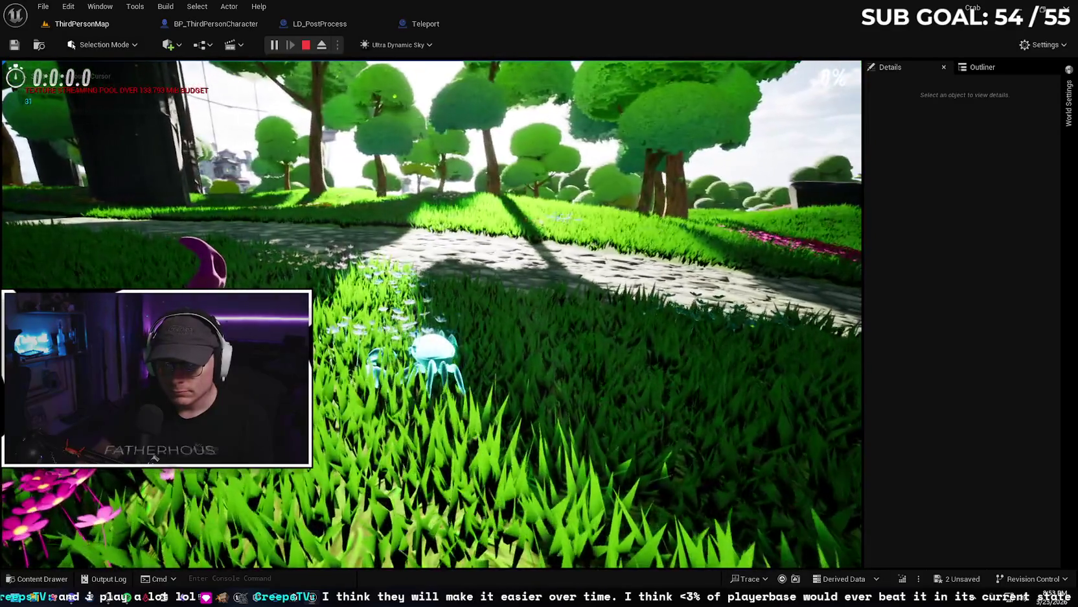
key("w")
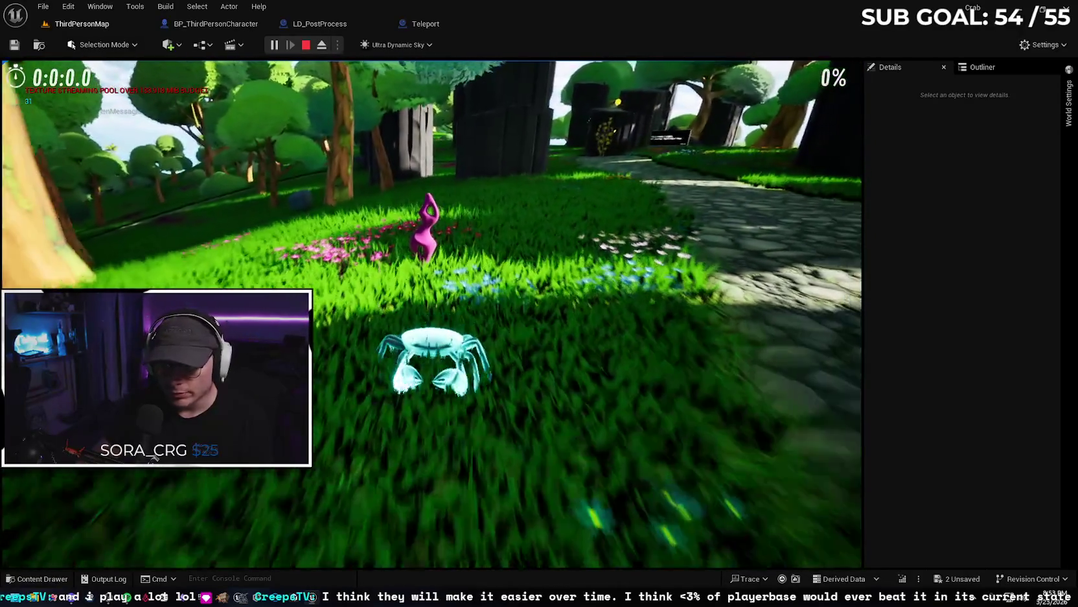
key("w")
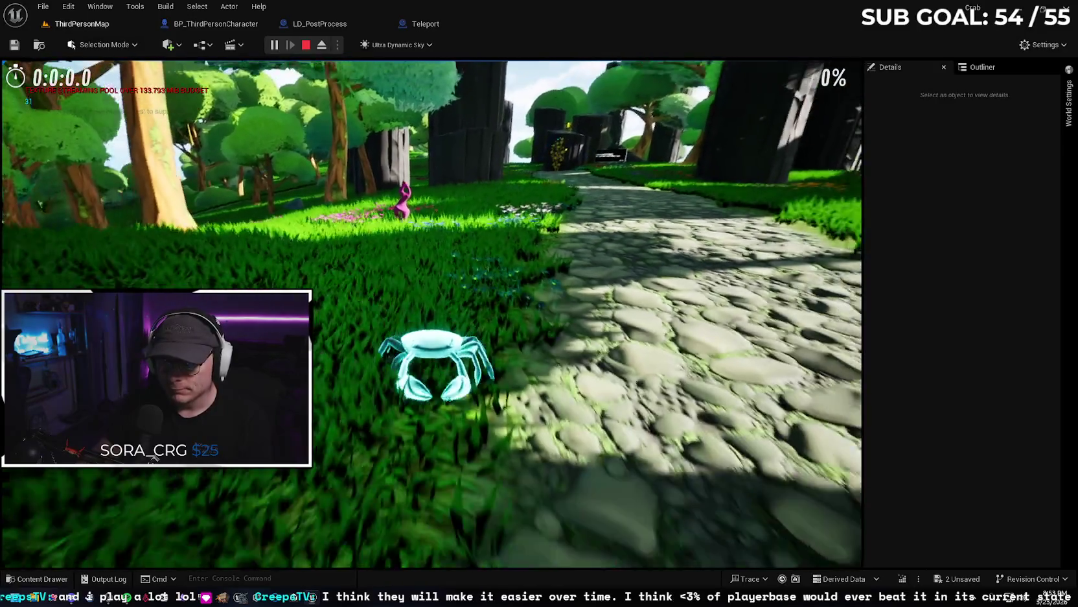
key("w")
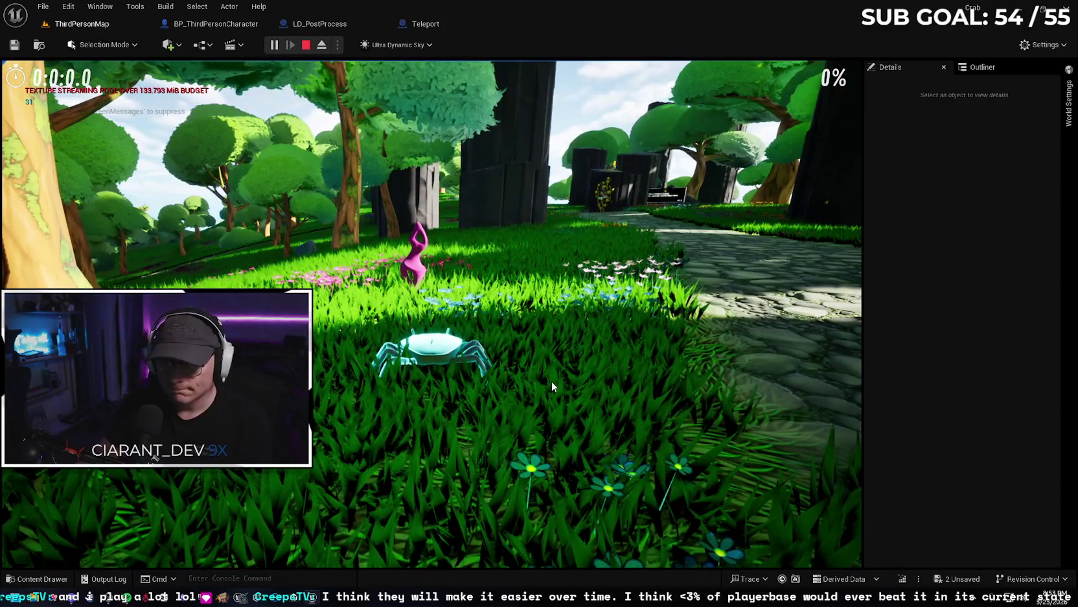
key("Escape")
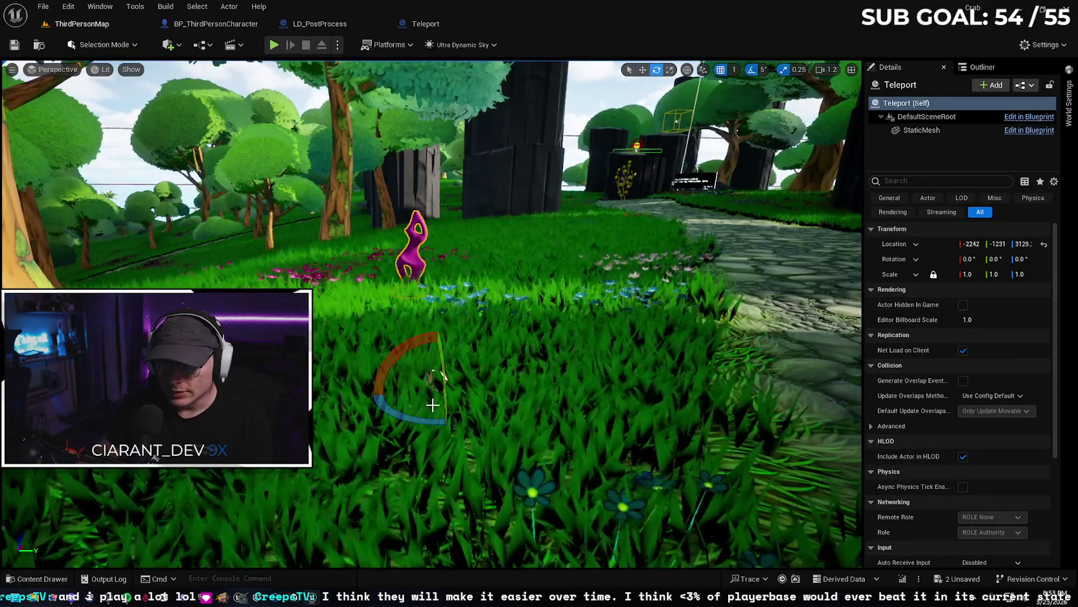
Step: Rotate the Teleport statue 10° around Z, then replay and walk the crab toward it
mouse_move(409, 419)
left_mouse_down()
mouse_move(431, 422)
mouse_move(403, 401)
left_mouse_up()
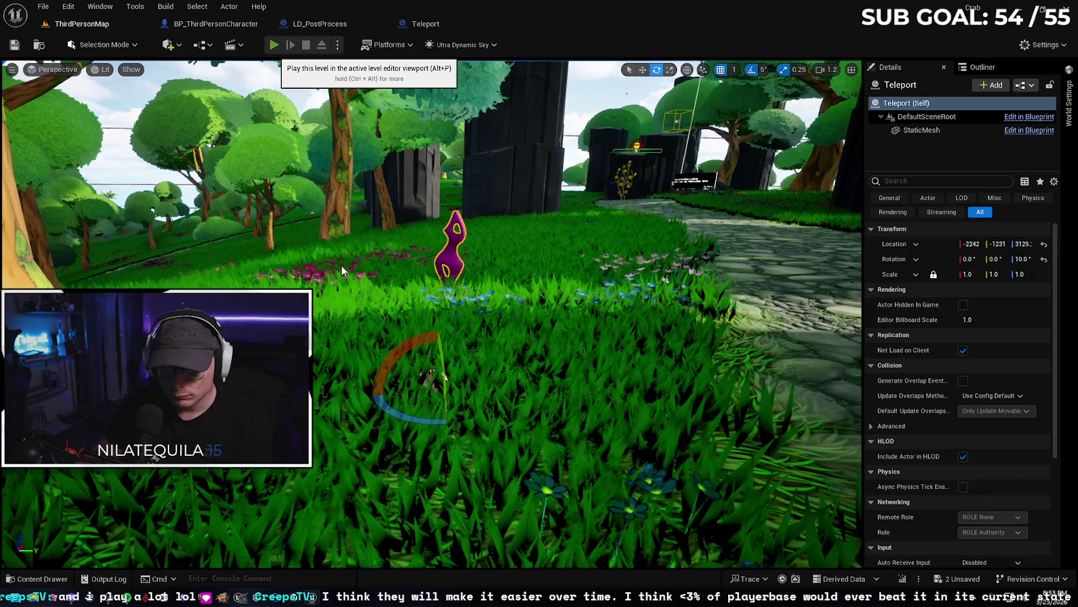
key("alt+p")
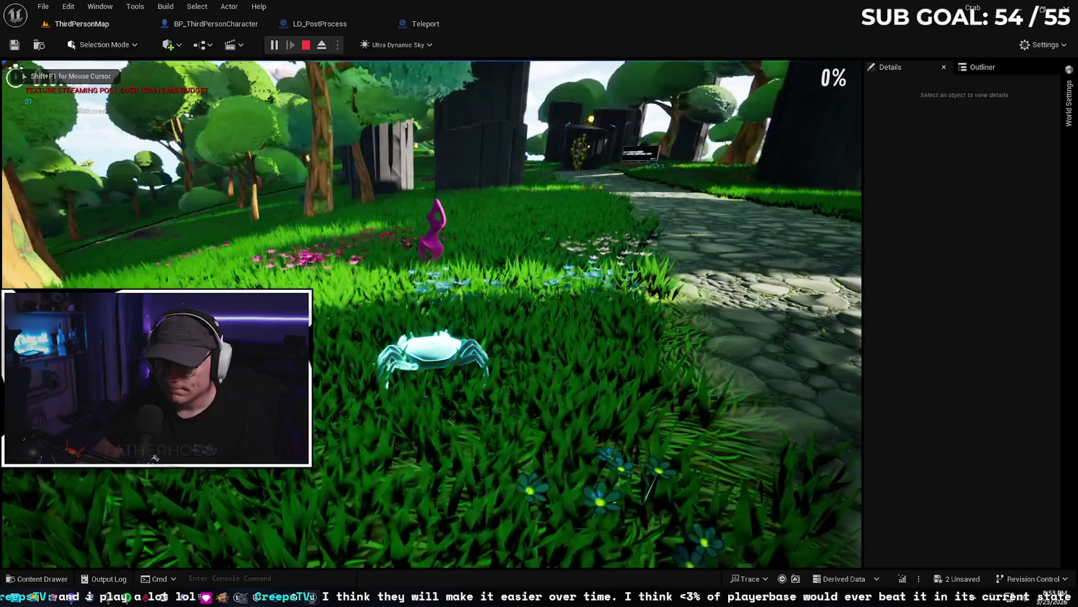
key("w")
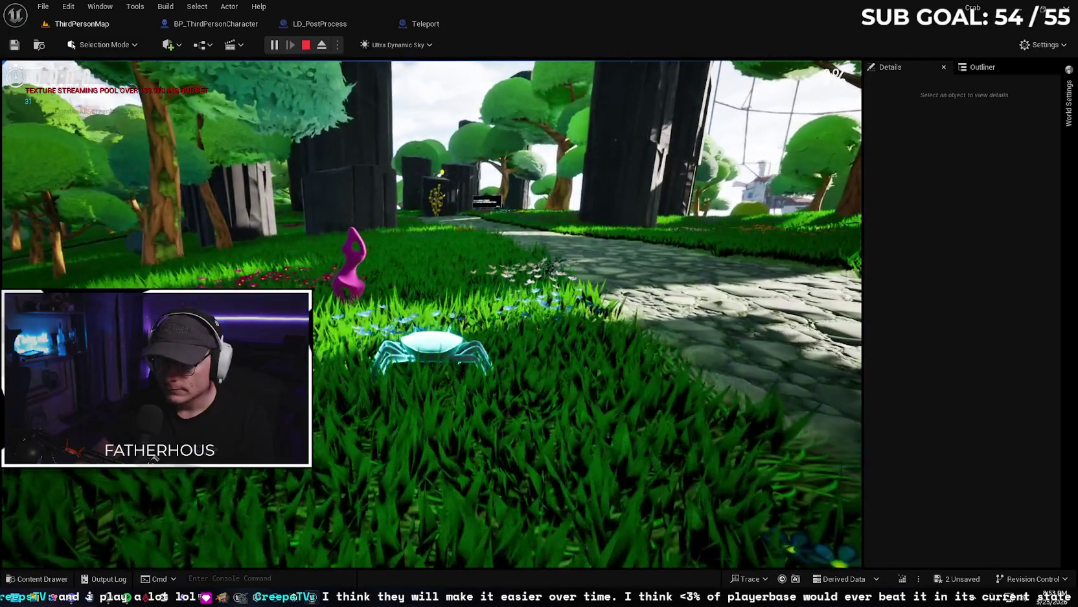
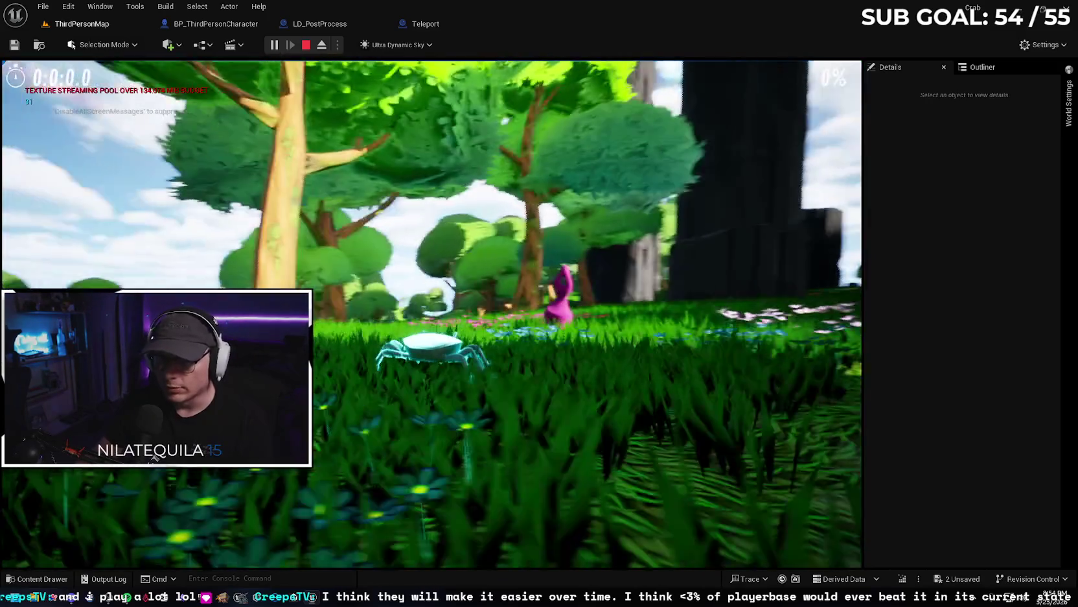
Step: Drive the crab off the path across the grass toward the trees, then stop play and select the statue
key("w")
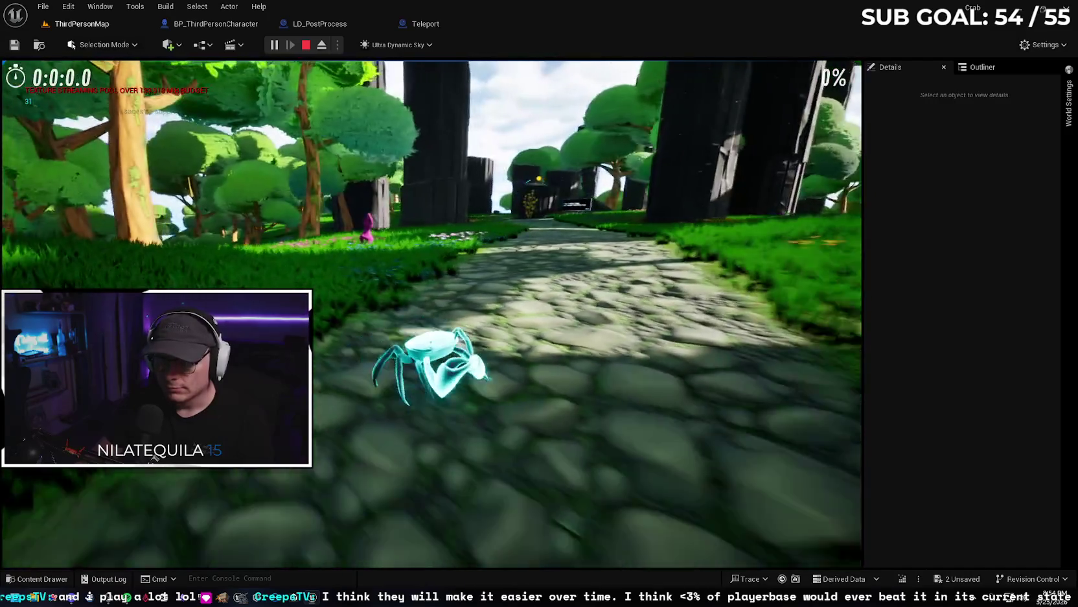
key("a")
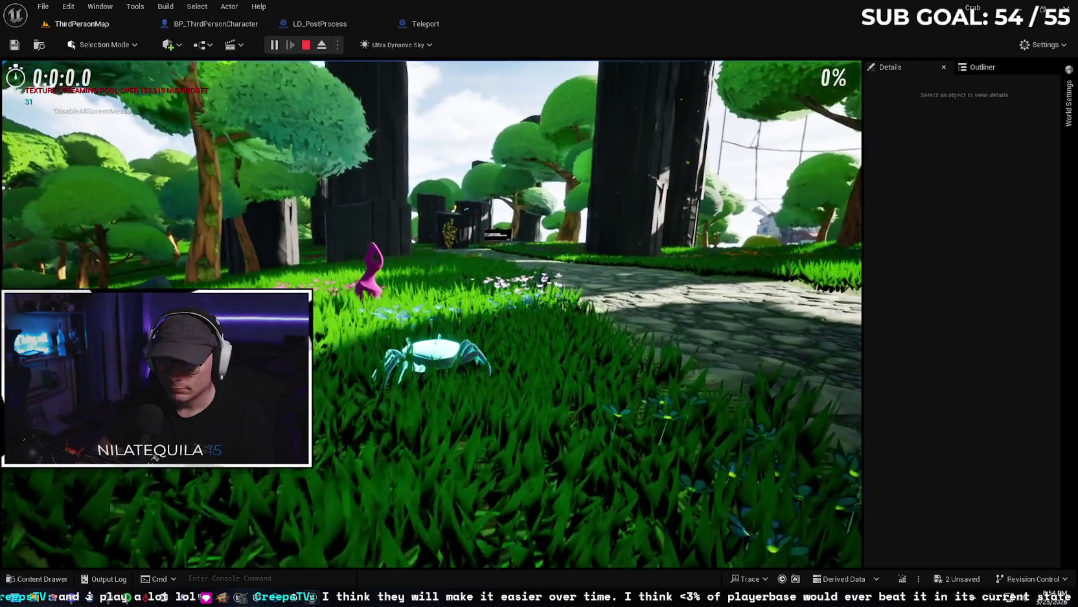
key("w")
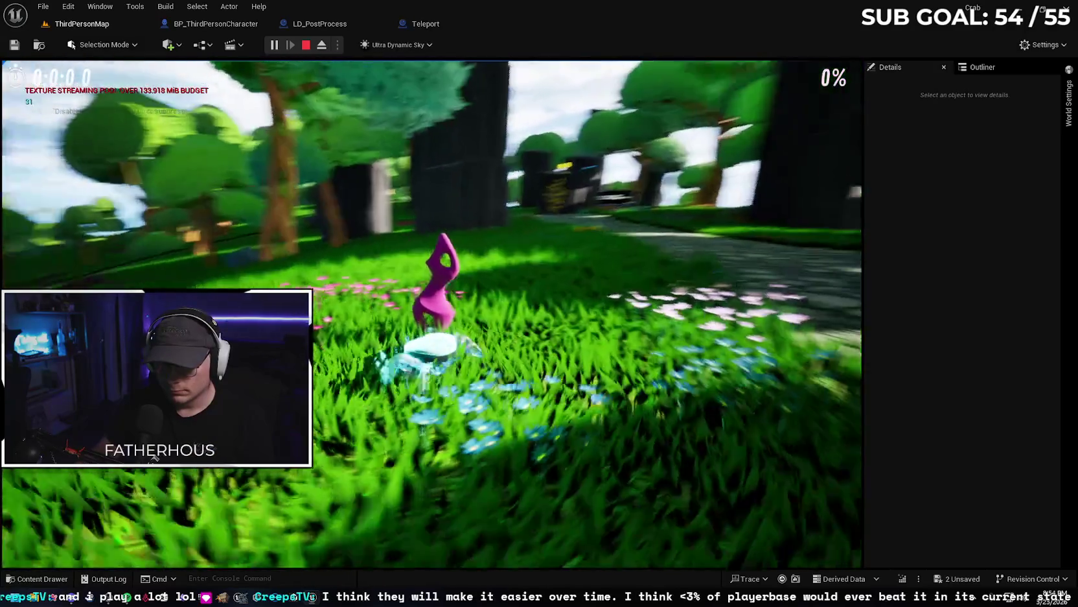
key("a")
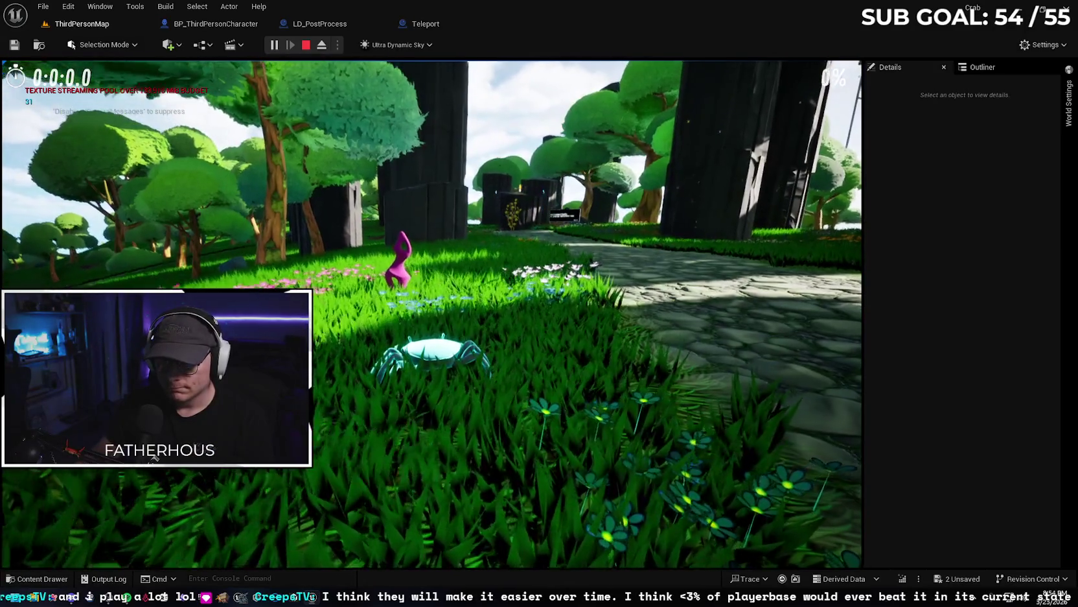
key("w")
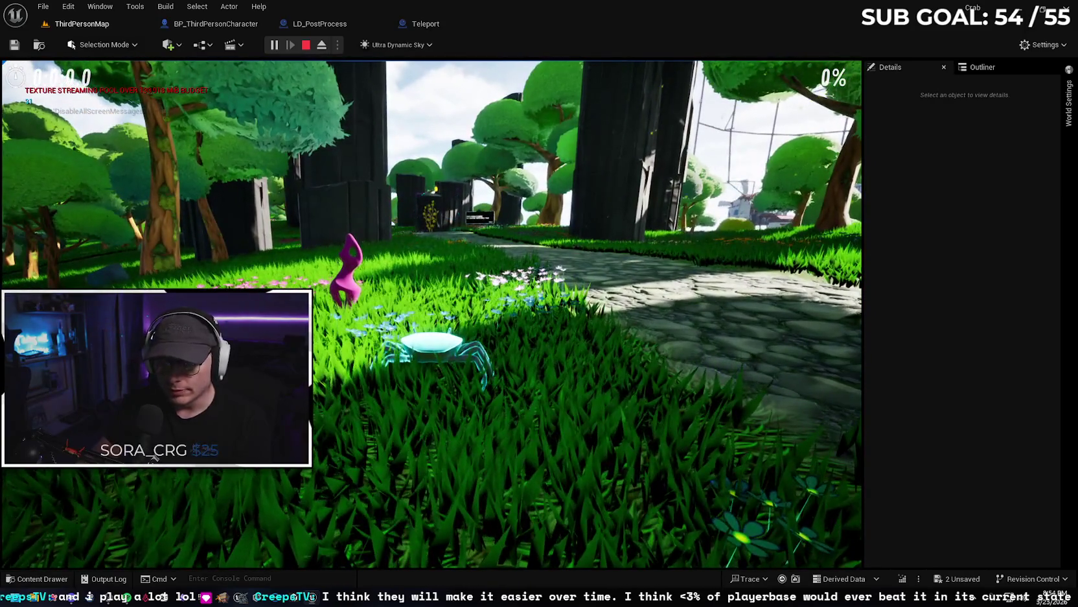
key("Escape")
left_click(452, 250)
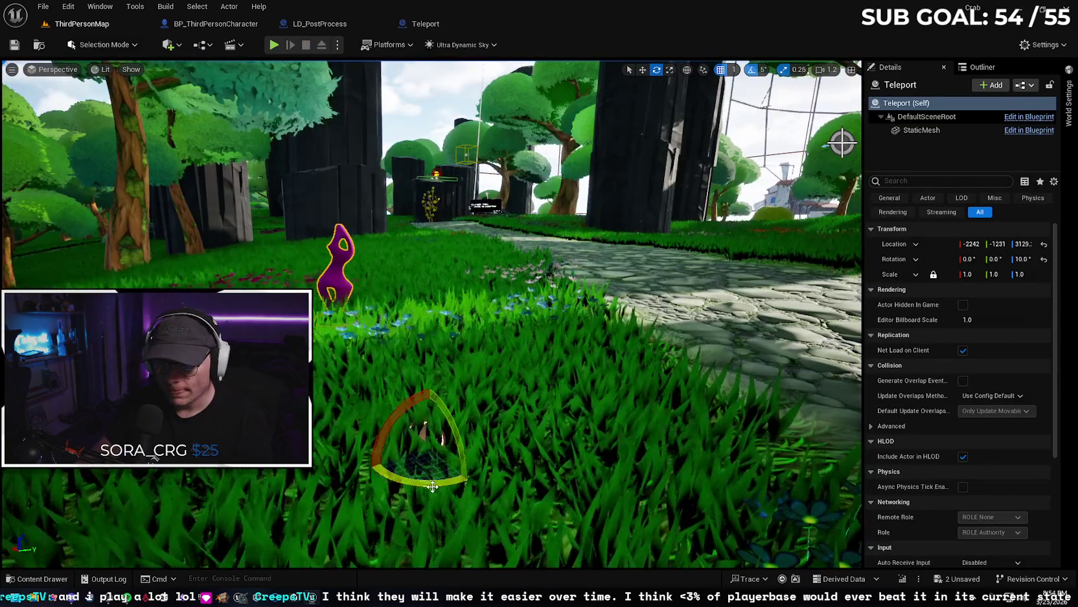
left_click_drag(442, 435, 460, 436)
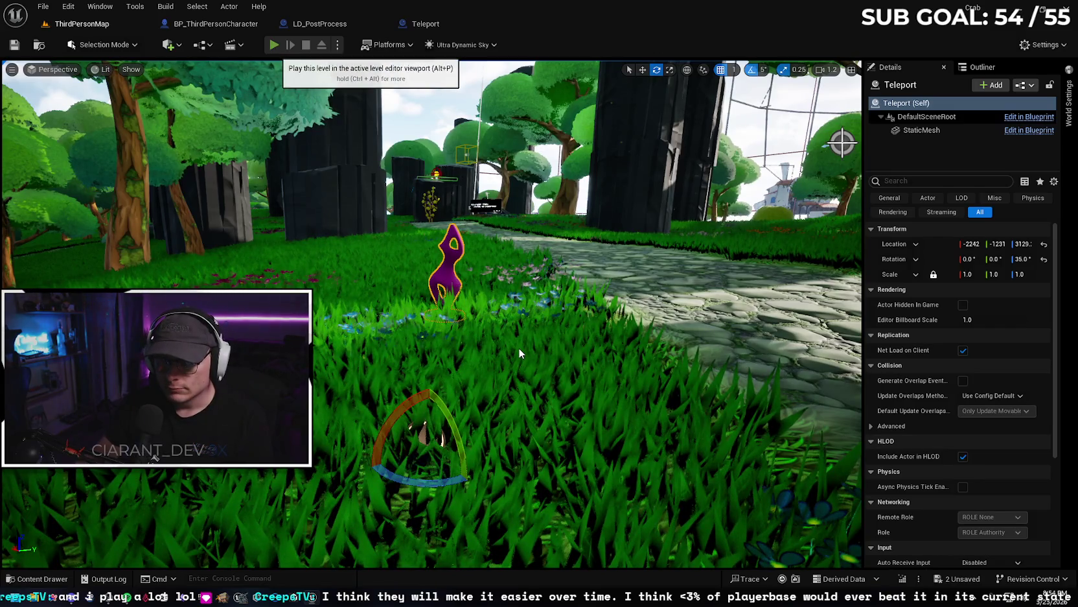
key("alt+p")
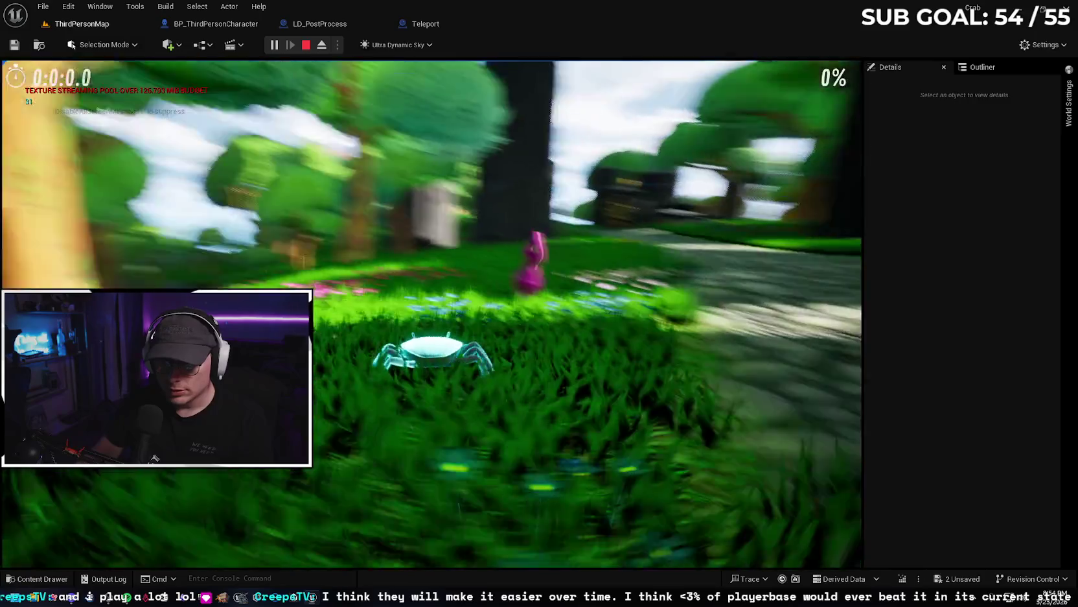
key("Escape")
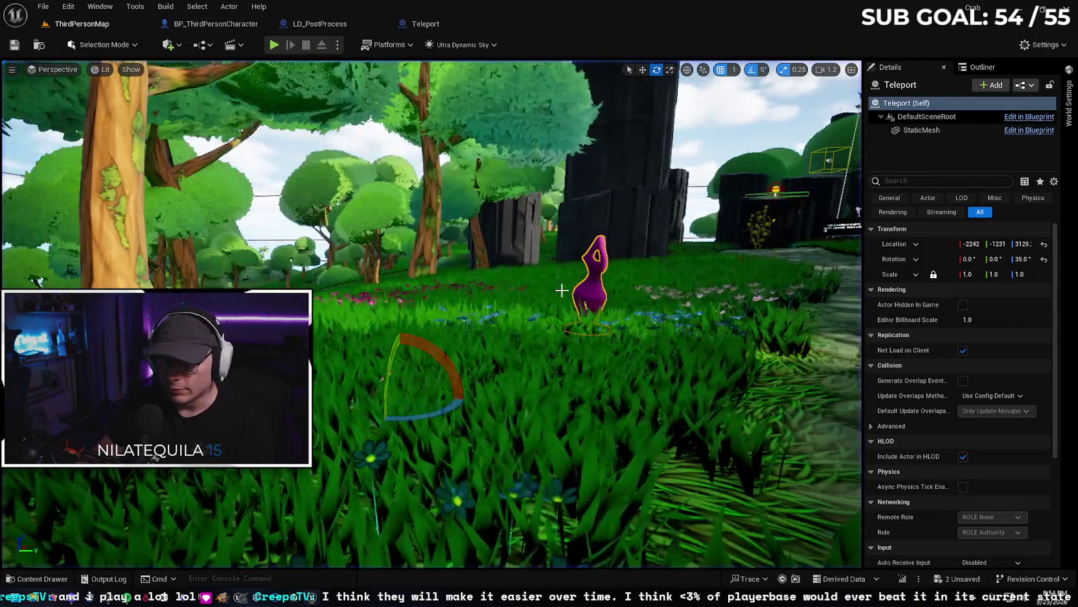
key("ctrl+z")
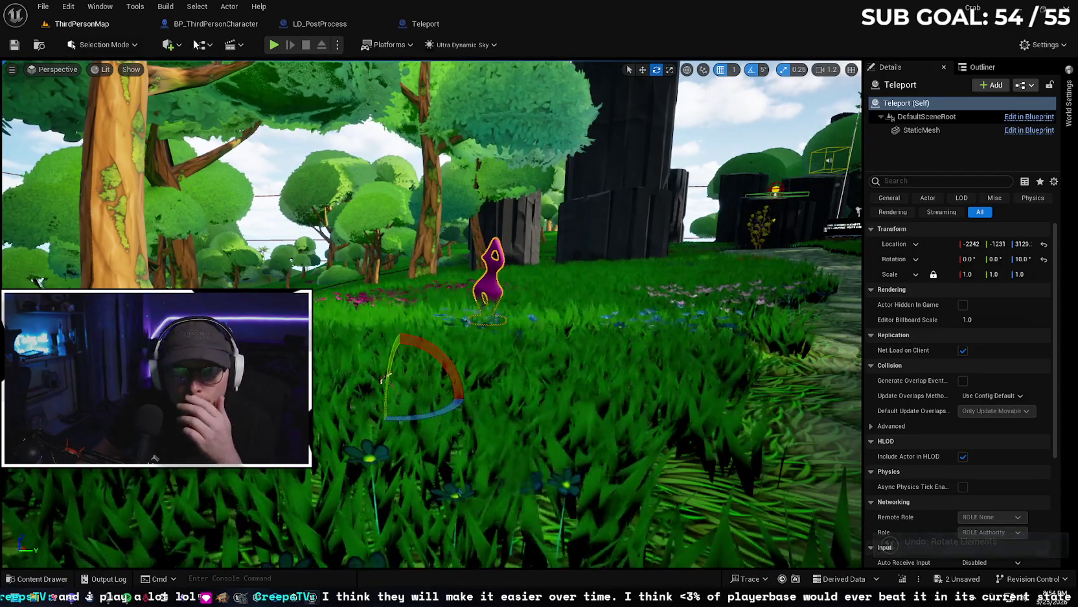
left_click(433, 24)
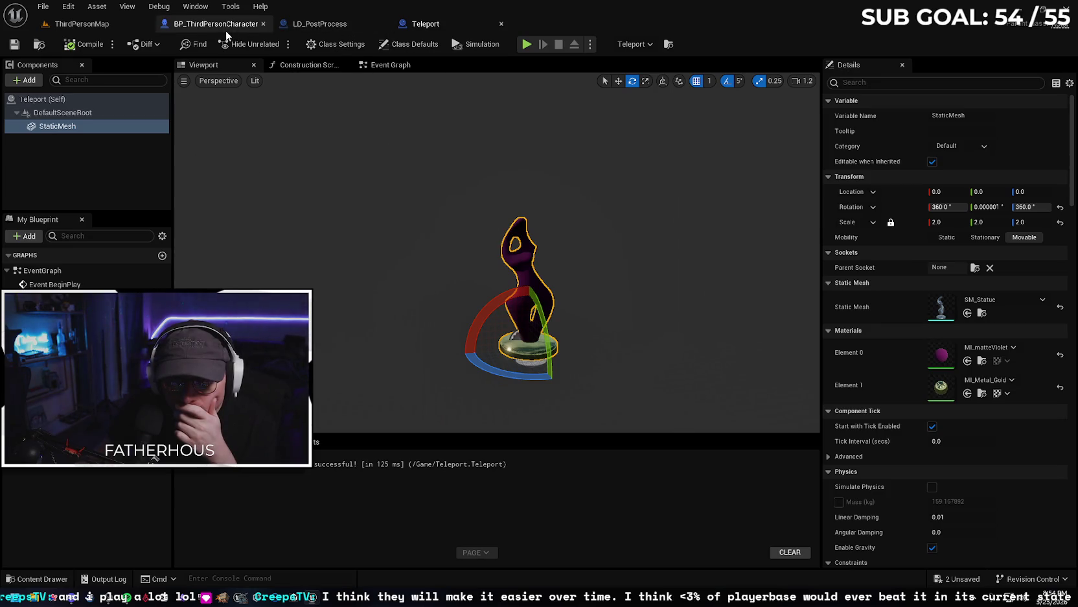
Step: Feed the Teleport actor's Get Actor Rotation into the Debug Key 1 teleport's Dest Rotation, then return to the map
left_click_drag(226, 29, 335, 25)
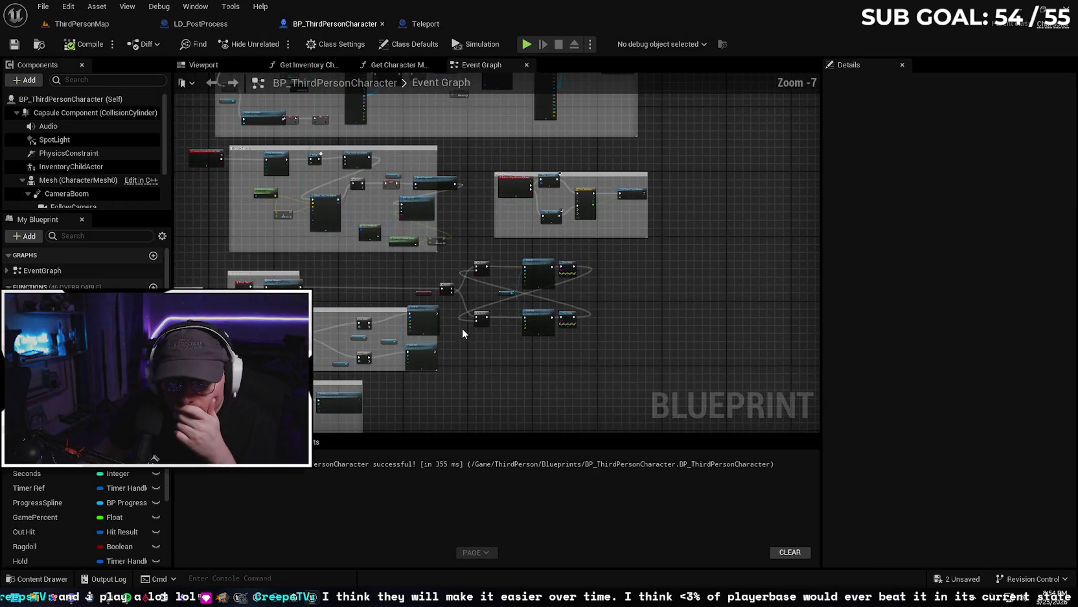
mouse_move(360, 275)
left_mouse_down()
mouse_move(464, 204)
mouse_move(483, 168)
mouse_move(747, 116)
mouse_move(482, 269)
left_mouse_up()
scroll(418, 327, "up", 5)
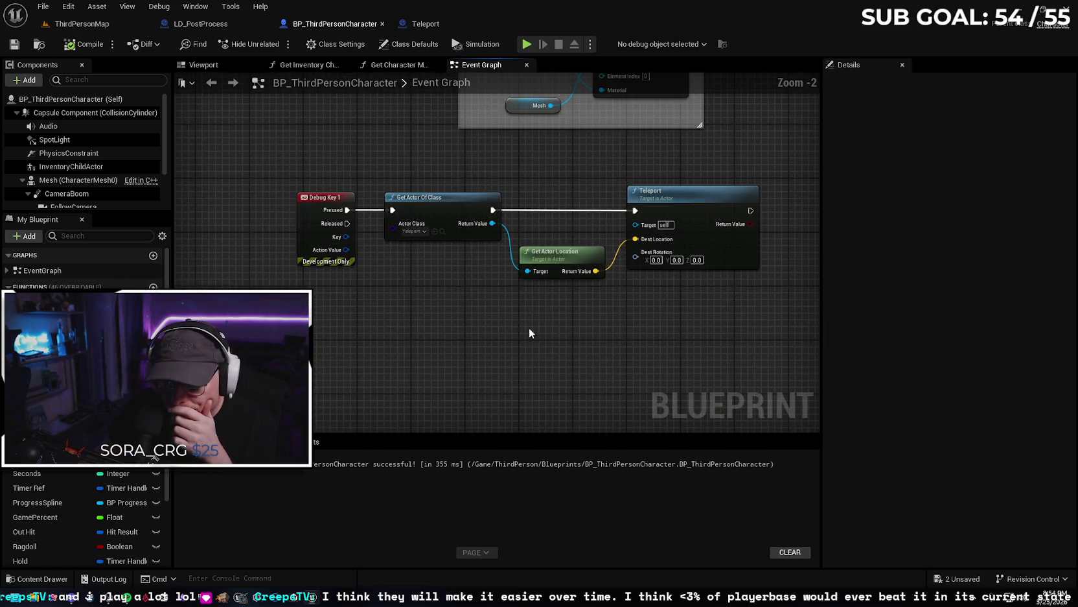
left_click_drag(515, 330, 484, 323)
left_click_drag(468, 239, 468, 219)
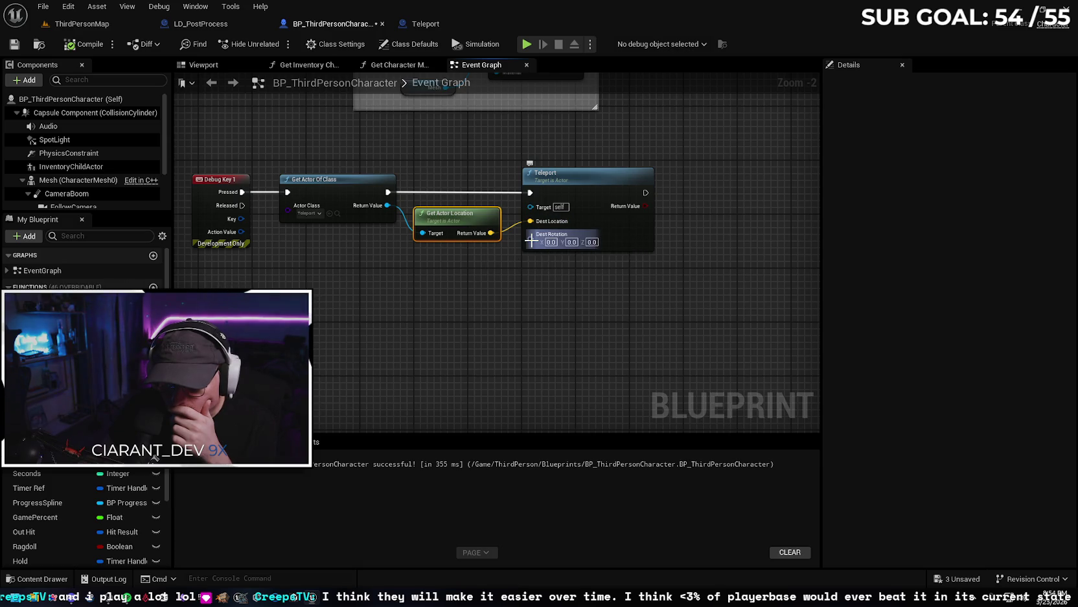
left_click_drag(461, 280, 467, 278)
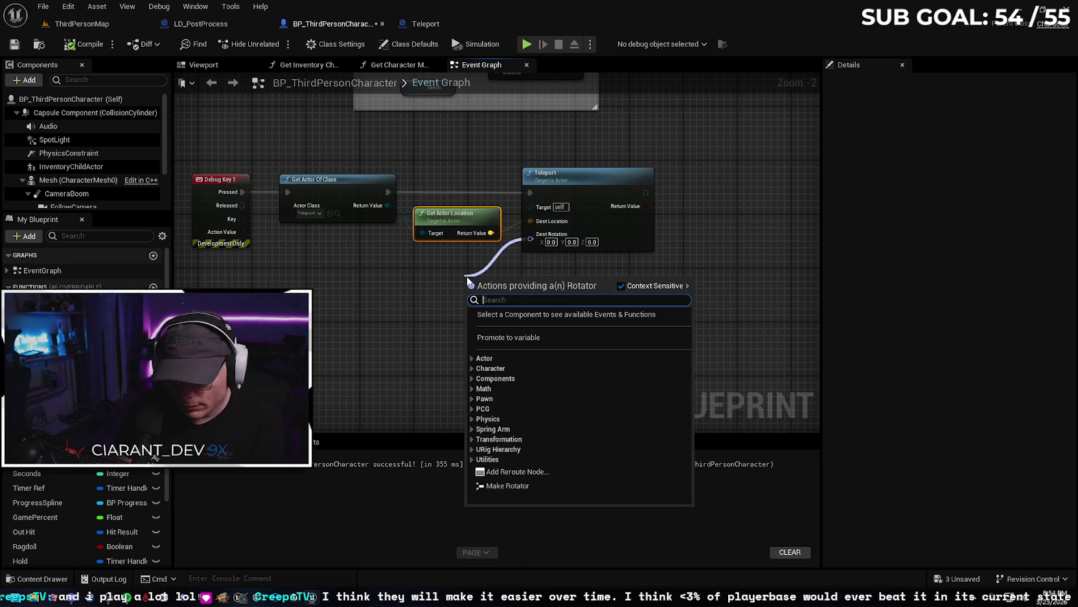
type("get actor r")
key("Down")
key("Return")
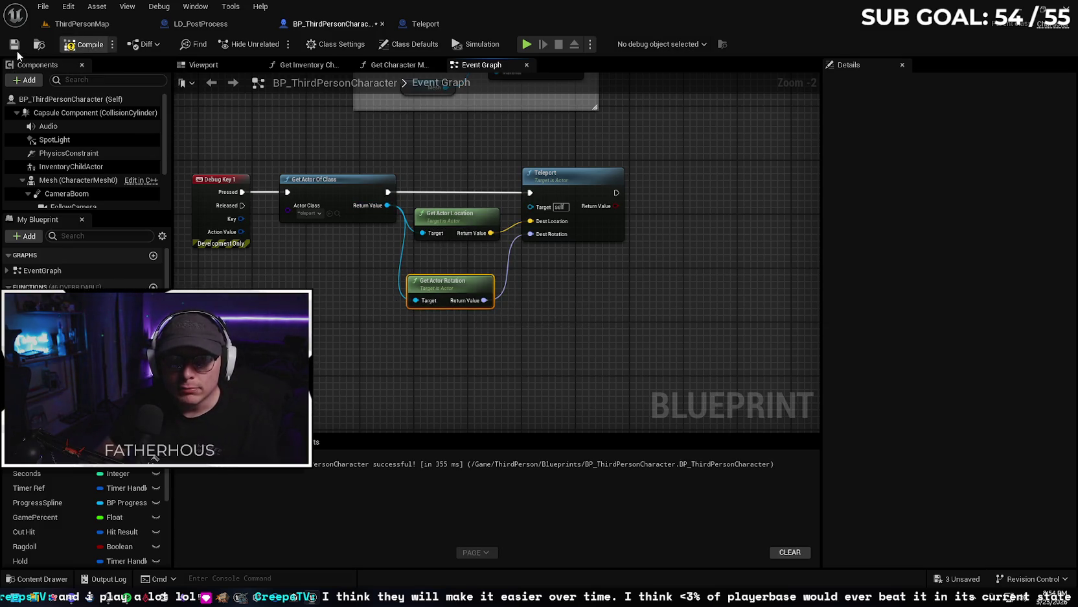
left_click(64, 26)
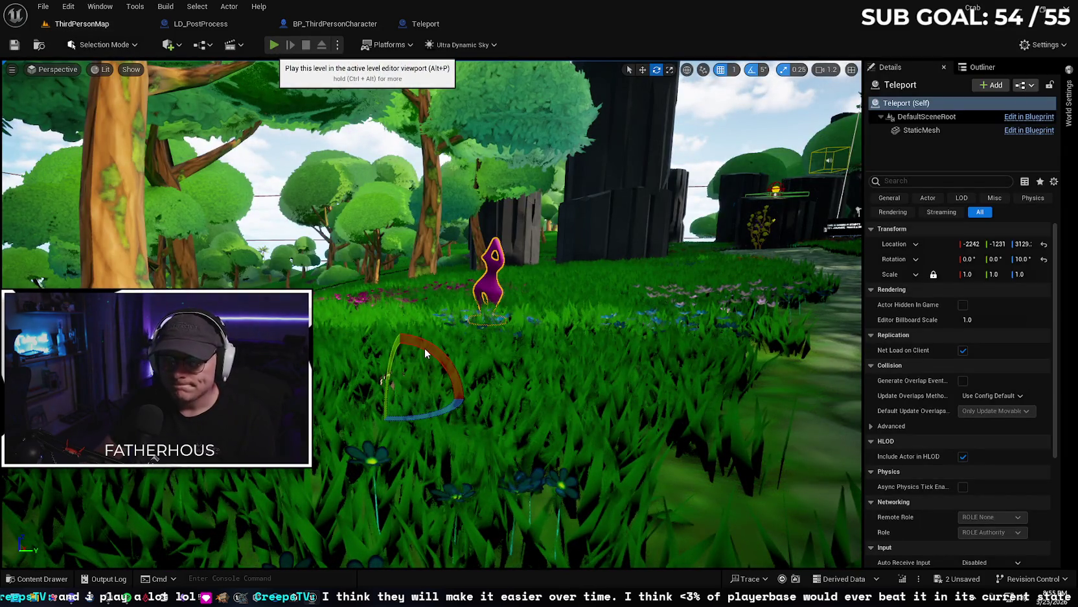
Step: Play-test twice, walking the crab along the path with the statue rotated to Z 30°
key("alt+p")
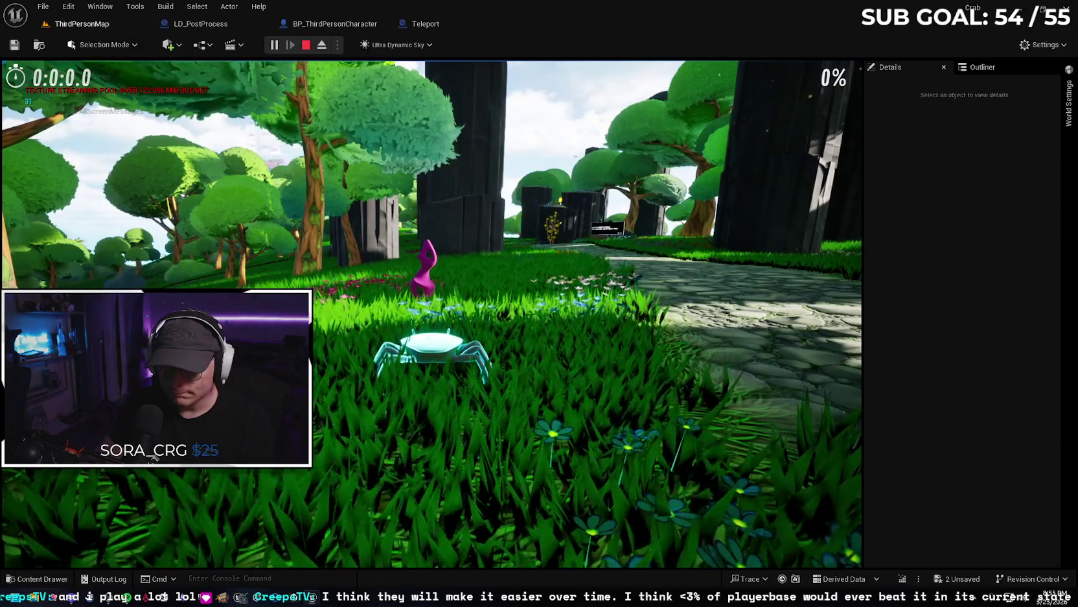
key("Escape")
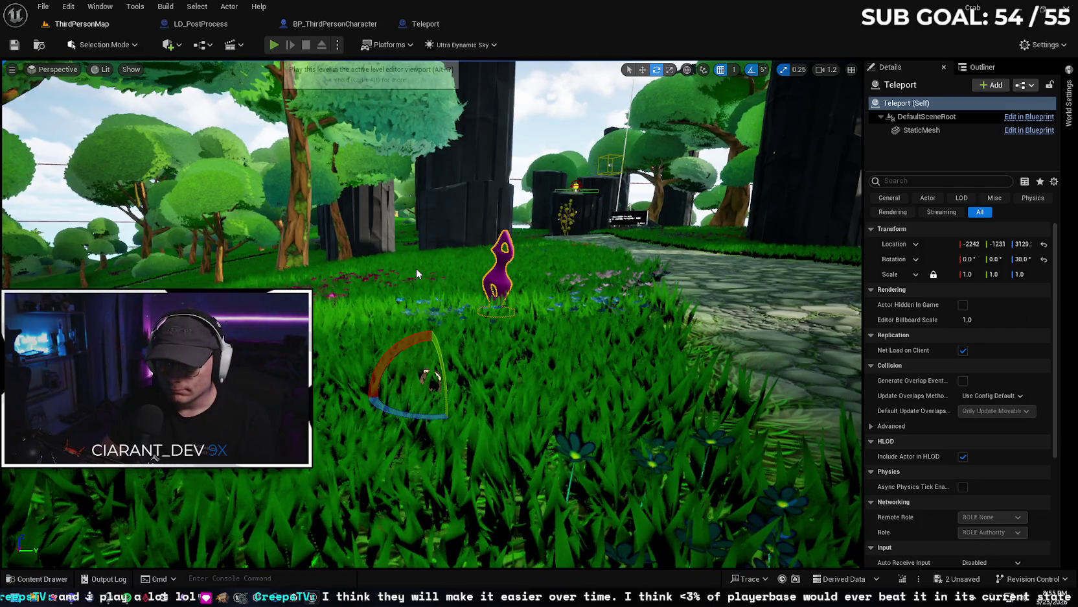
key("alt+p")
key("w")
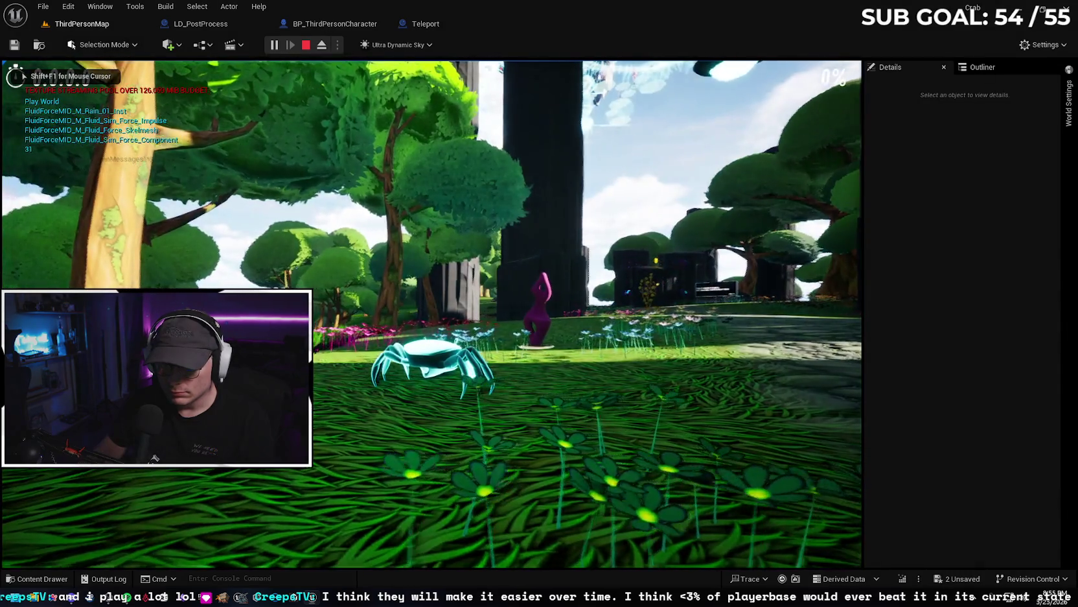
key("w")
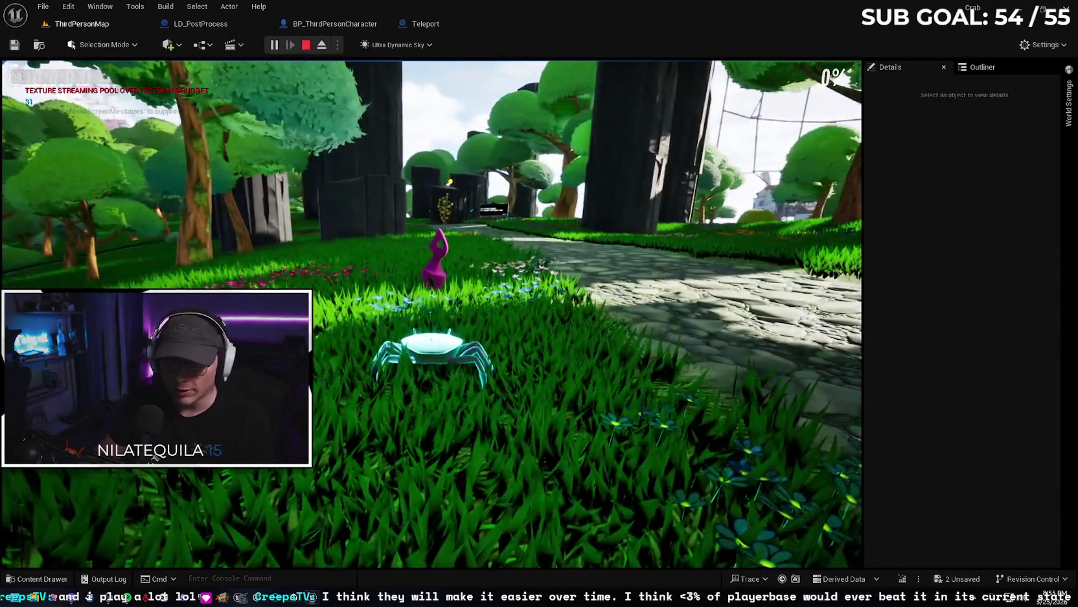
key("shift+F1")
left_click(514, 276)
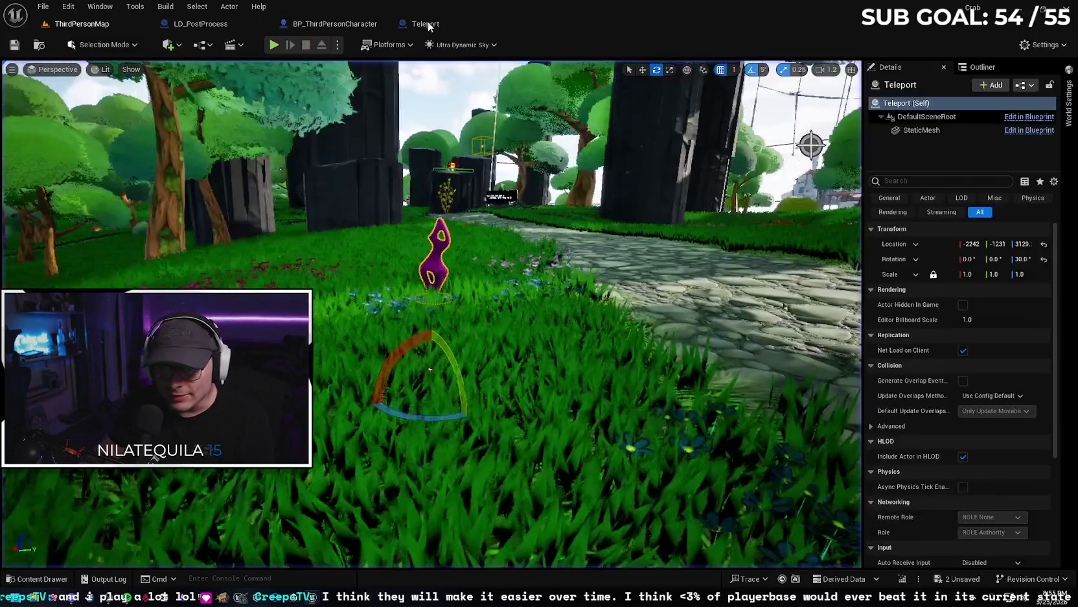
Step: Delete the Get Actor Rotation node, compile BP_ThirdPersonCharacter, and go back to ThirdPersonMap
left_click(201, 24)
left_click(346, 25)
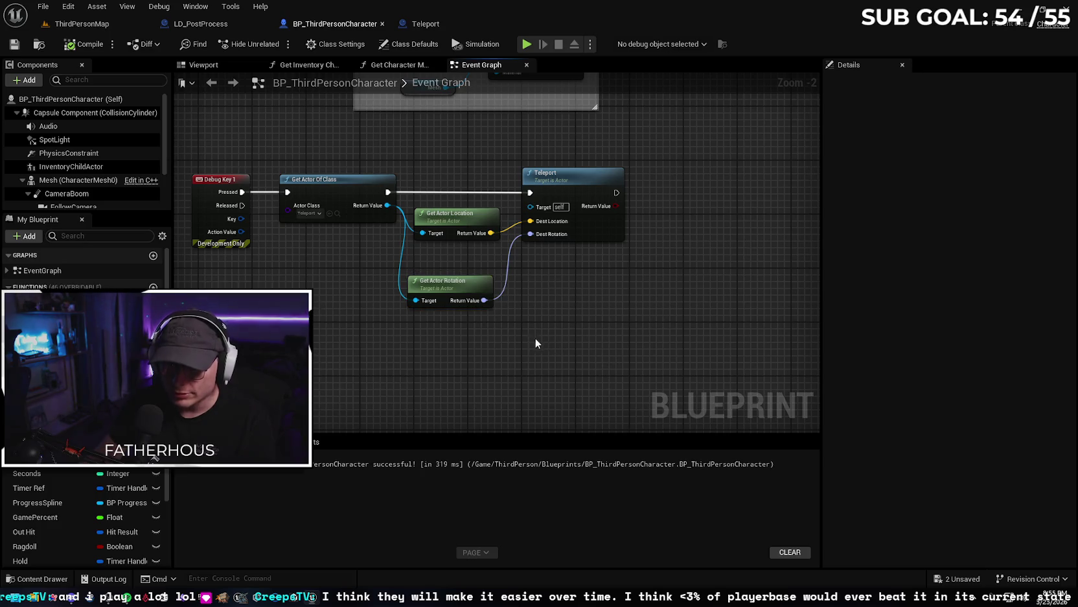
key("Delete")
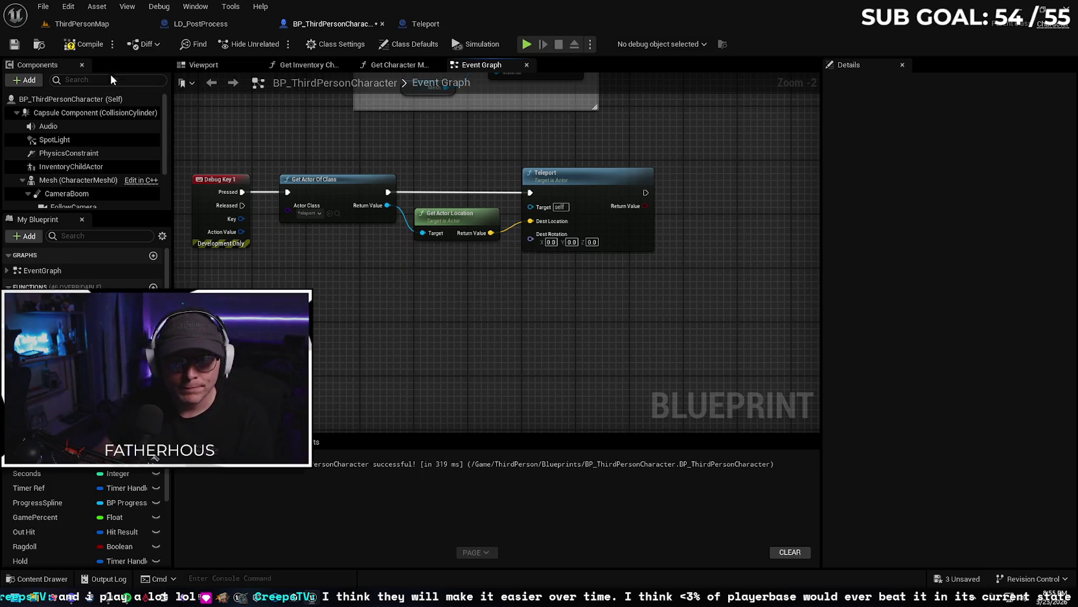
left_click(84, 45)
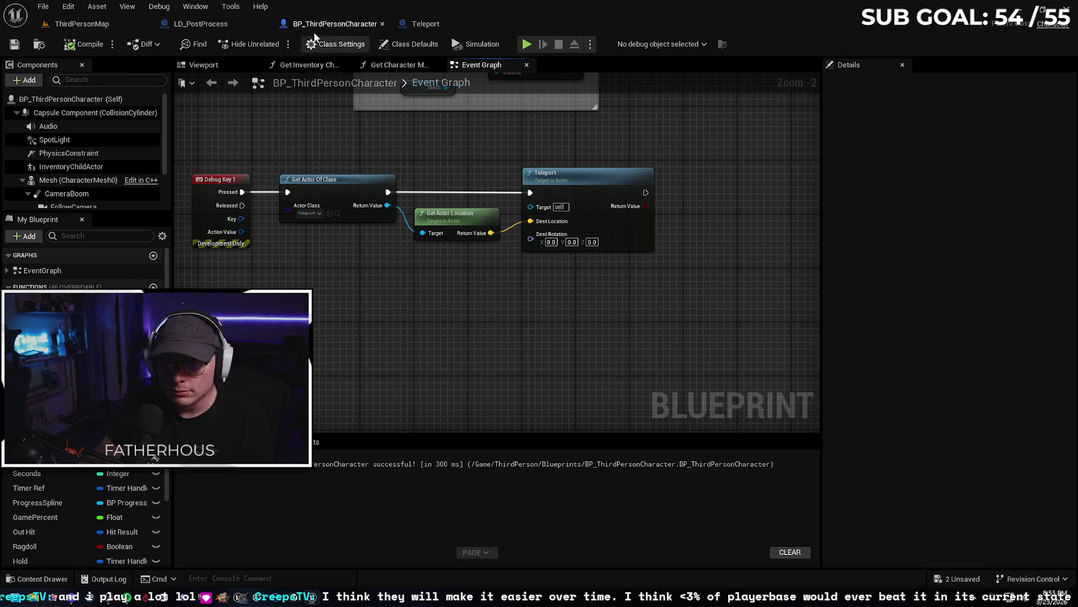
left_click(95, 25)
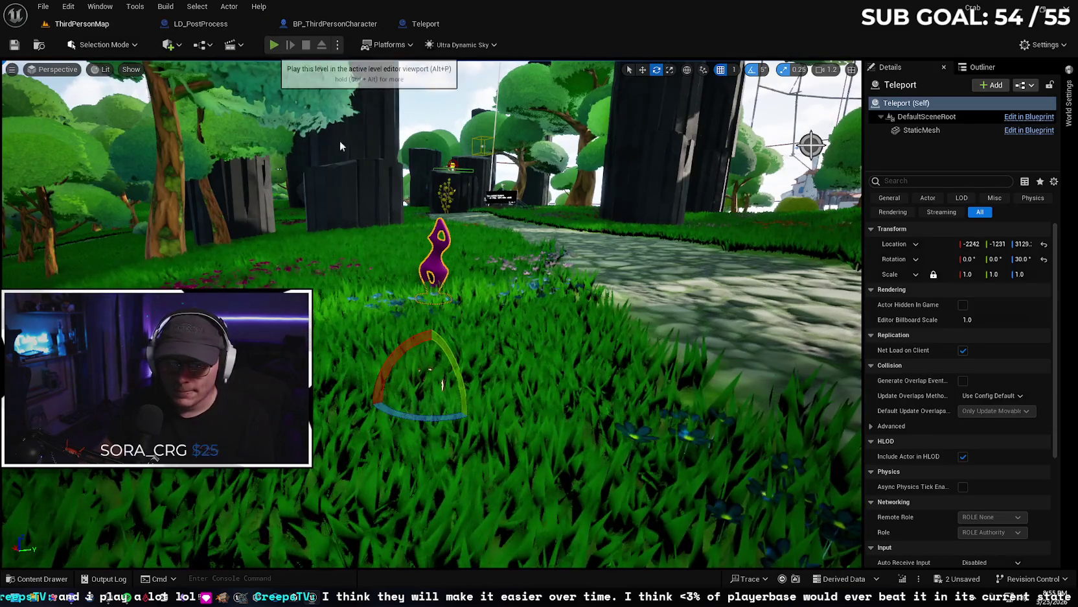
Step: Walk the crab along the stone path through the clearing past the statue, then stop and select the statue
key("alt+p")
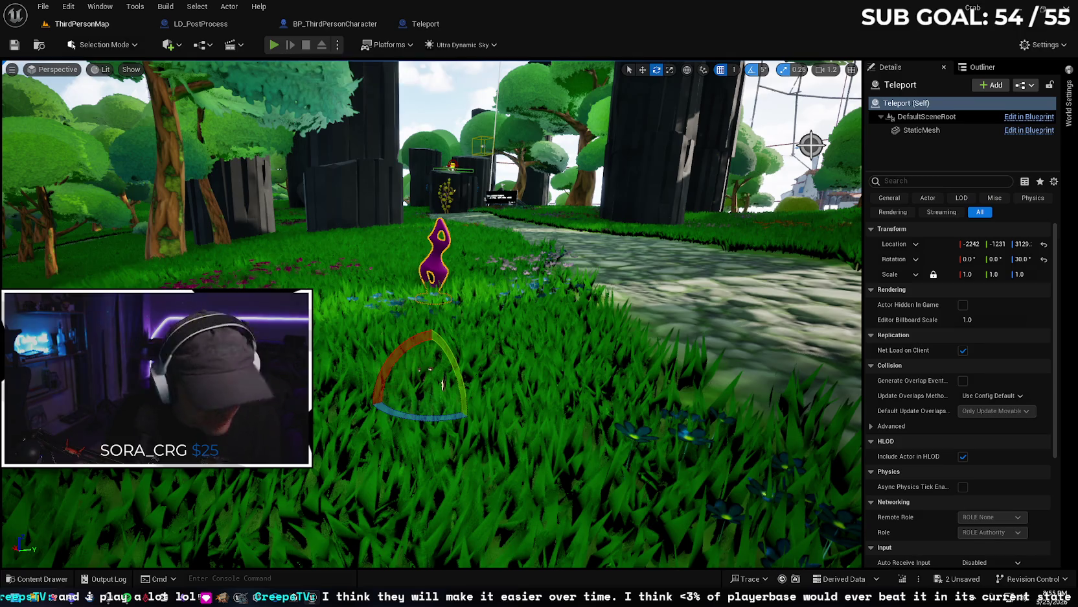
key("w")
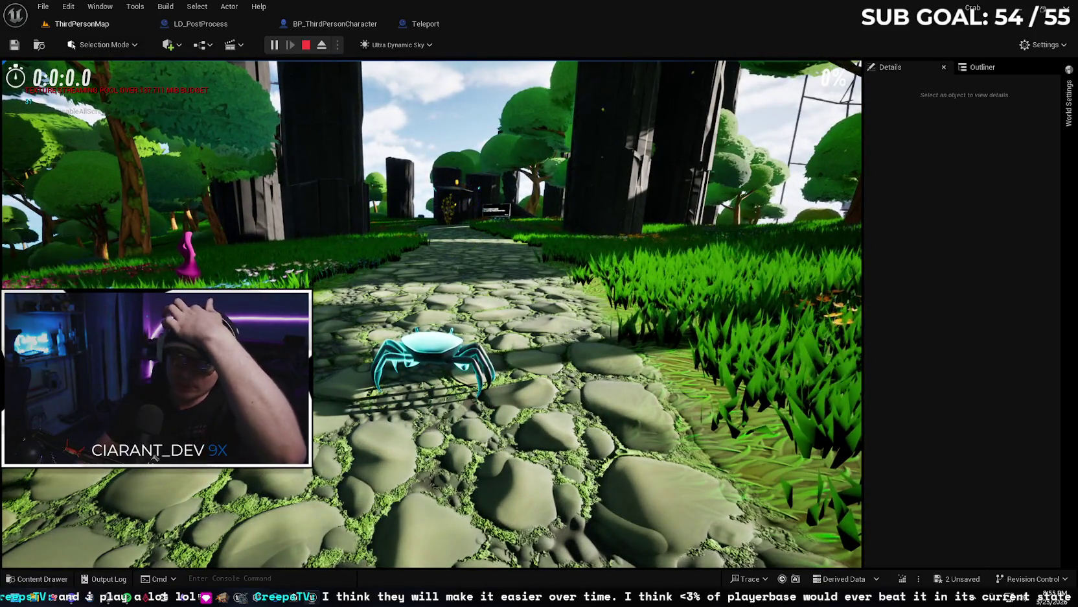
key("w")
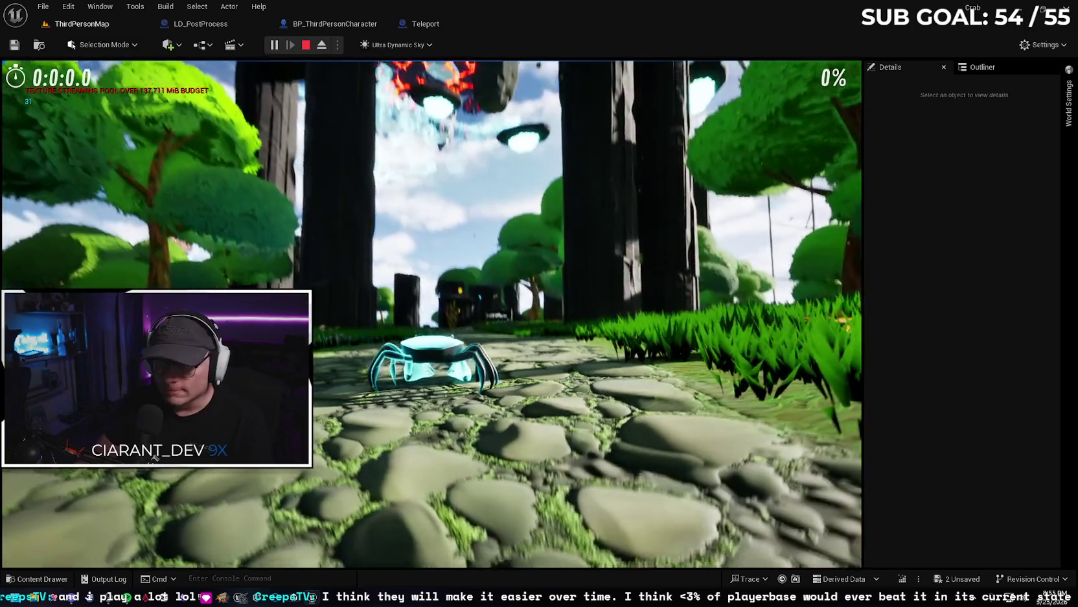
key("w")
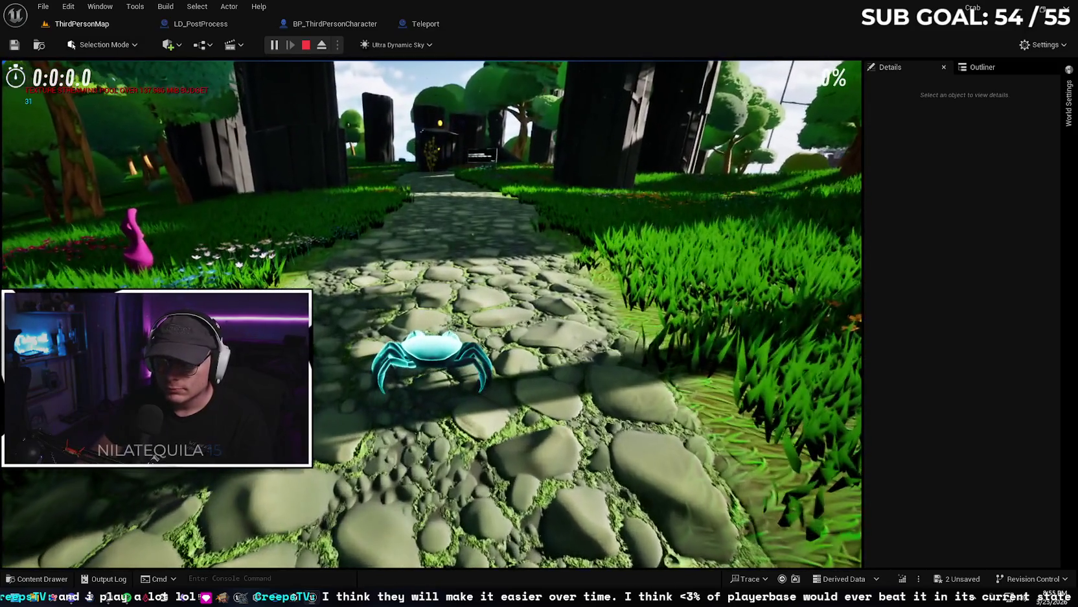
key("w")
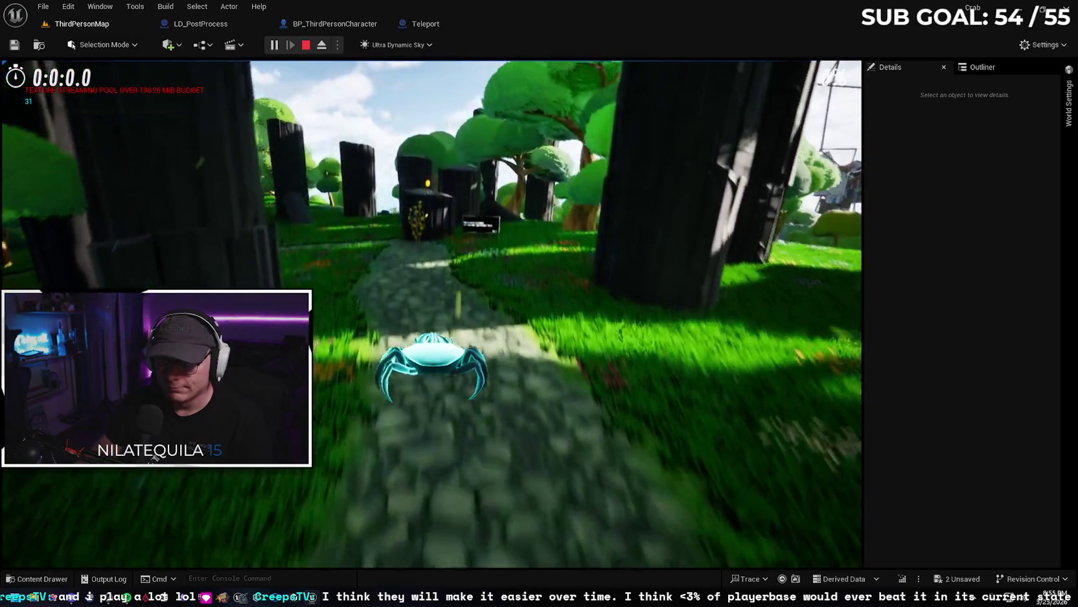
key("w")
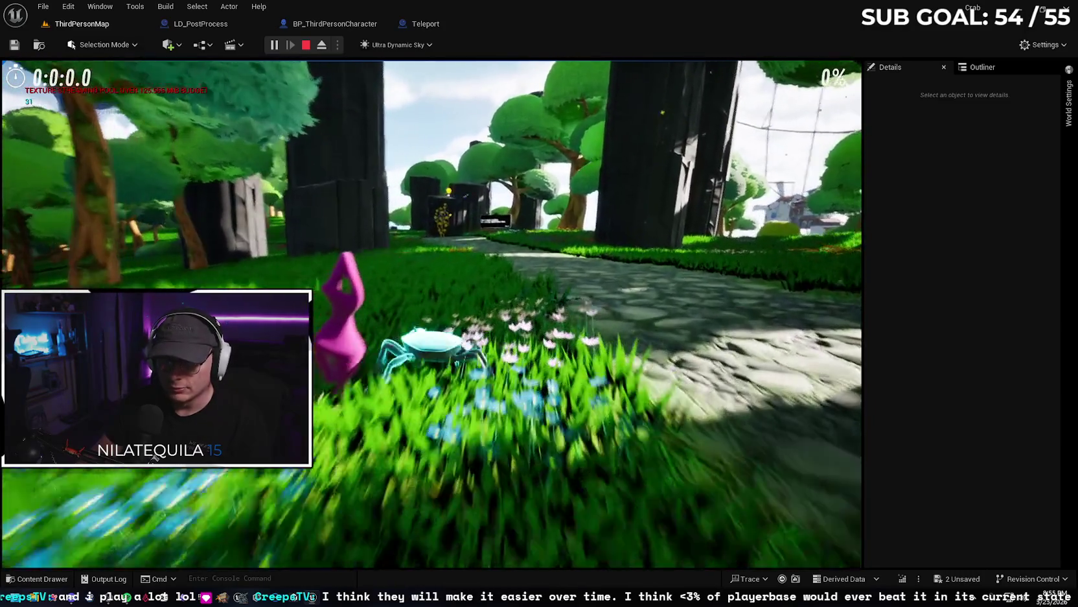
key("w")
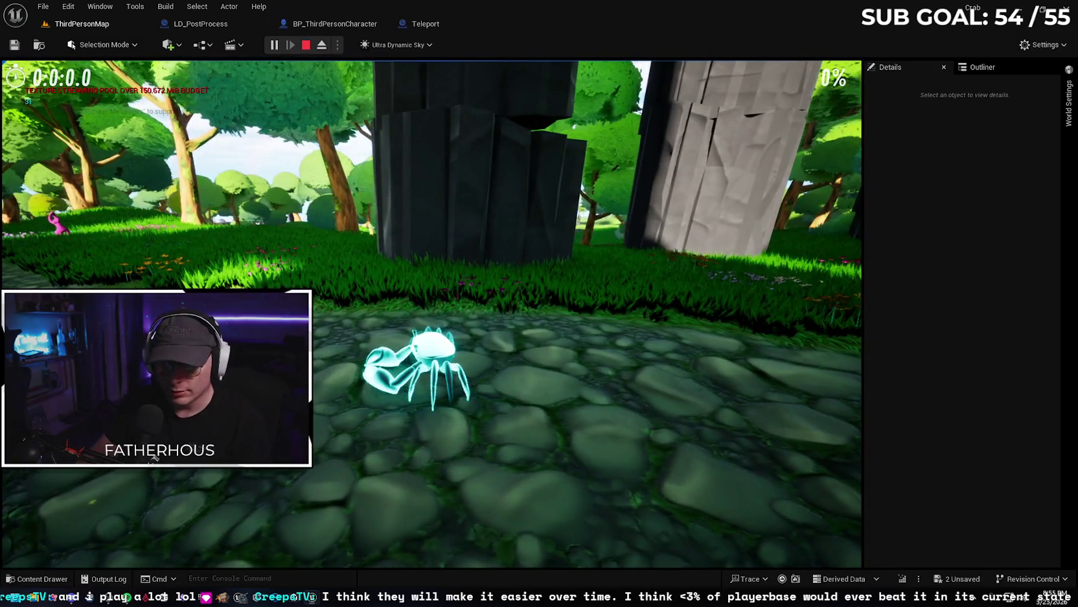
key("Escape")
left_click(427, 350)
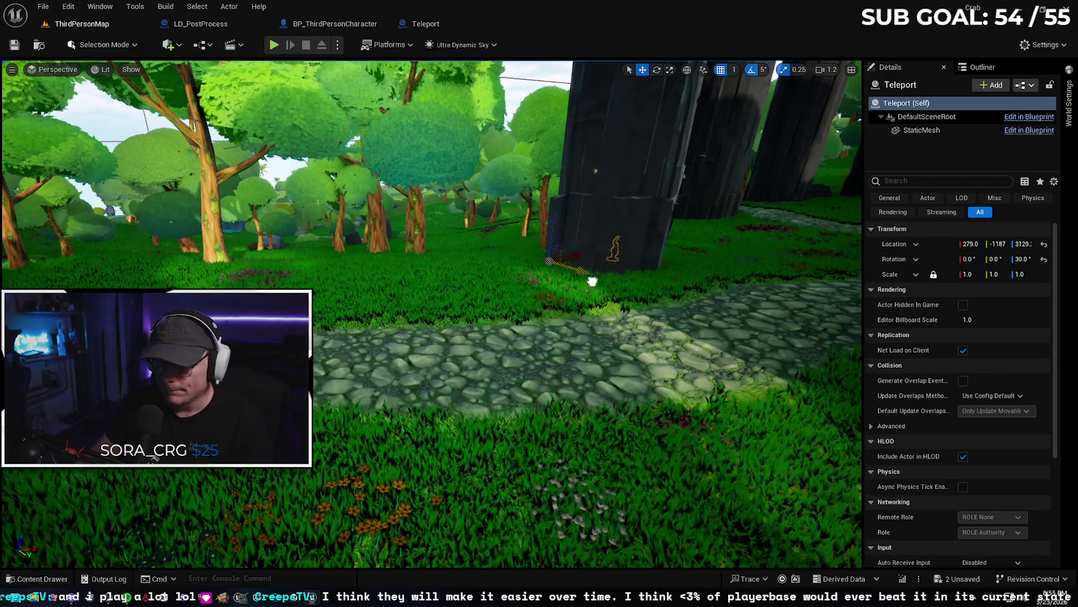
Step: Place the Teleport statue beside the path at 607, -1099, 3210 and play-test it
left_click_drag(637, 207, 470, 320)
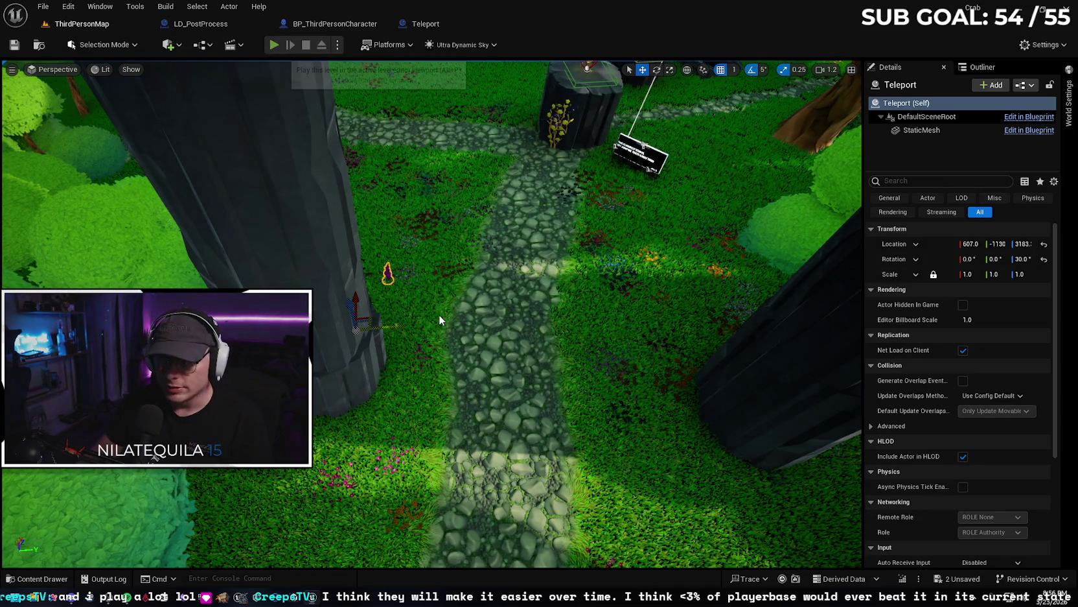
key("alt+p")
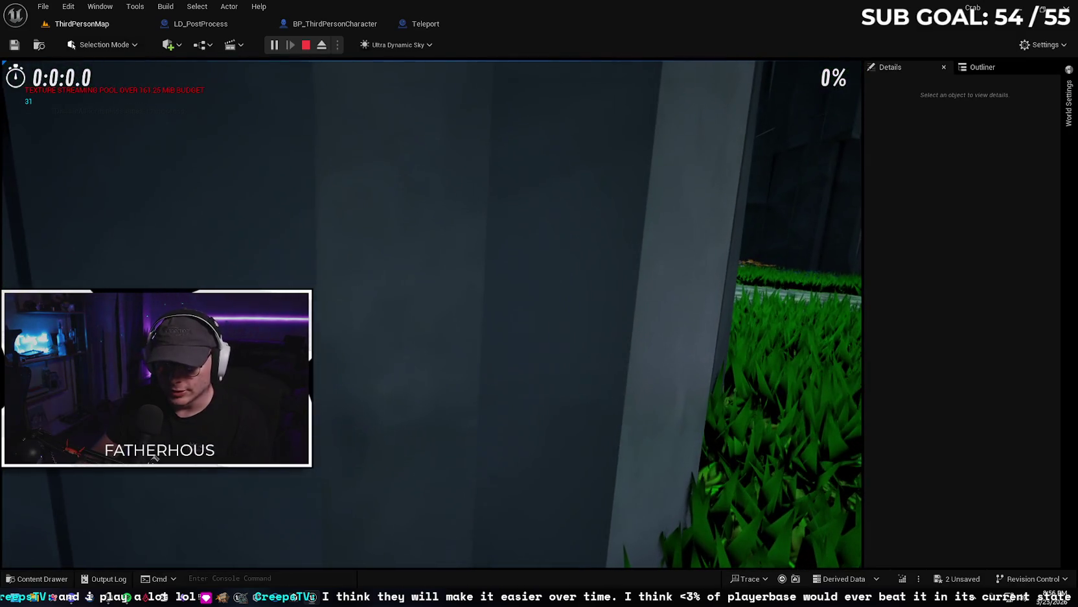
key("Escape")
left_click(388, 271)
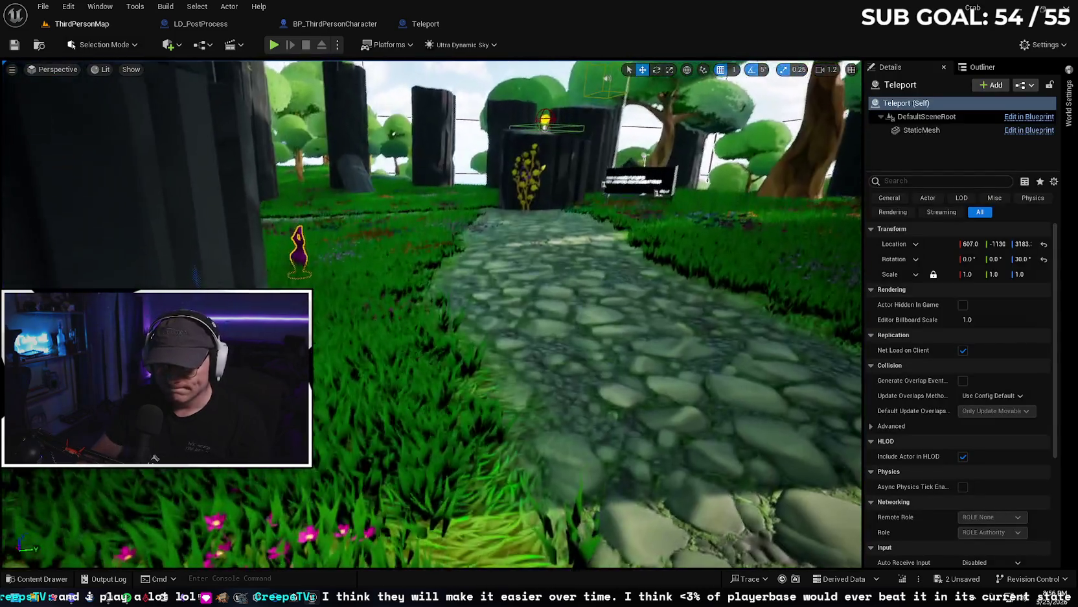
left_click_drag(139, 278, 139, 278)
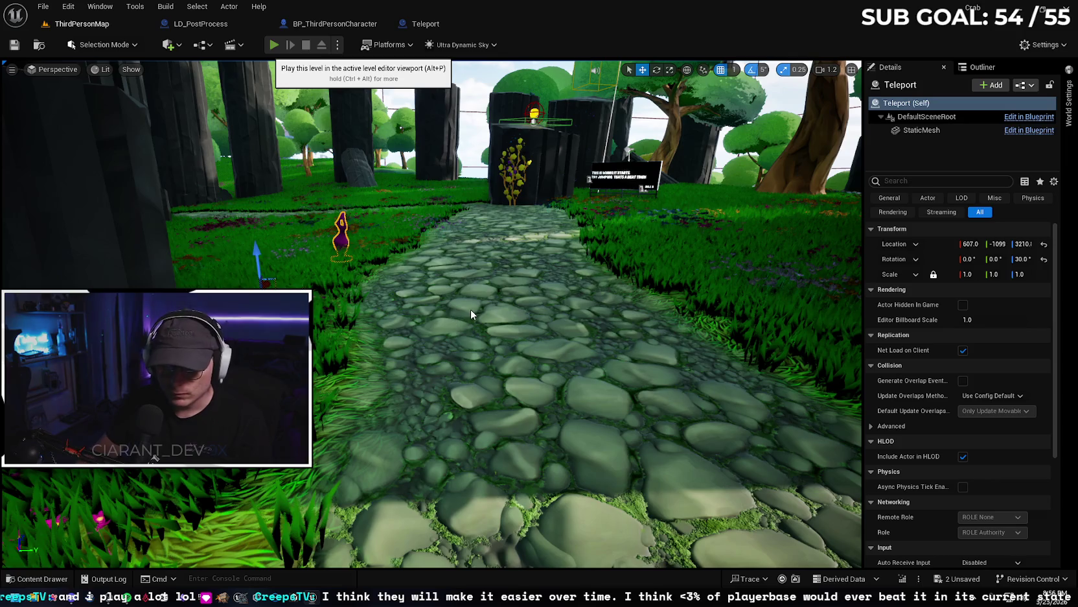
key("alt+p")
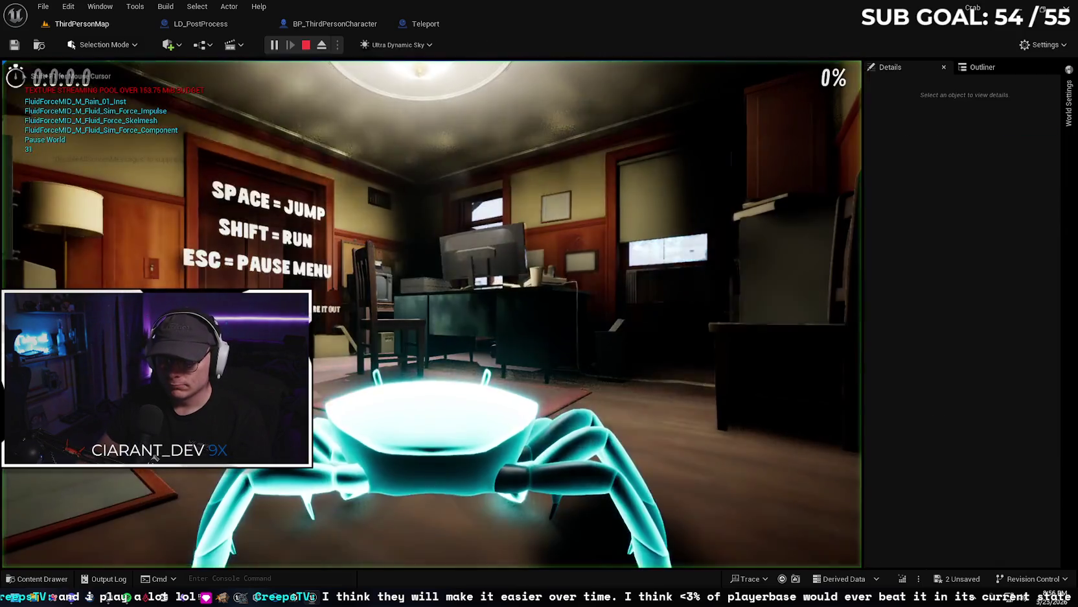
key("w")
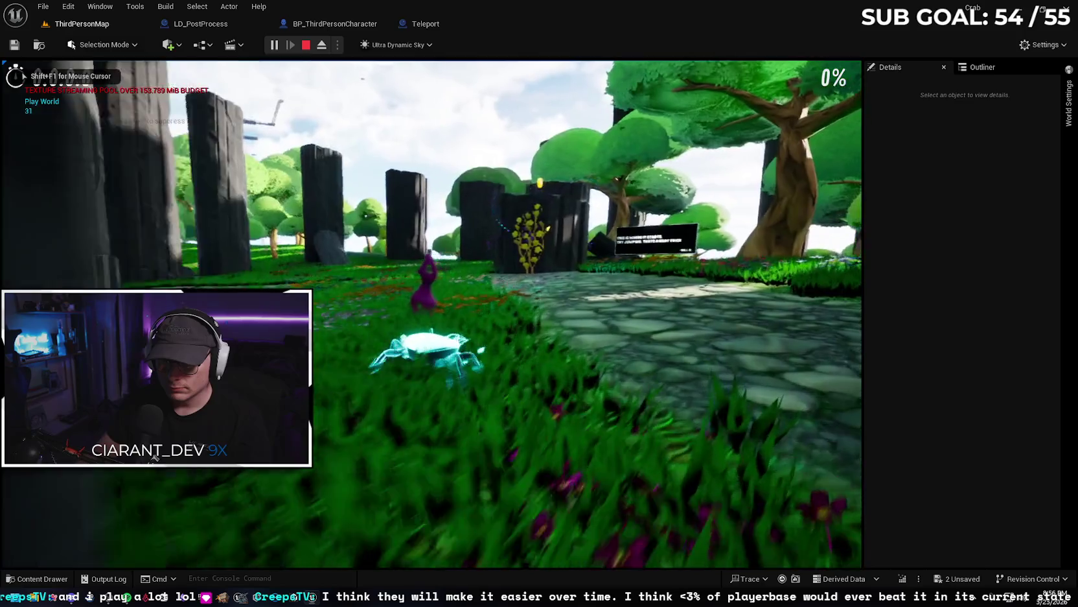
key("w")
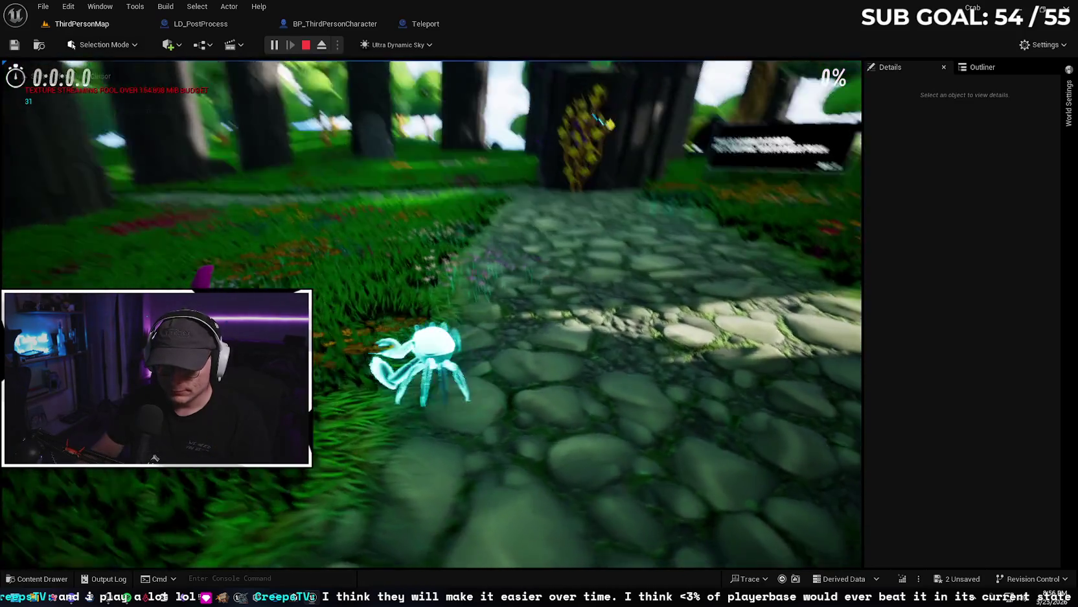
key("w")
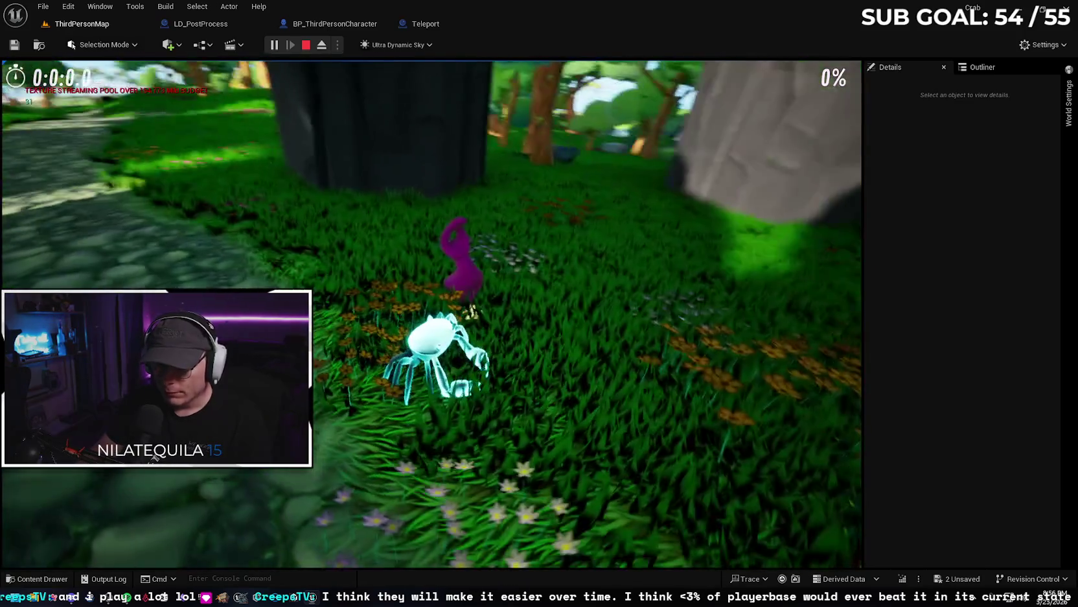
key("w")
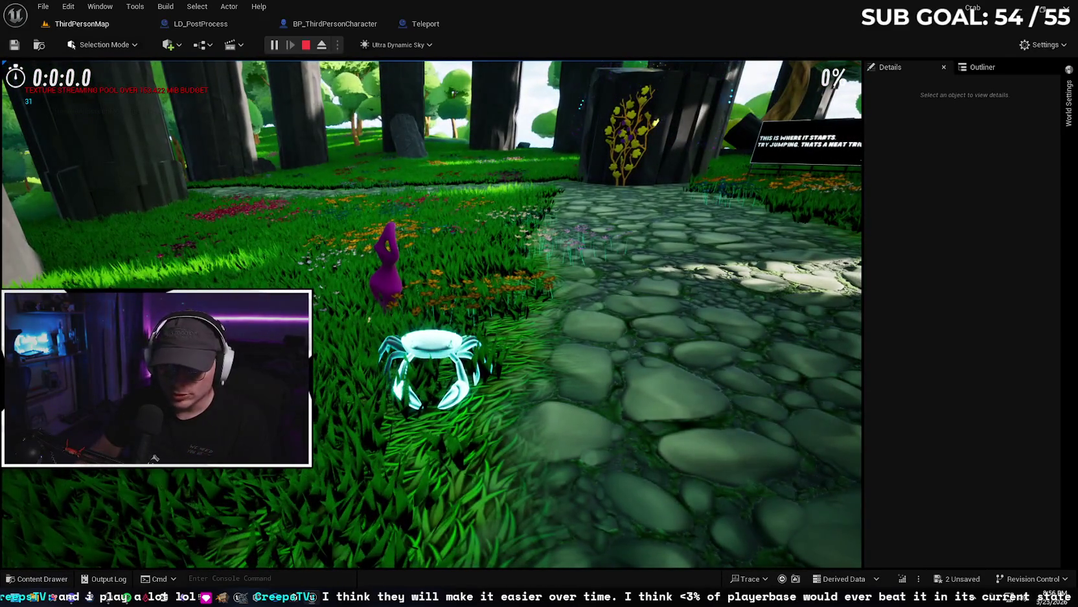
key("Escape")
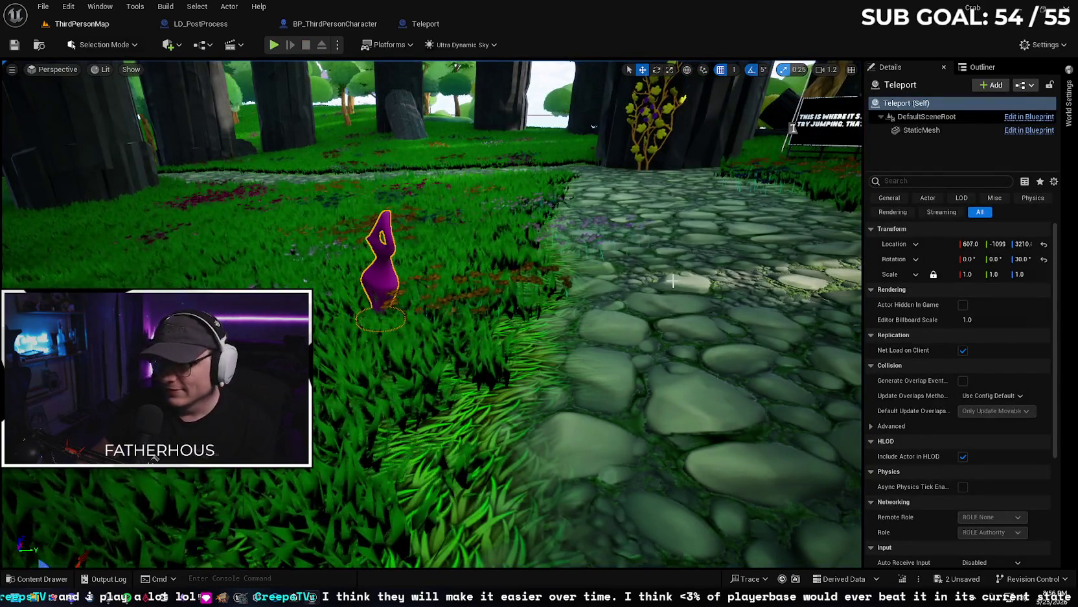
Step: Assign Zeus_Crab from Crab_Skins to the Teleport statue's Element 0 material slot
left_click(414, 25)
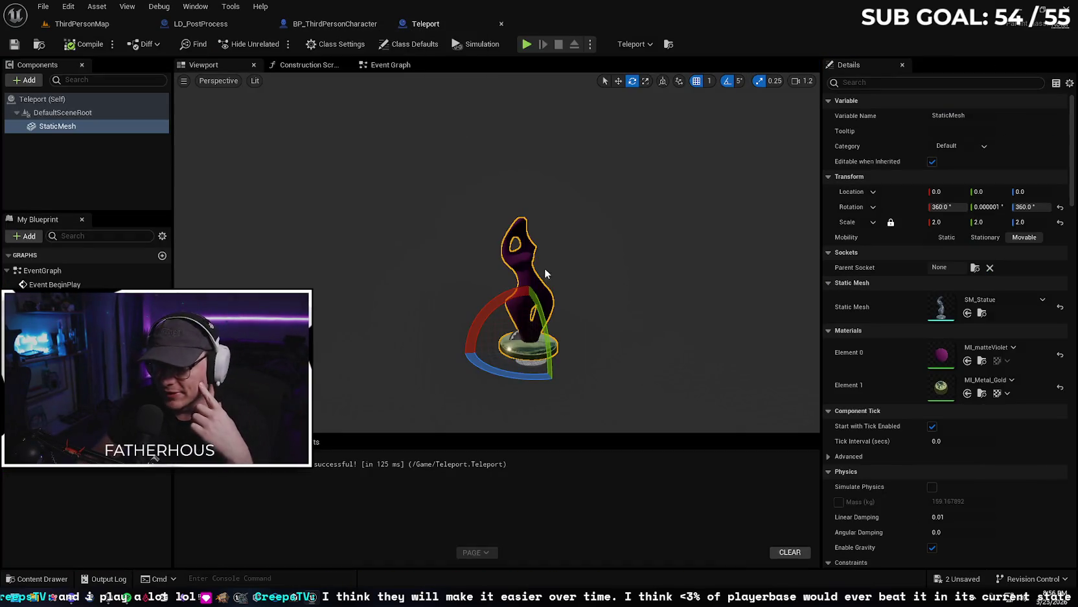
left_click(1008, 350)
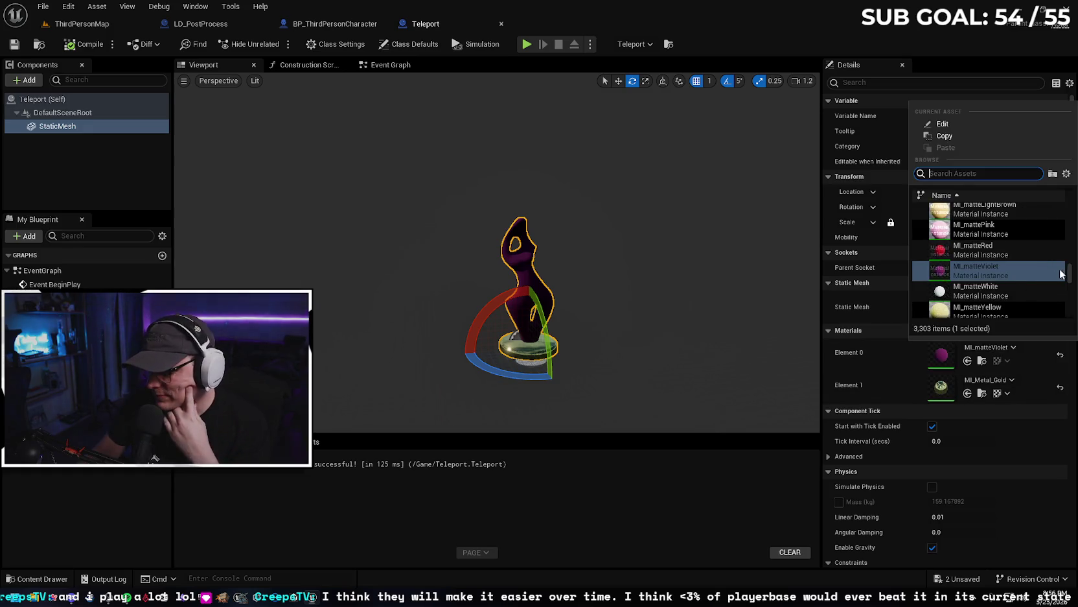
scroll(1025, 278, "up", 3)
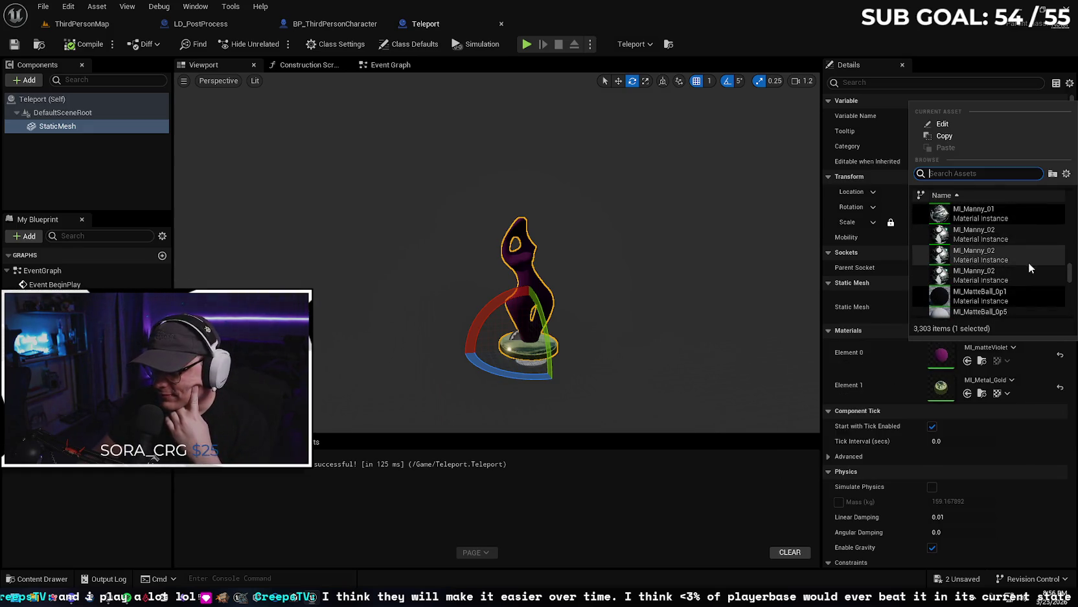
scroll(1028, 260, "up", 10)
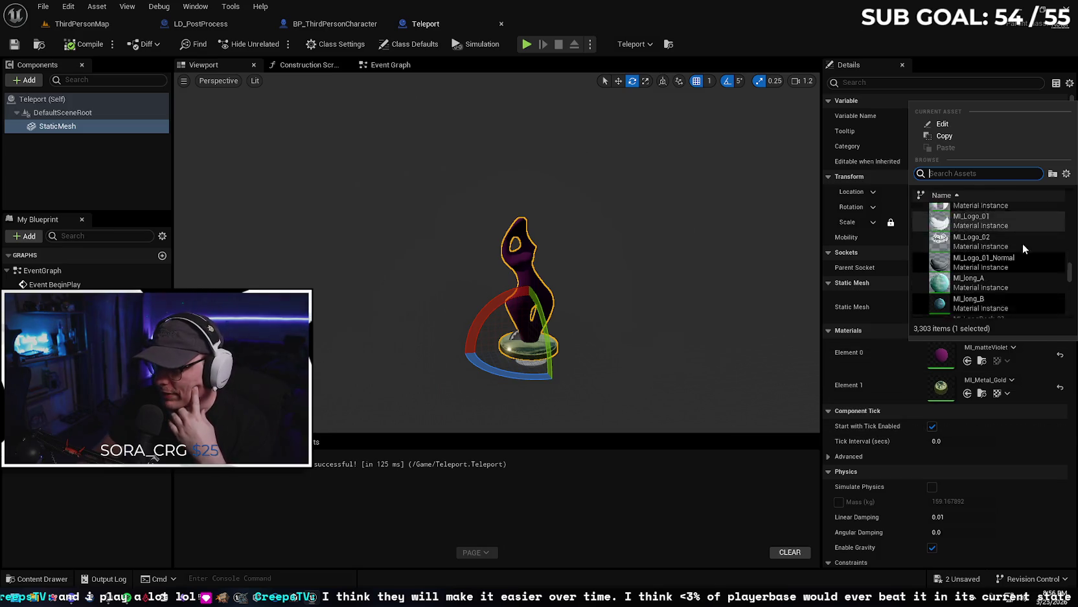
scroll(1027, 283, "up", 5)
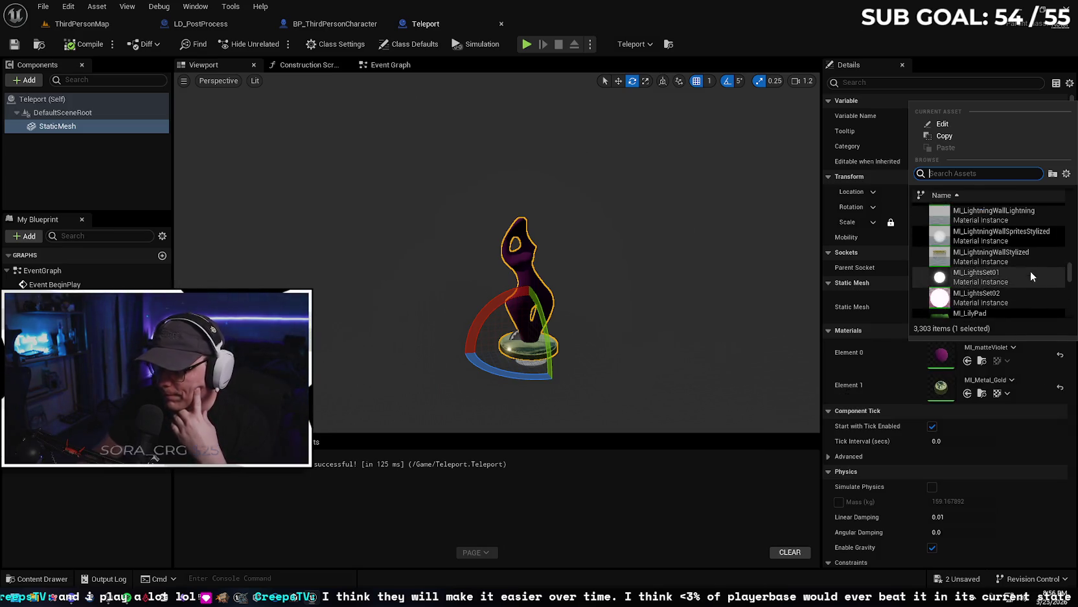
scroll(1025, 267, "up", 3)
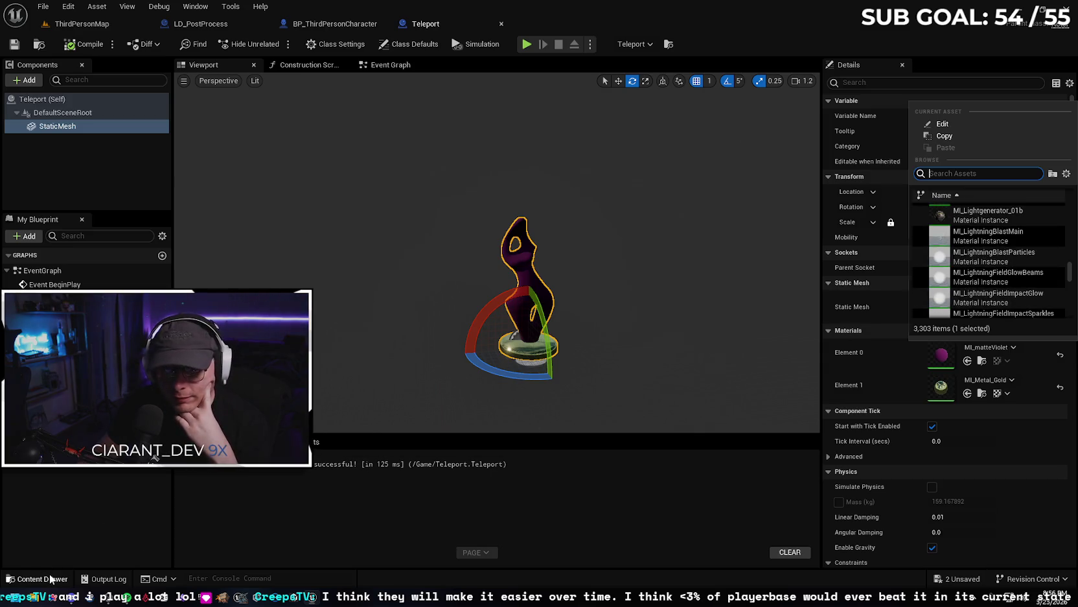
left_click(51, 578)
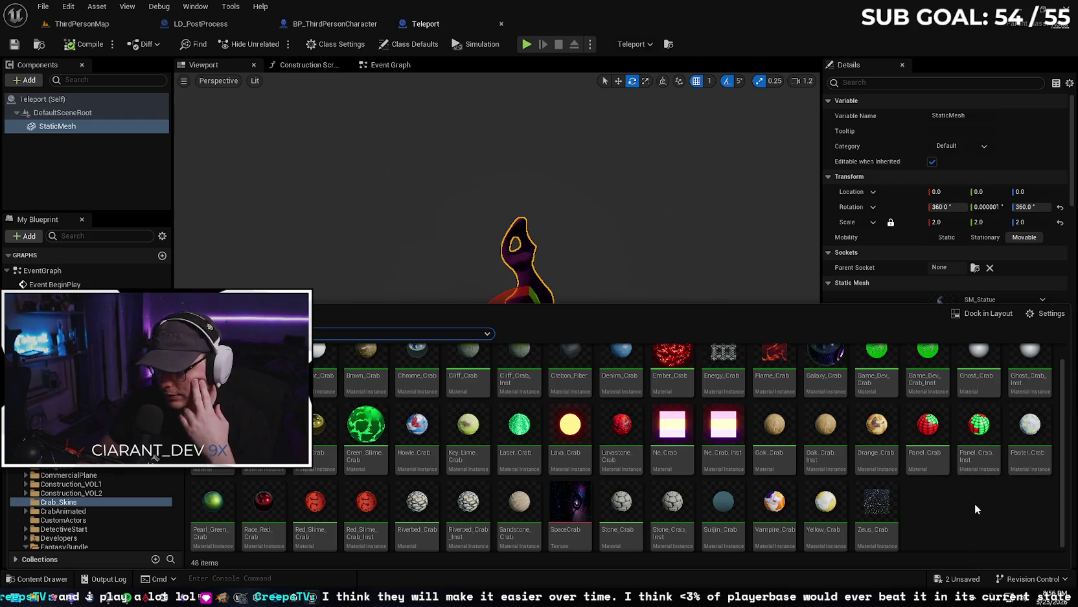
scroll(980, 509, "up", 1)
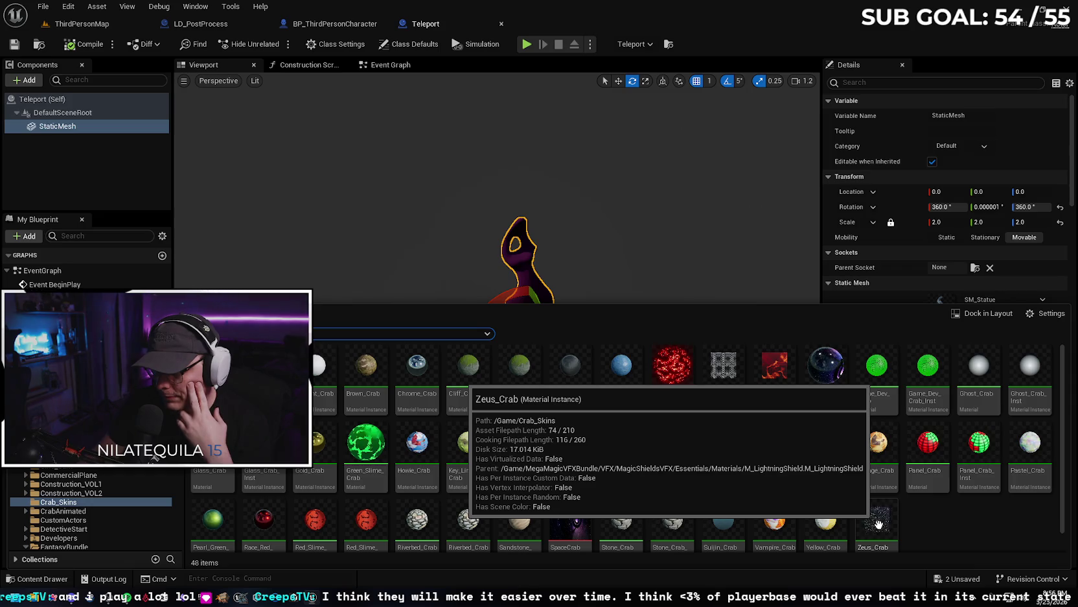
left_click(878, 524)
left_click(30, 579)
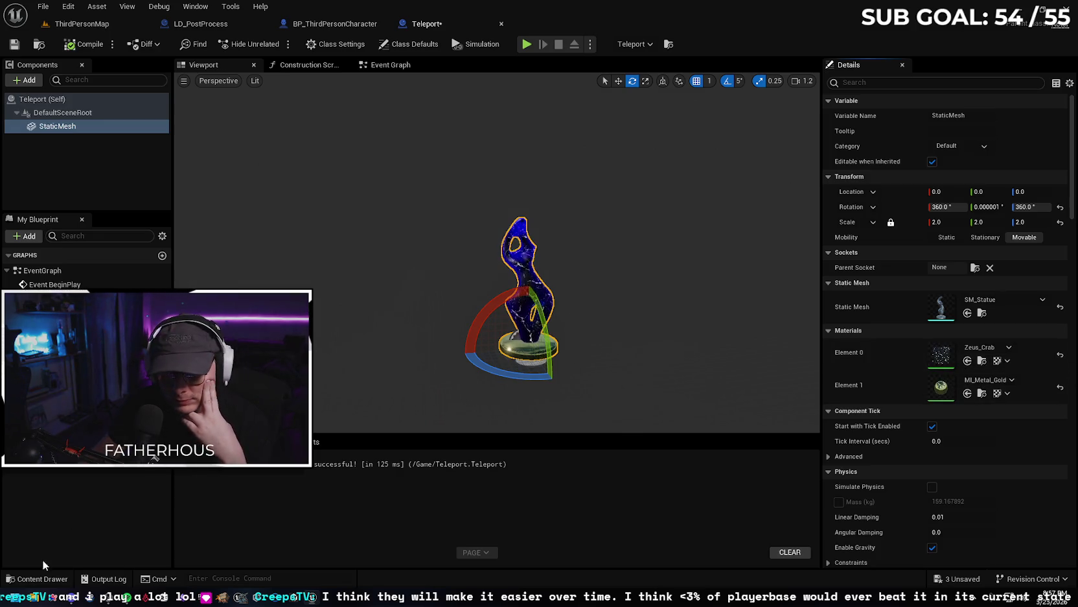
Step: Replace it with Arcane_Crab and return to the ThirdPersonMap level
left_click(41, 578)
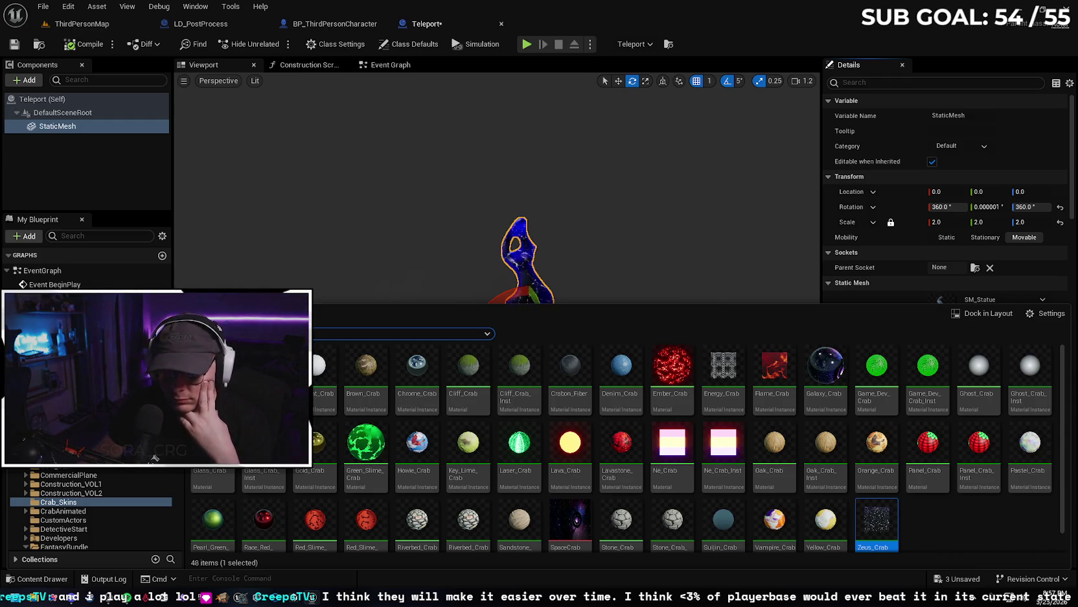
left_click(22, 583)
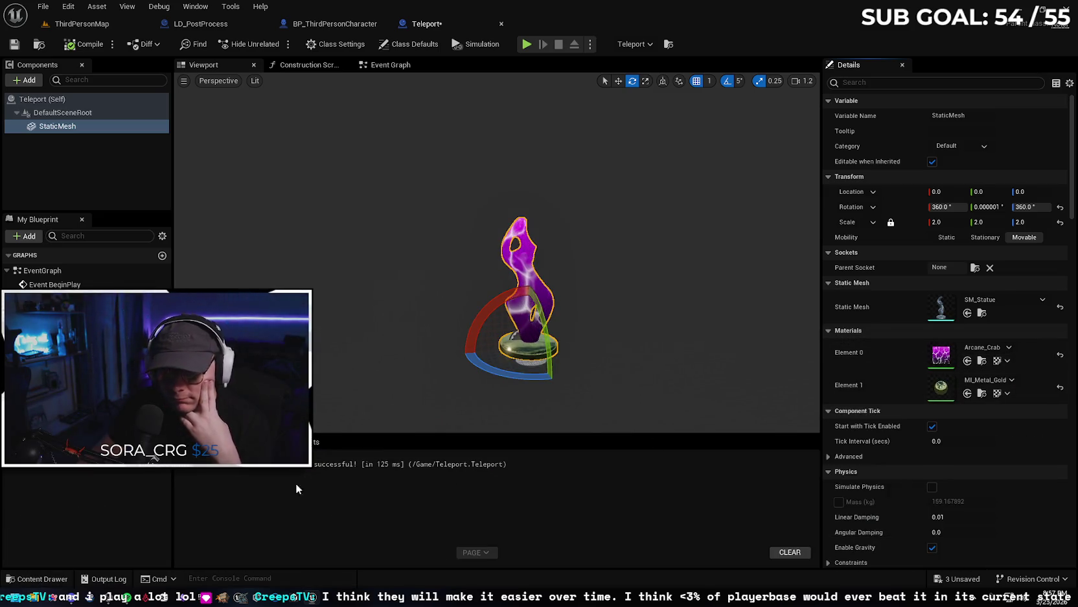
left_click(72, 29)
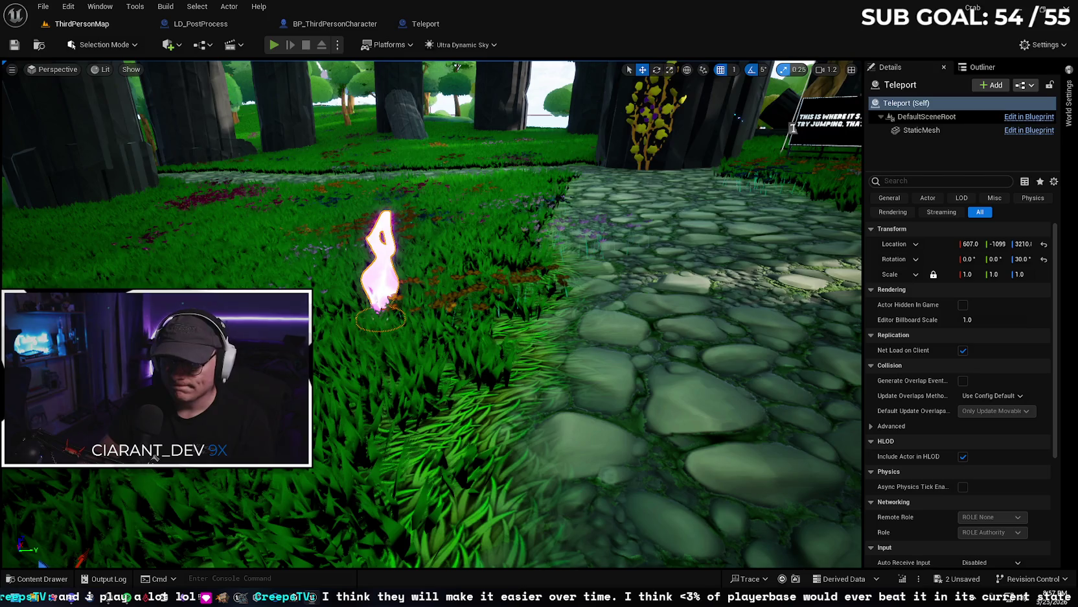
Step: Walk the crab around the pink-glowing statue in a playtest, then stop and reopen the Teleport blueprint
key("alt+p")
key("w")
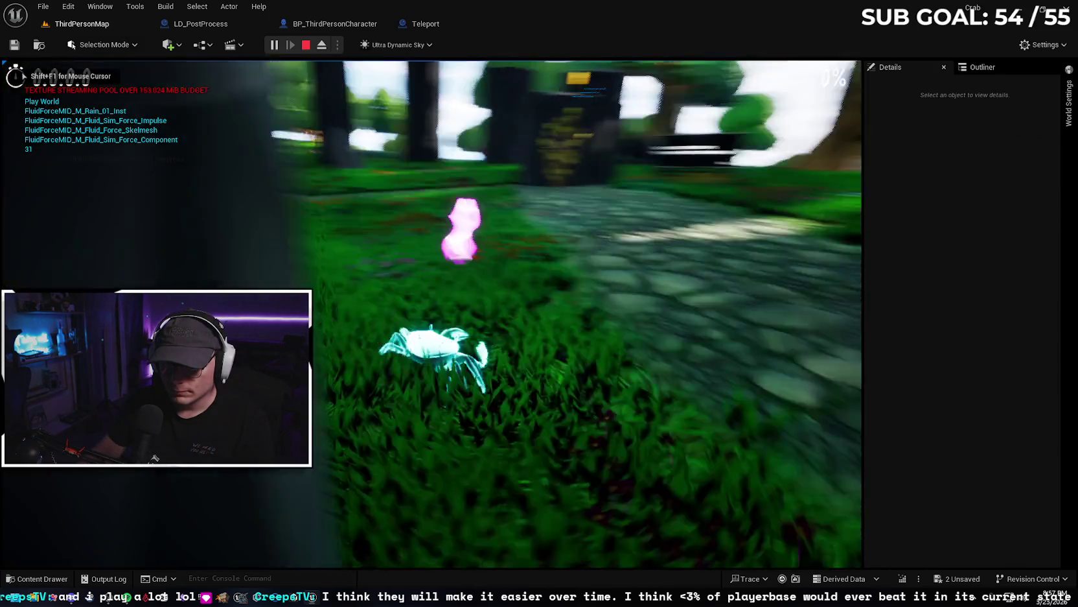
key("w")
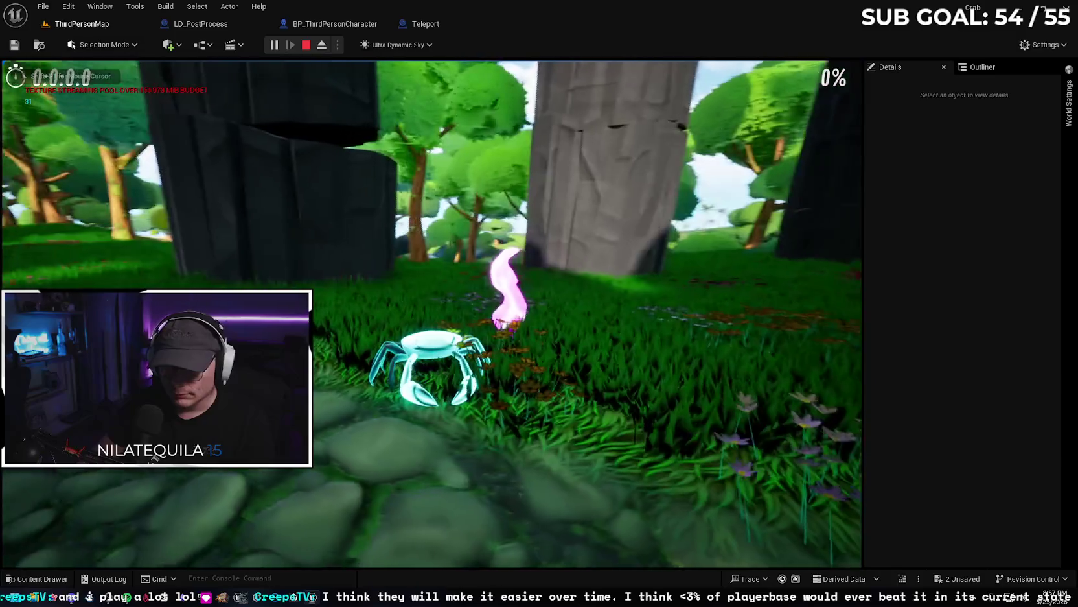
key("w")
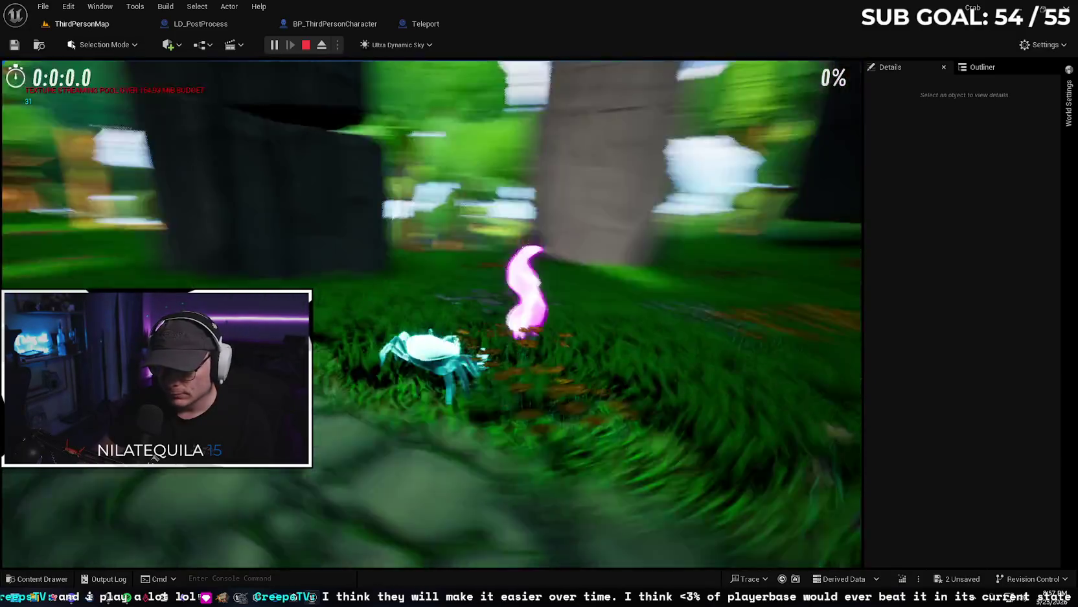
key("w")
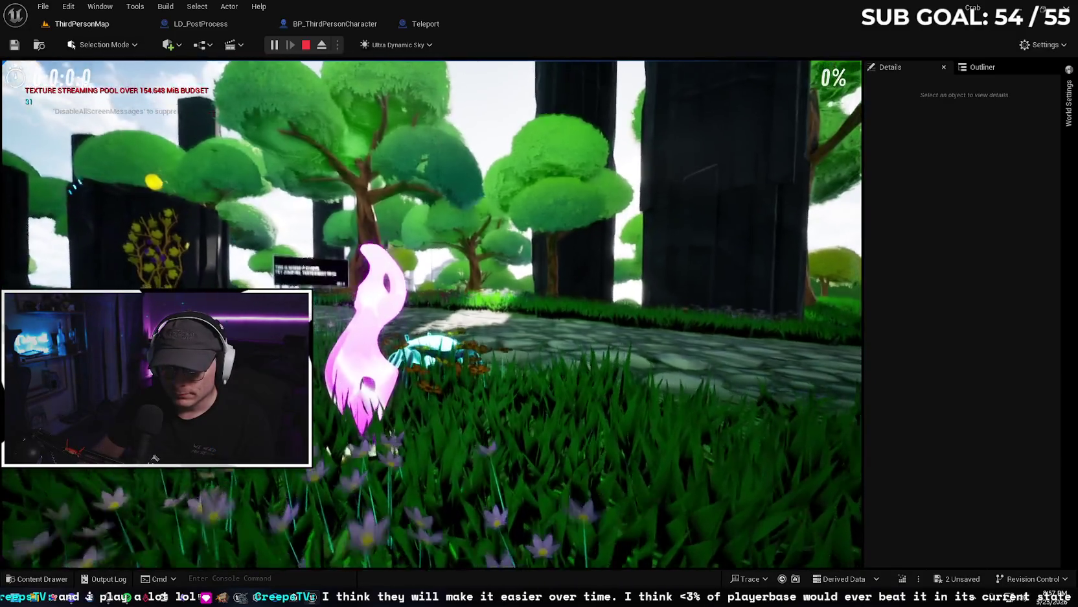
key("w")
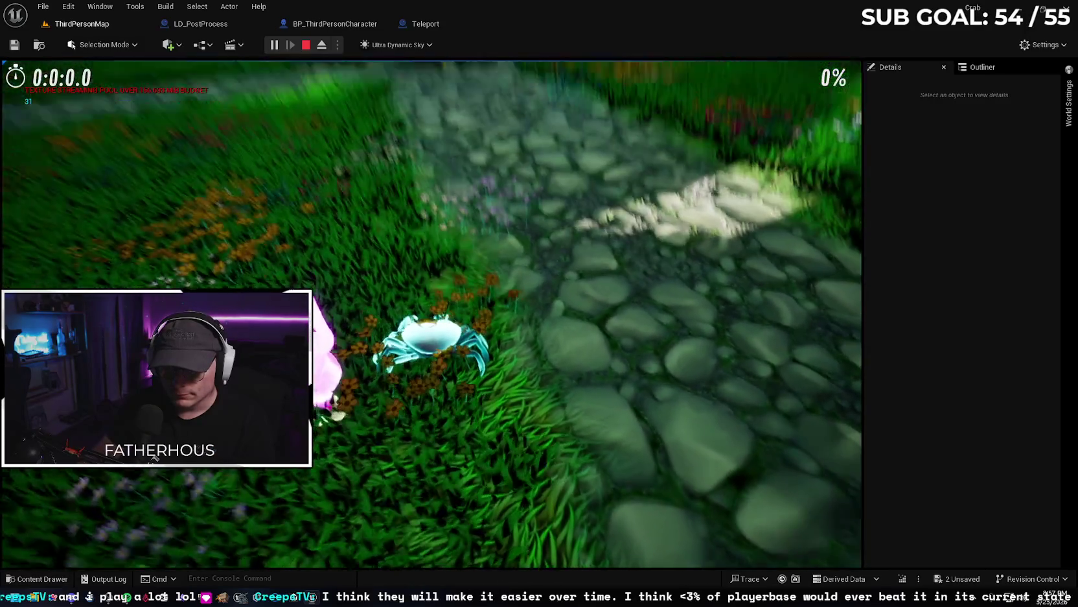
key("w")
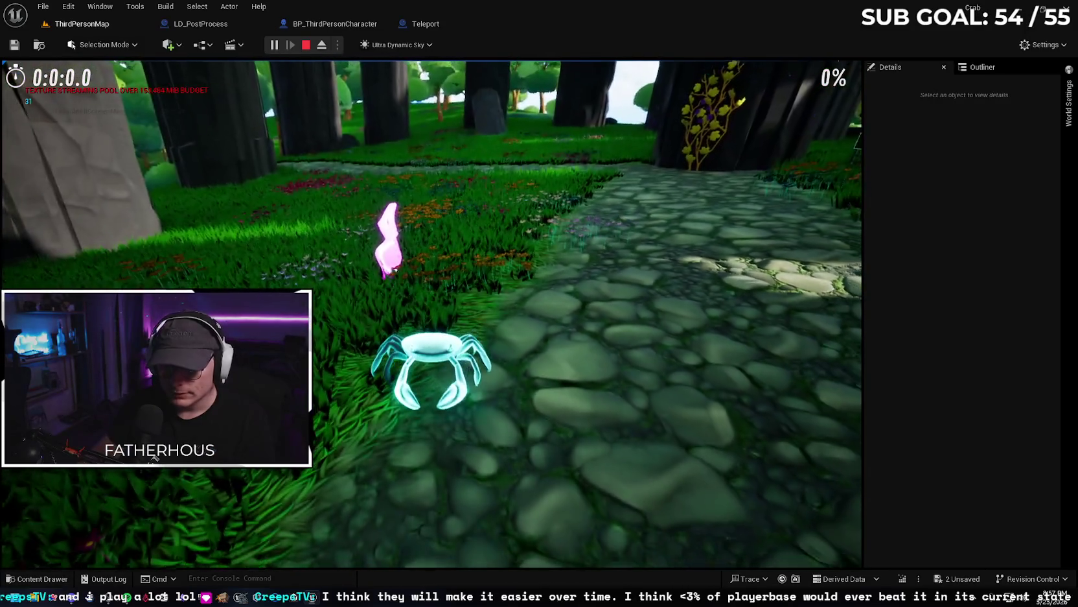
key("w")
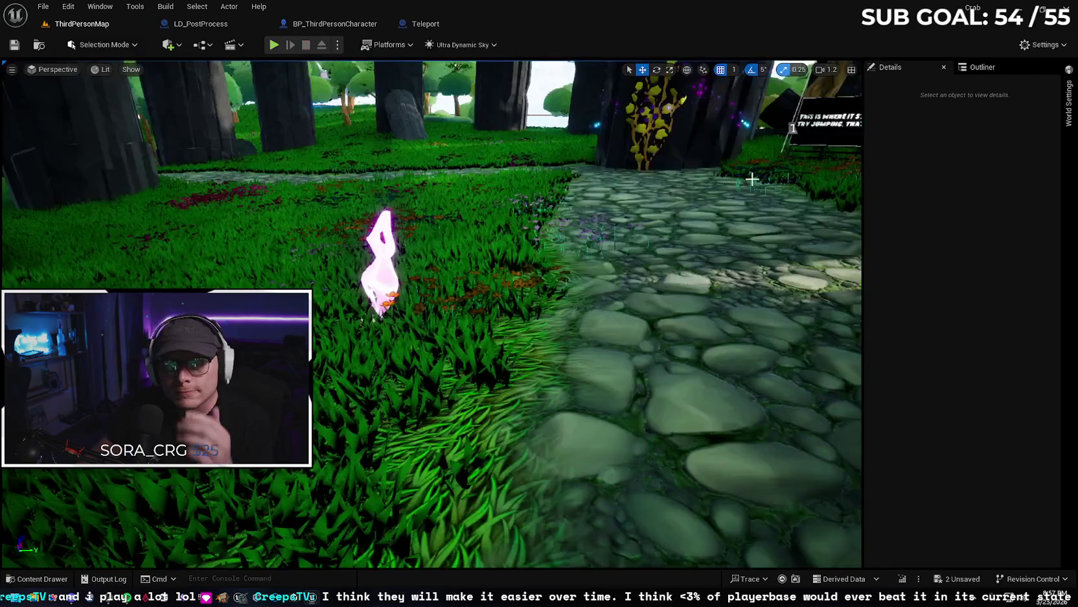
key("Escape")
left_click(420, 30)
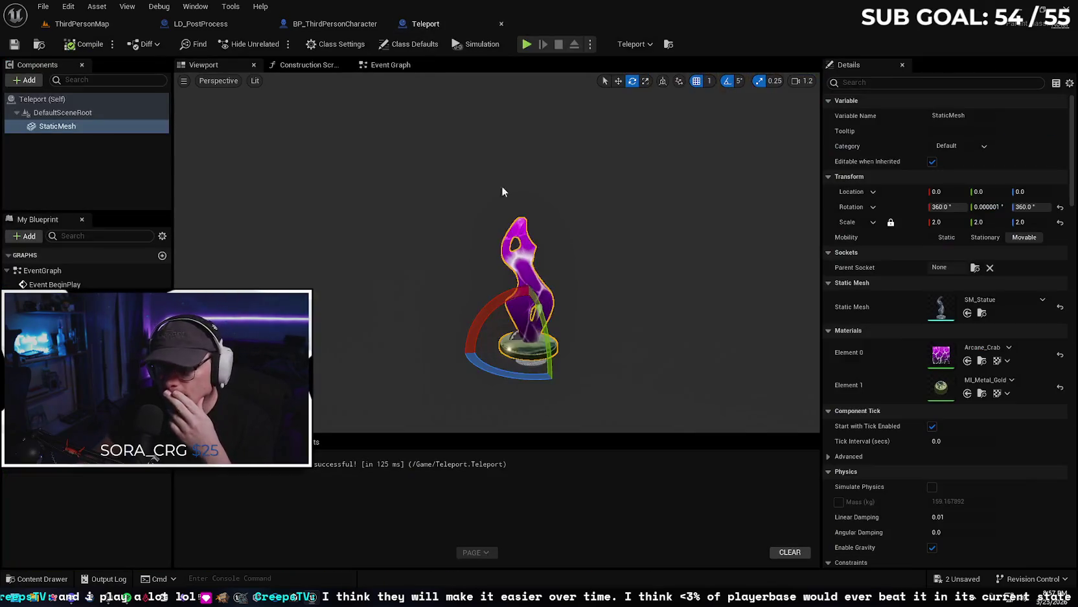
Step: Set the statue's Element 0 material to Zeus_Crab instead of Ember_Crab, then return to ThirdPersonMap
left_click(67, 577)
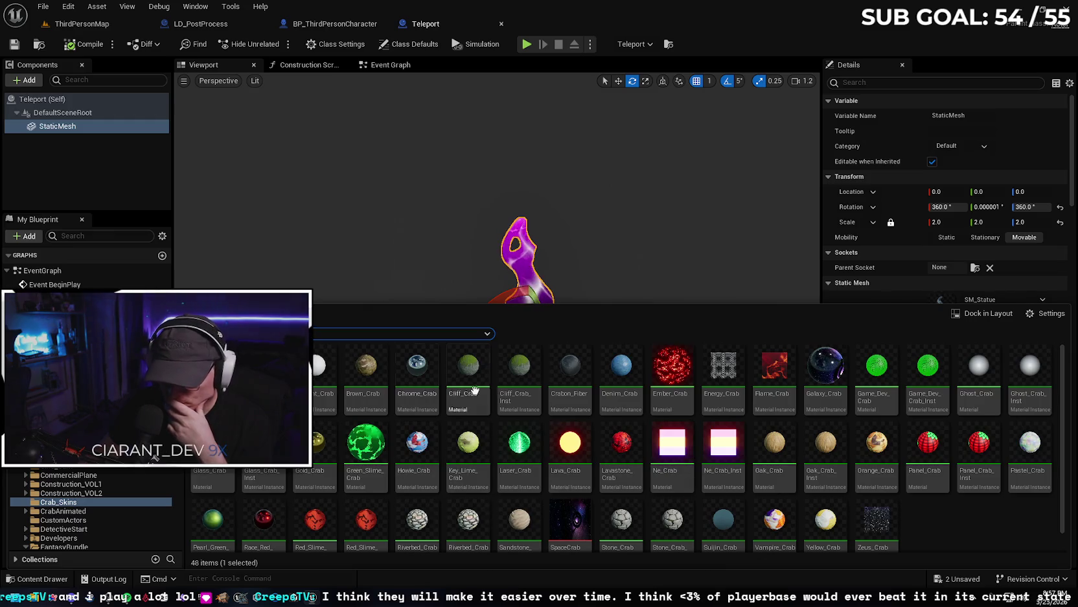
left_click(689, 367)
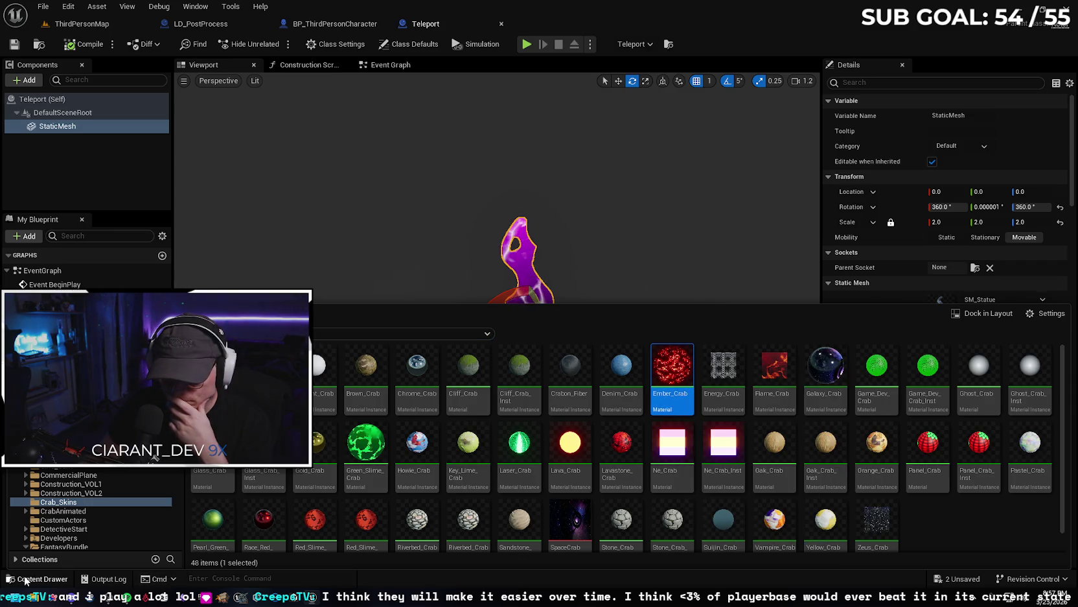
left_click(24, 579)
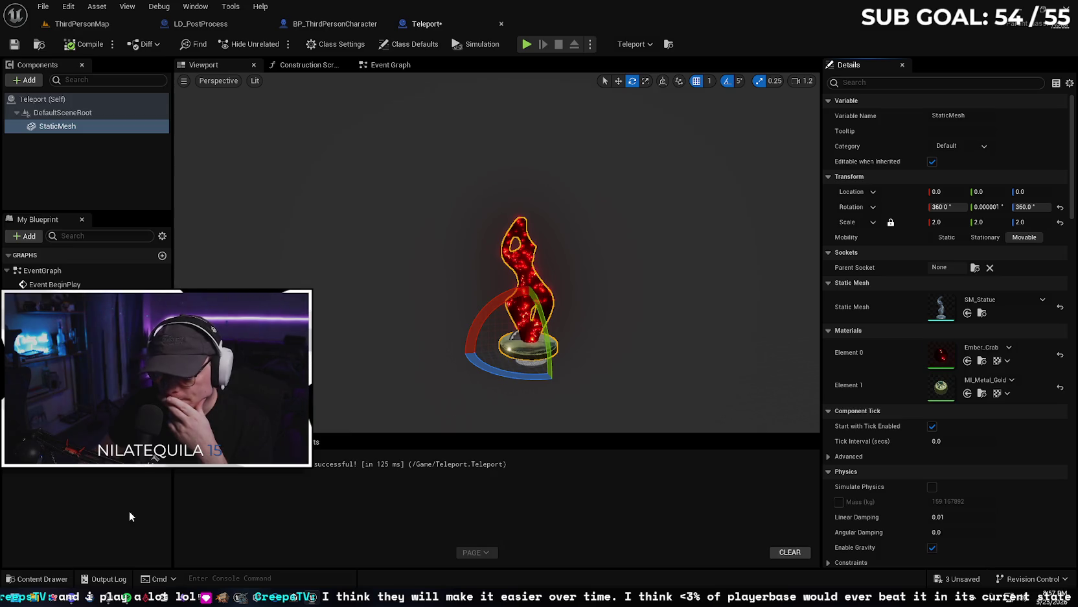
left_click(39, 578)
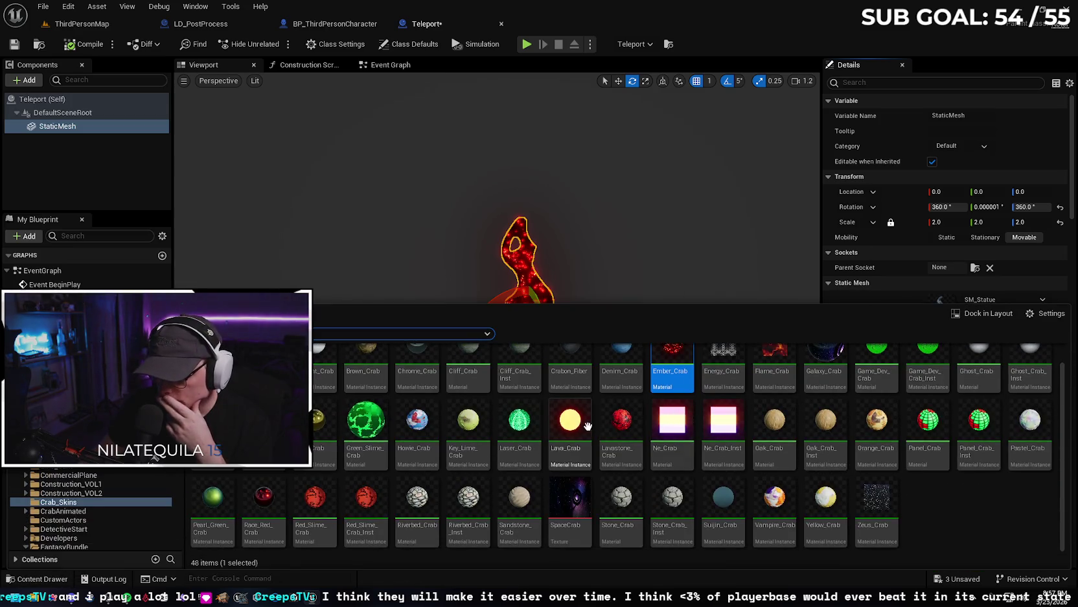
key("End")
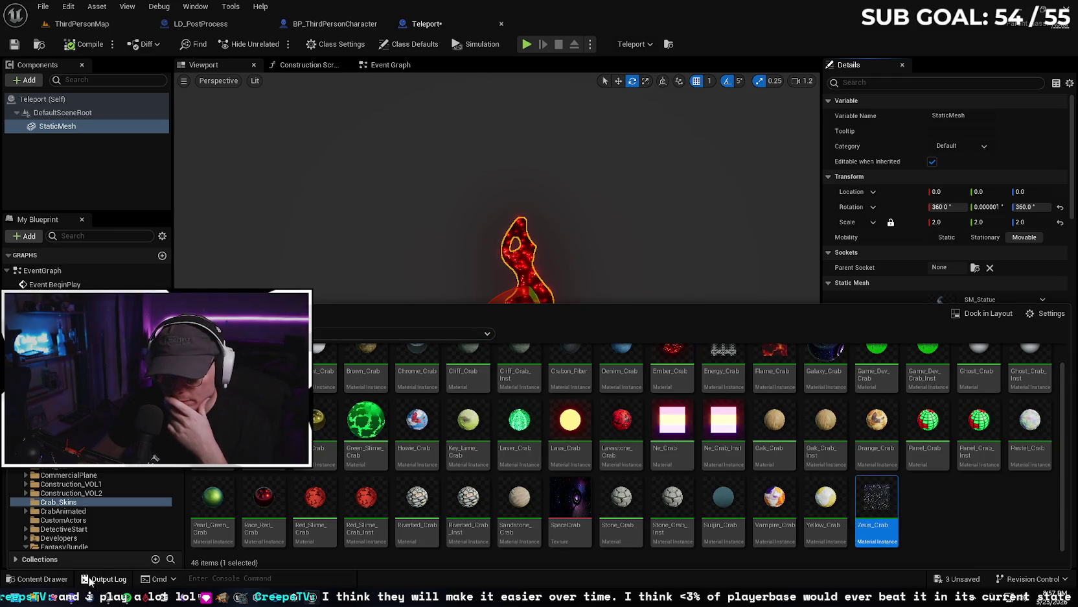
left_click(57, 583)
left_click(968, 361)
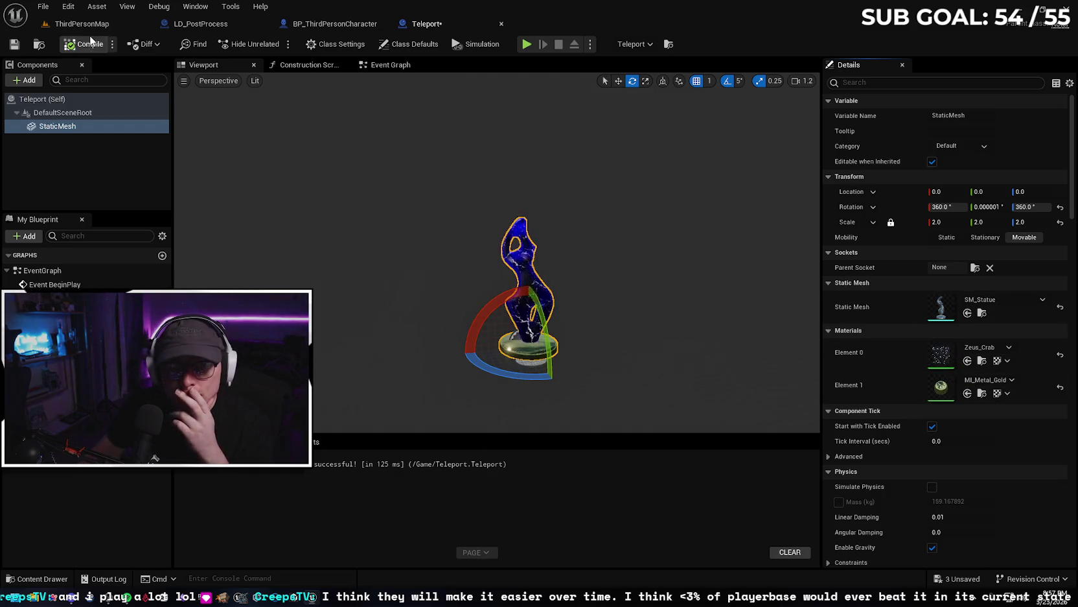
left_click(73, 27)
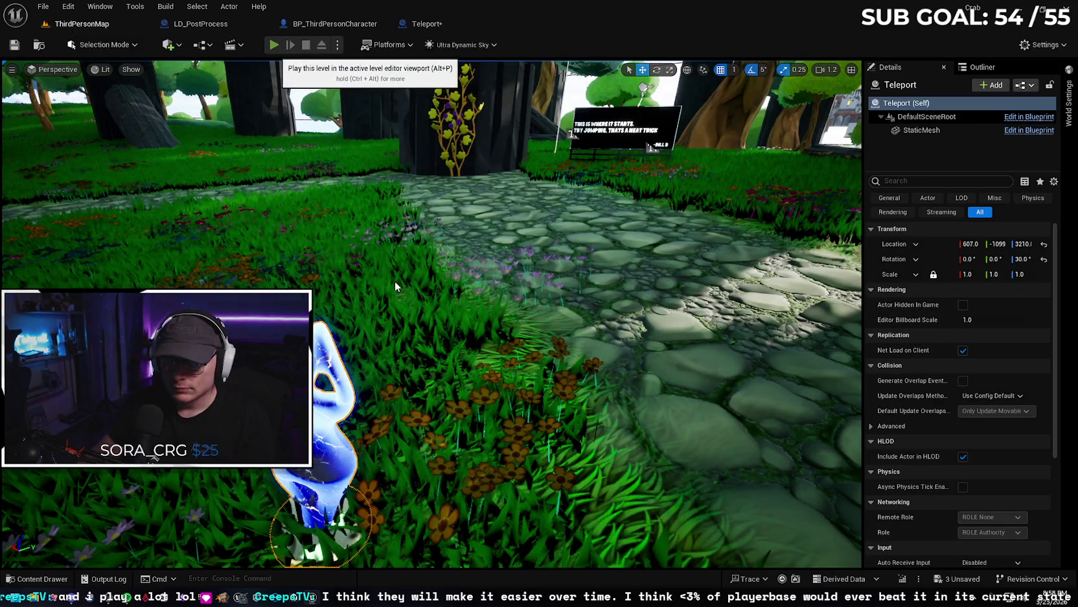
key("alt+p")
key("w")
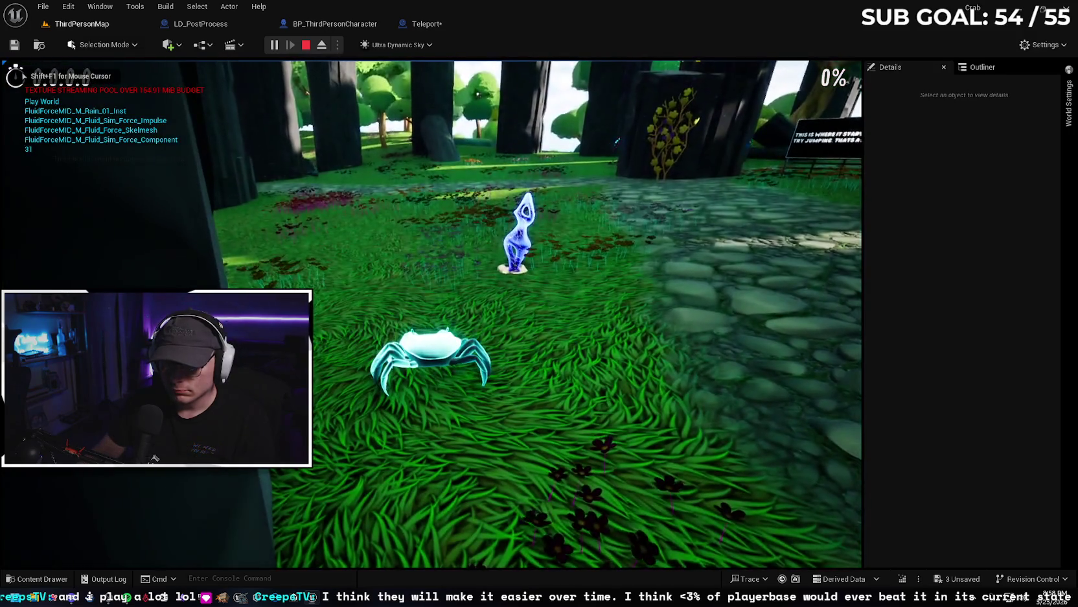
key("s")
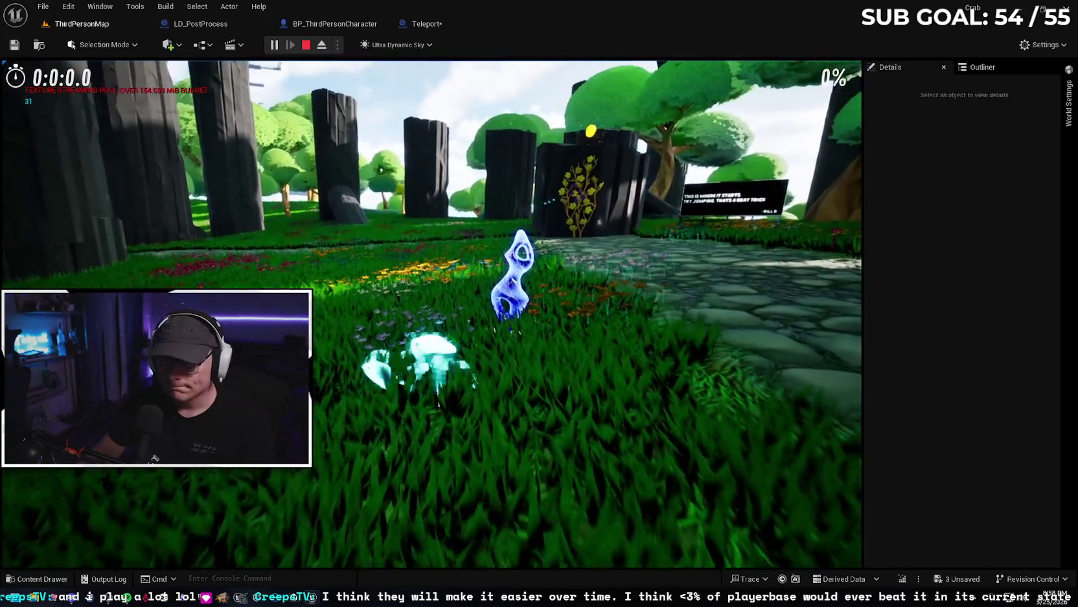
key("w")
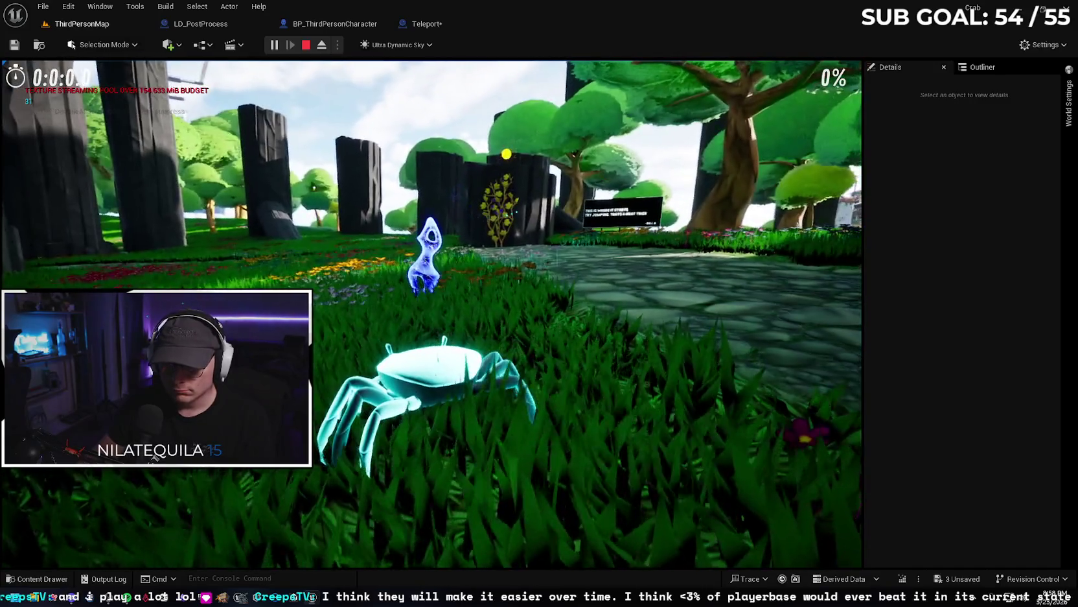
key("w")
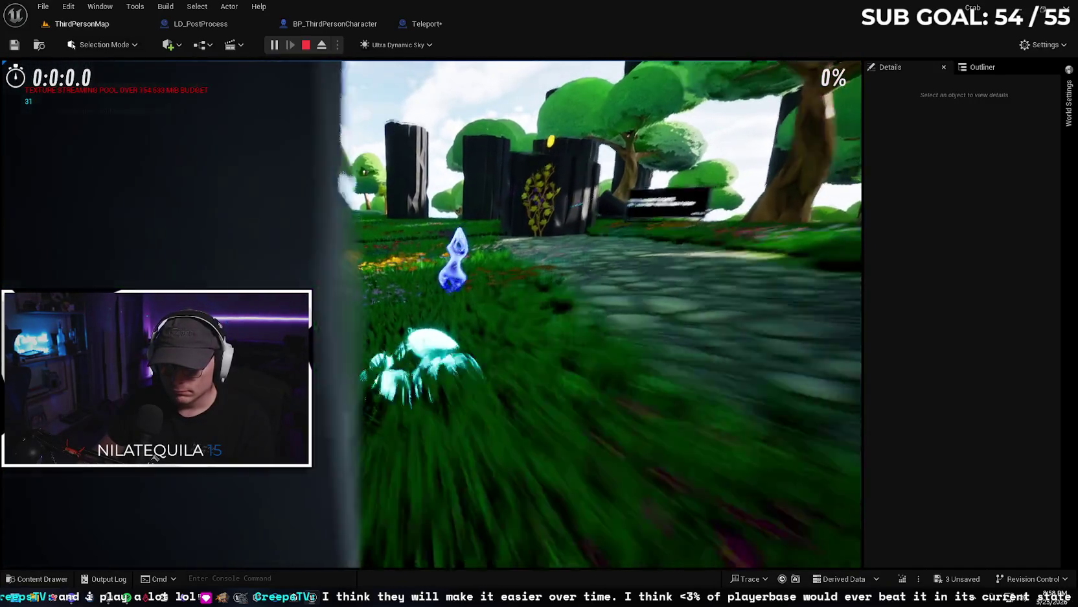
key("w")
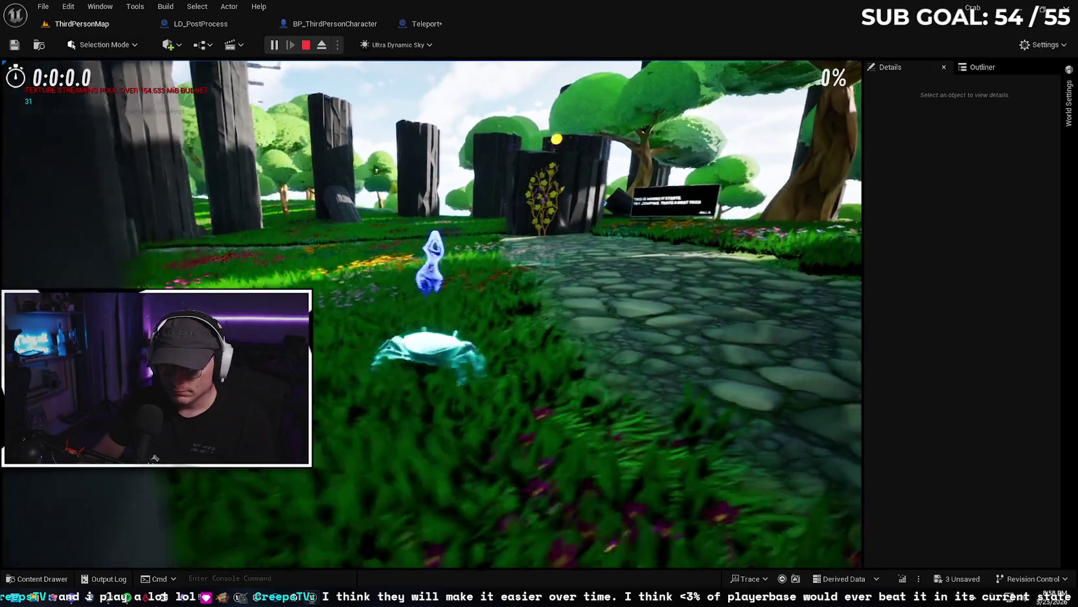
key("w")
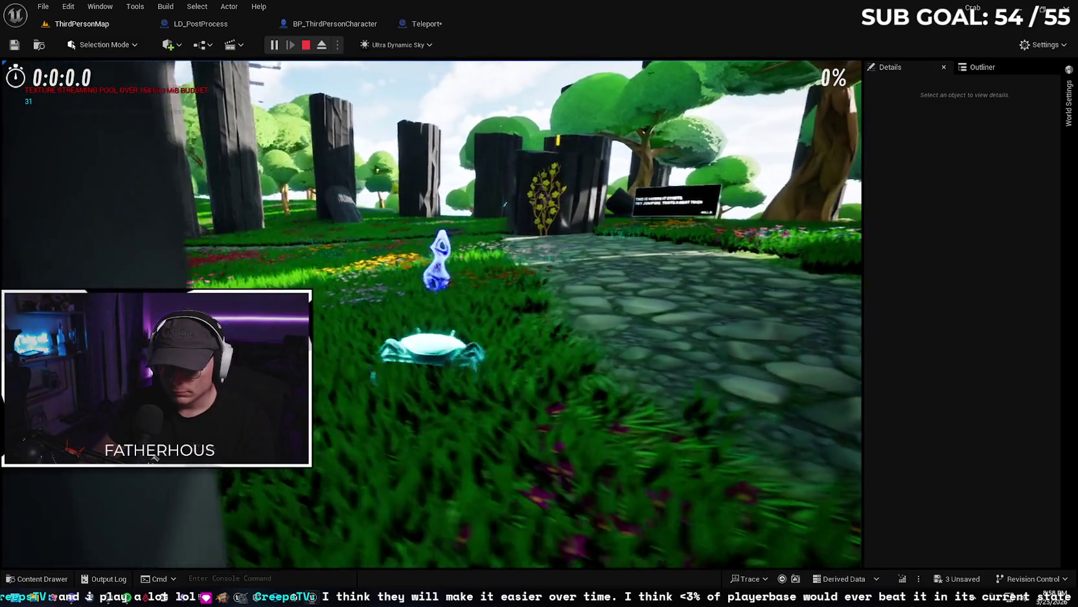
key("w")
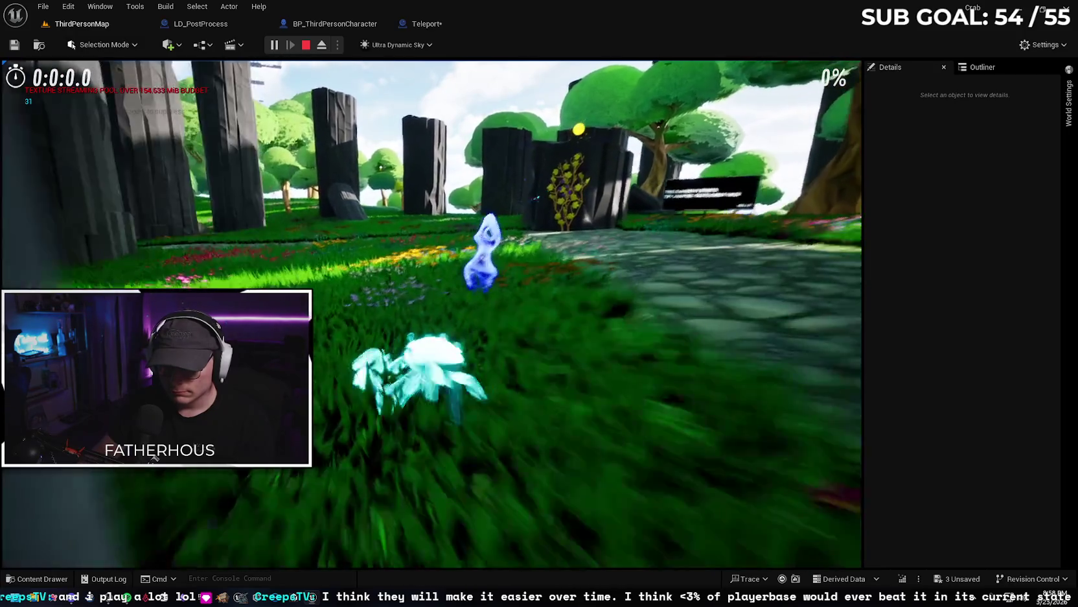
key("w")
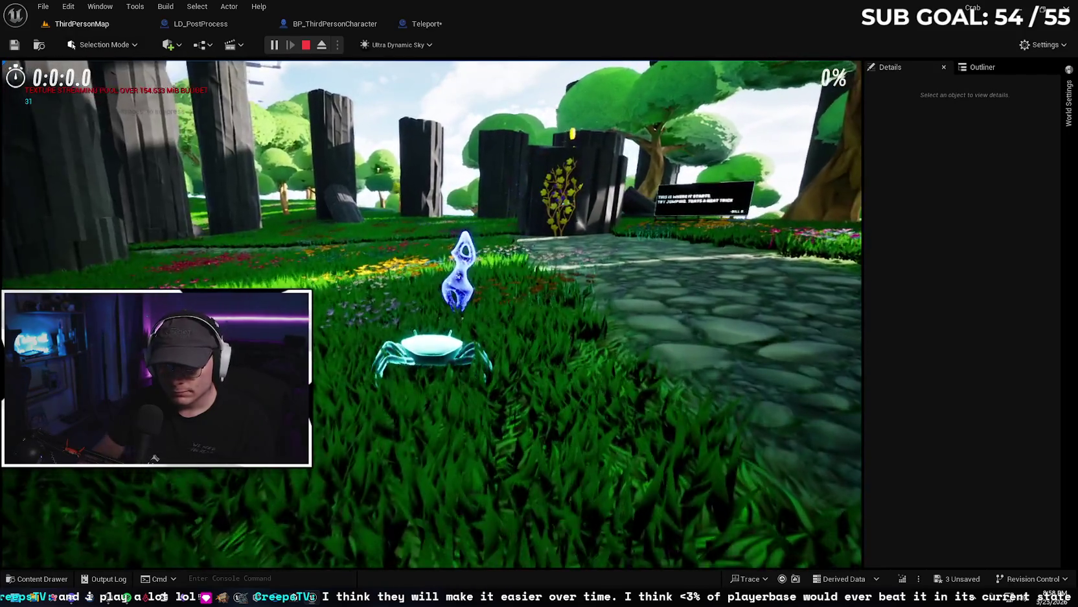
key("s")
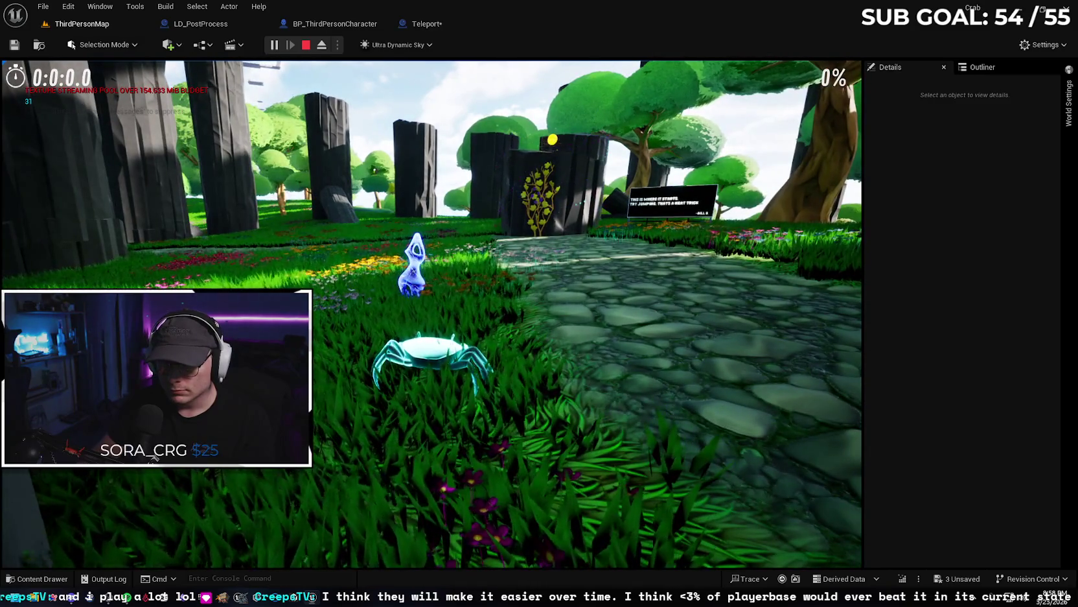
key("Escape")
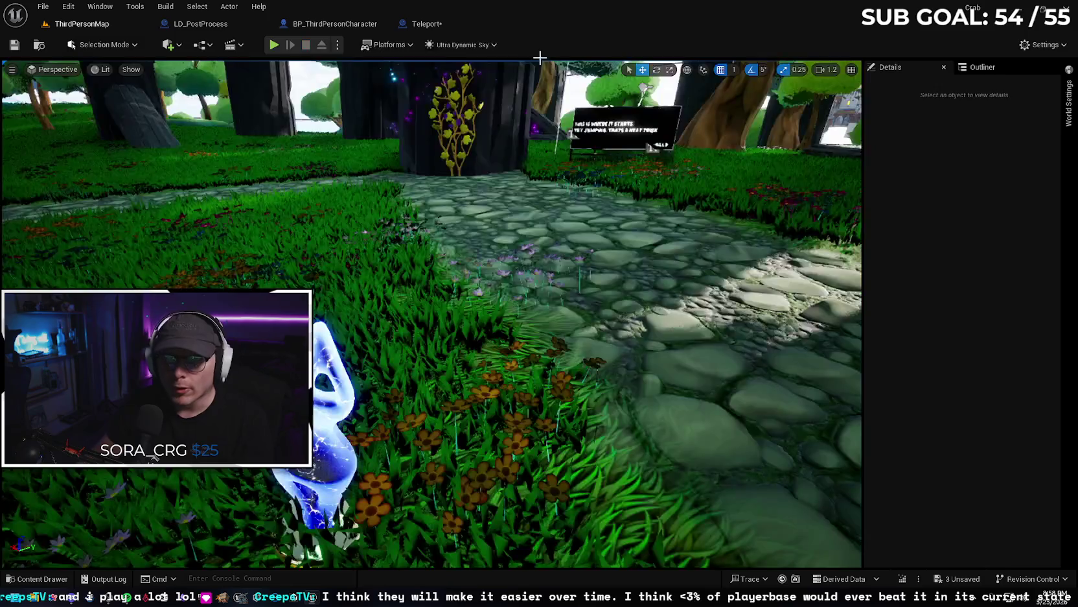
left_click(424, 24)
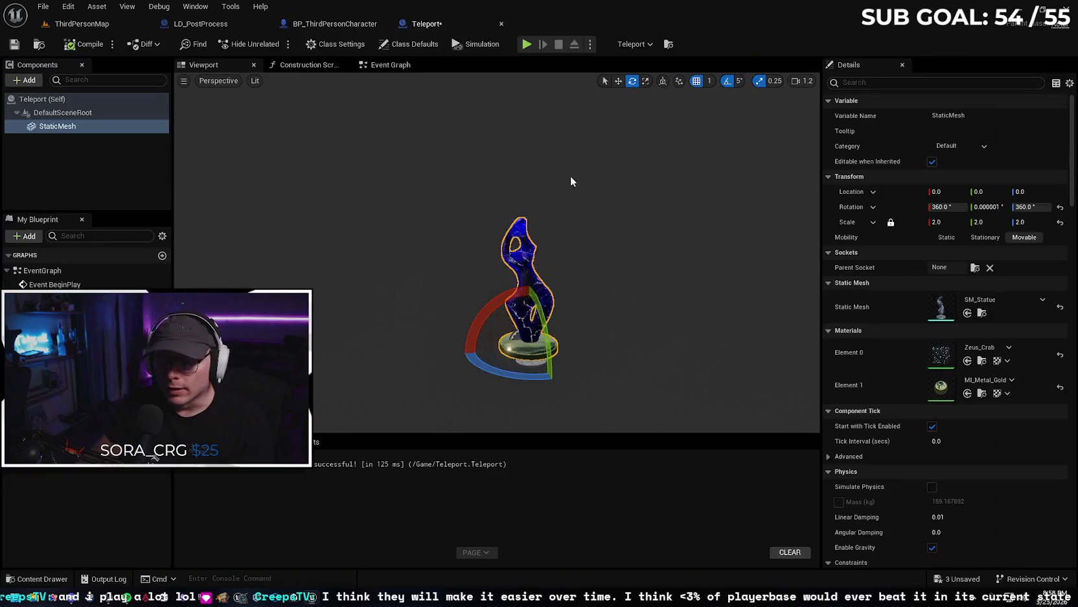
Step: Save and close the Teleport blueprint, then select the Get Actor Of Class, Get Actor Location and Teleport nodes
left_click(63, 50)
left_click(501, 24)
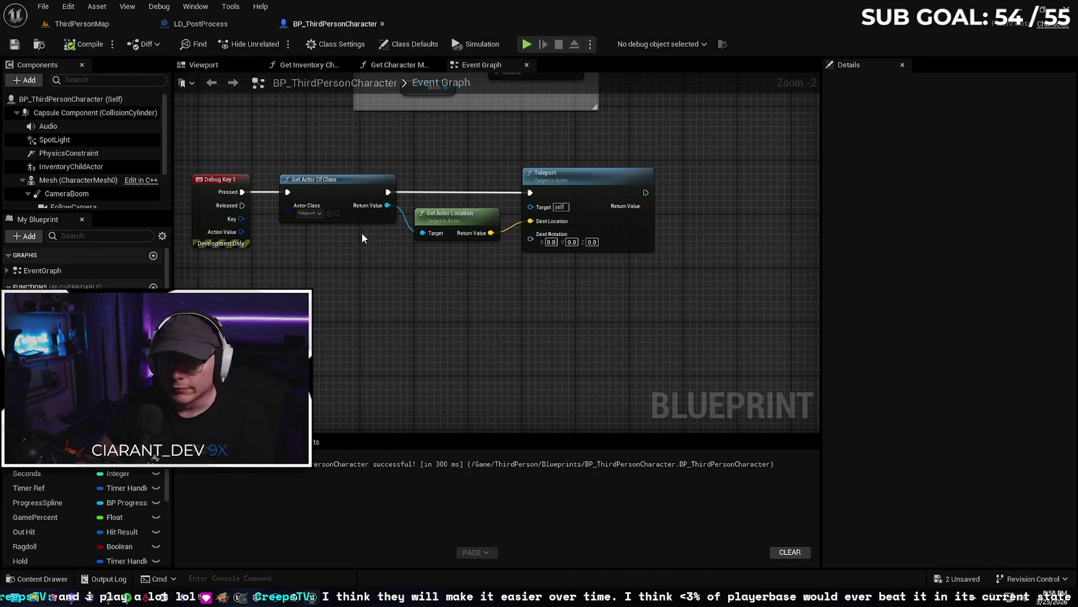
scroll(374, 278, "down", 1)
left_click_drag(552, 244, 363, 195)
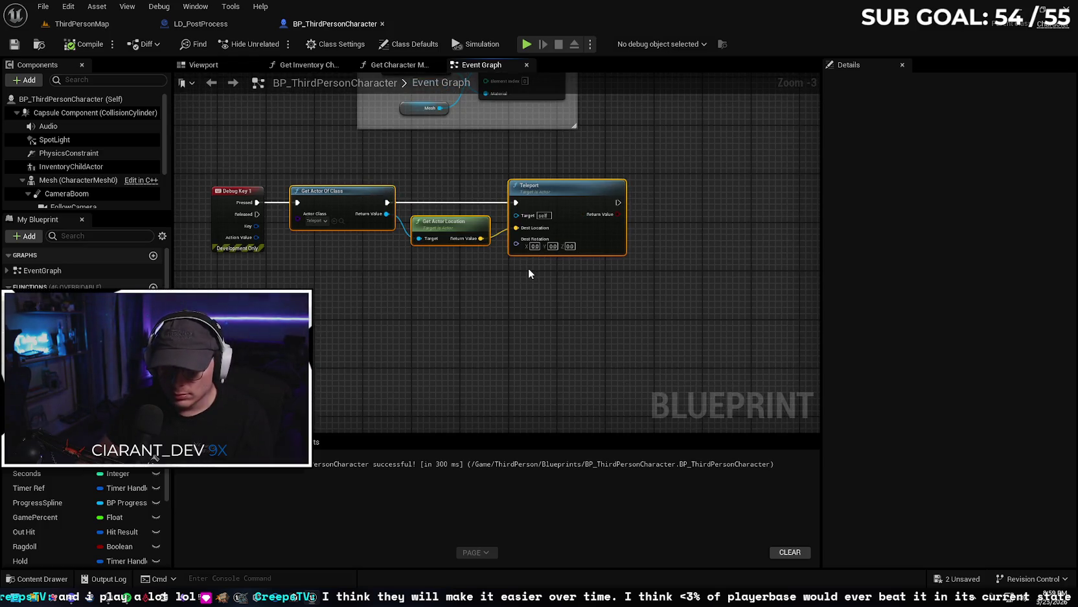
Step: Paste a copy of those teleport nodes below the Respawn group, then return to ThirdPersonMap
scroll(651, 151, "down", 1)
left_click_drag(651, 151, 560, 325)
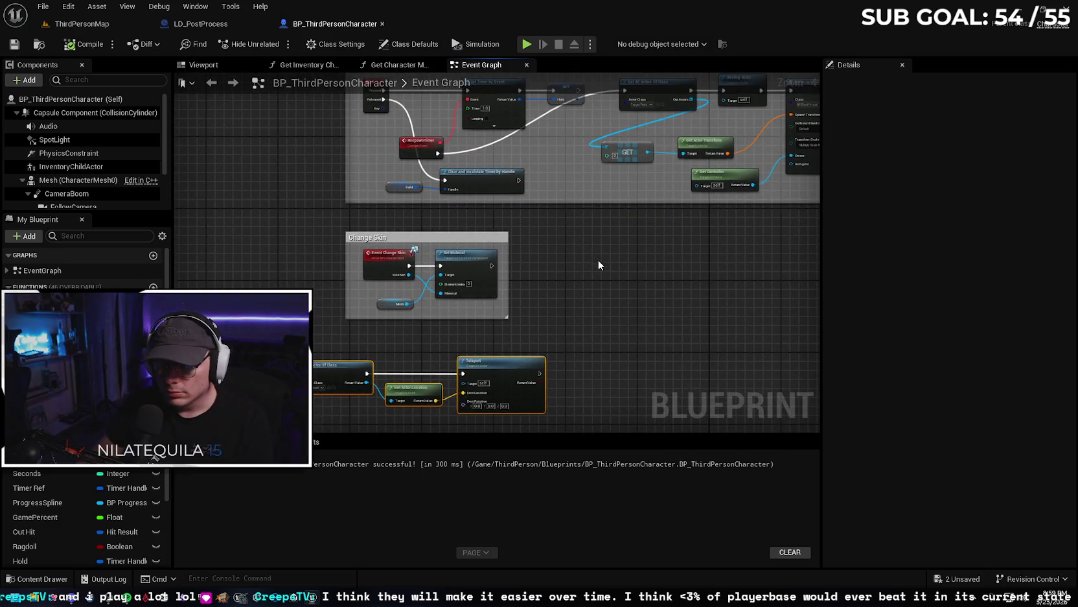
scroll(598, 258, "down", 1)
scroll(411, 178, "up", 1)
mouse_move(527, 181)
left_mouse_down()
mouse_move(499, 167)
mouse_move(316, 141)
left_mouse_up()
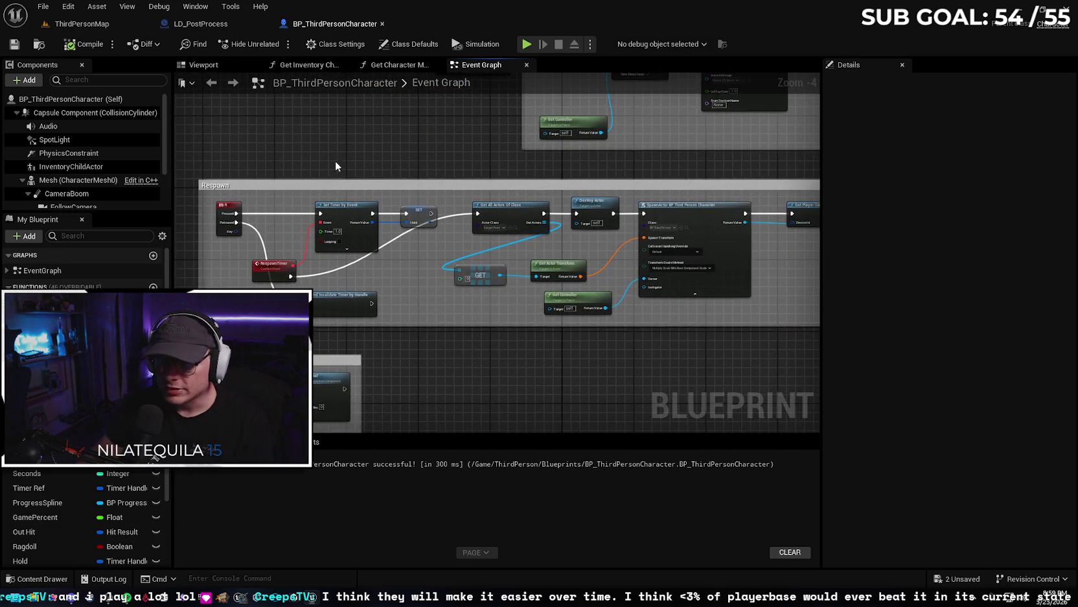
left_click_drag(517, 364, 481, 339)
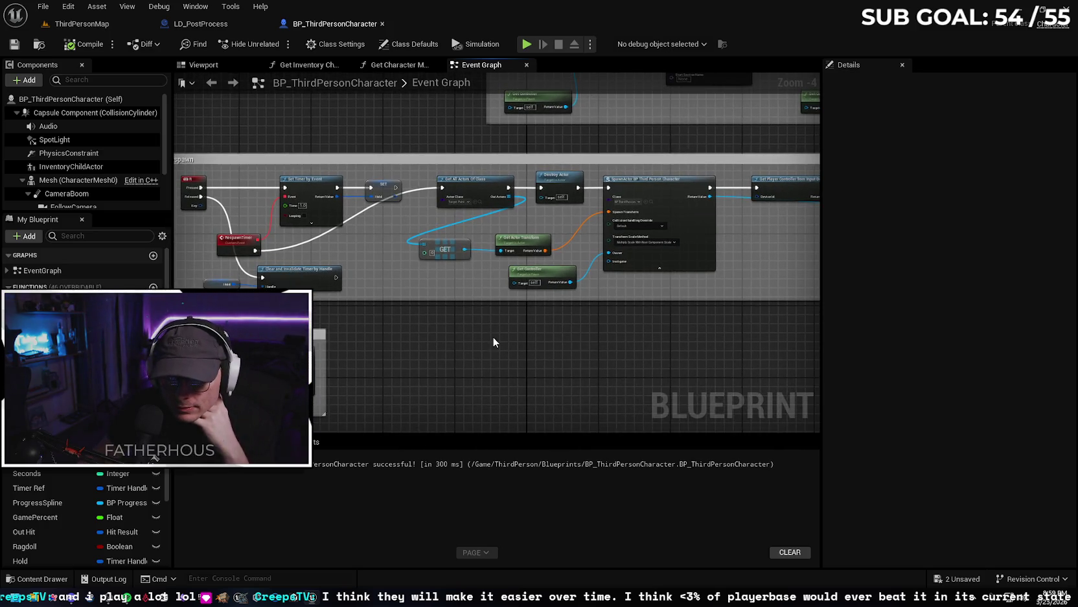
mouse_move(575, 364)
left_mouse_down()
mouse_move(453, 356)
mouse_move(597, 349)
mouse_move(567, 339)
left_mouse_up()
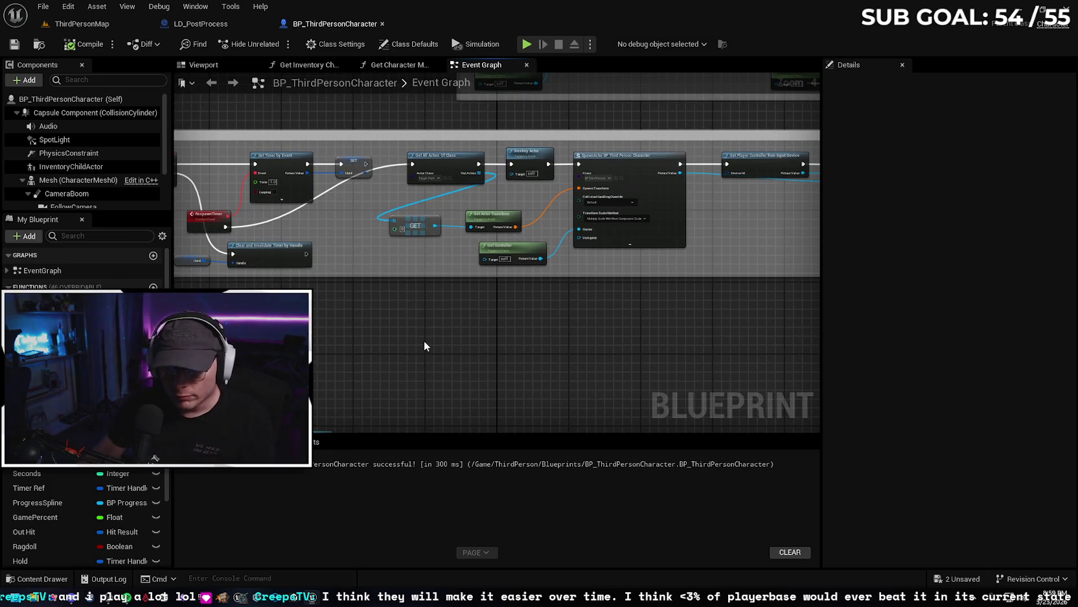
key("ctrl+v")
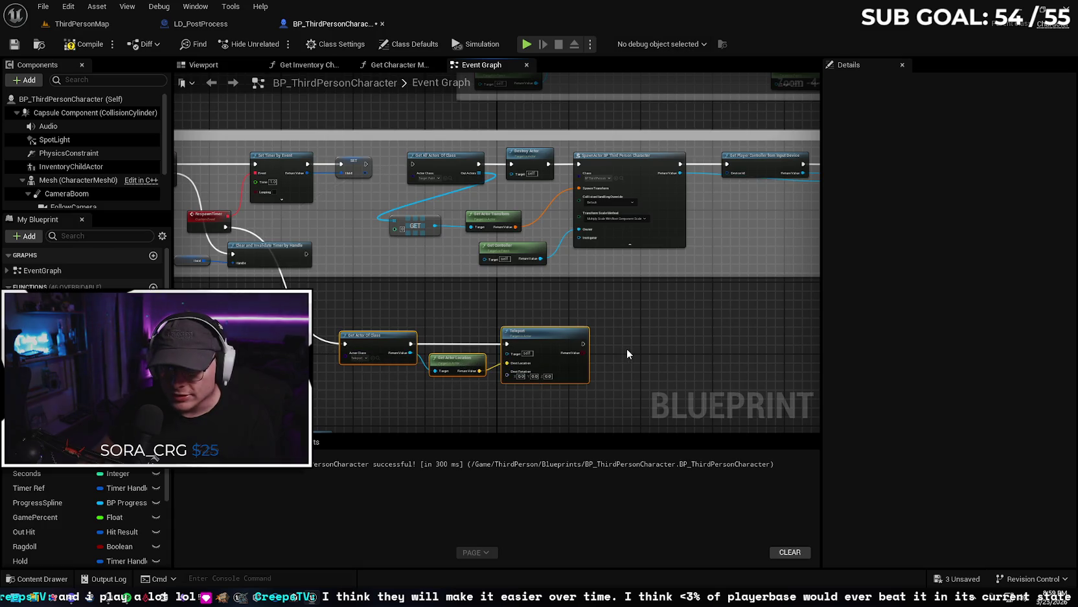
mouse_move(641, 346)
left_mouse_down()
mouse_move(456, 350)
mouse_move(600, 351)
mouse_move(621, 322)
left_mouse_up()
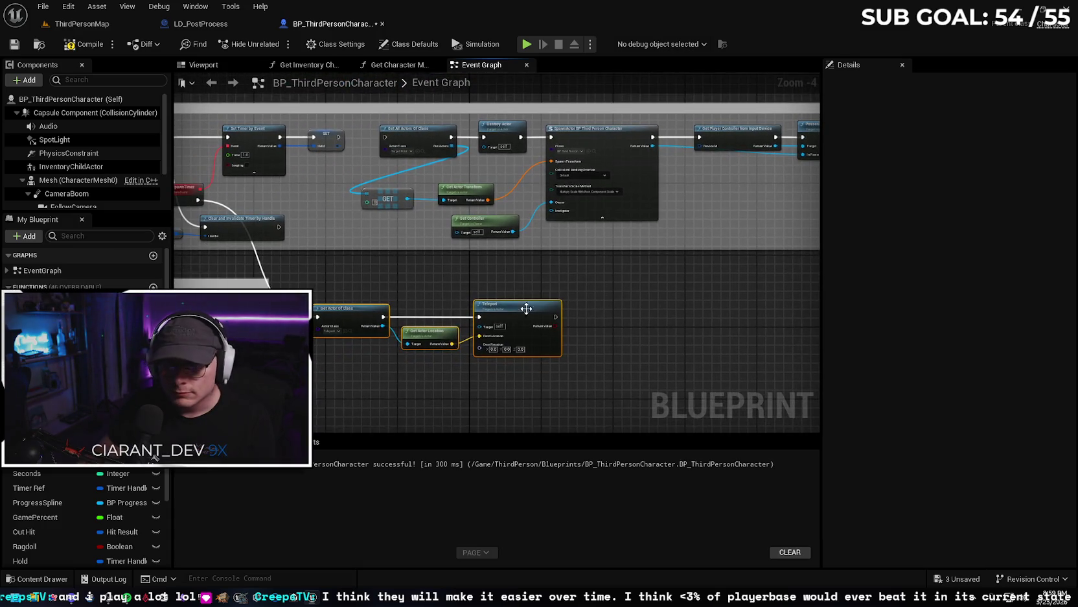
left_click(84, 22)
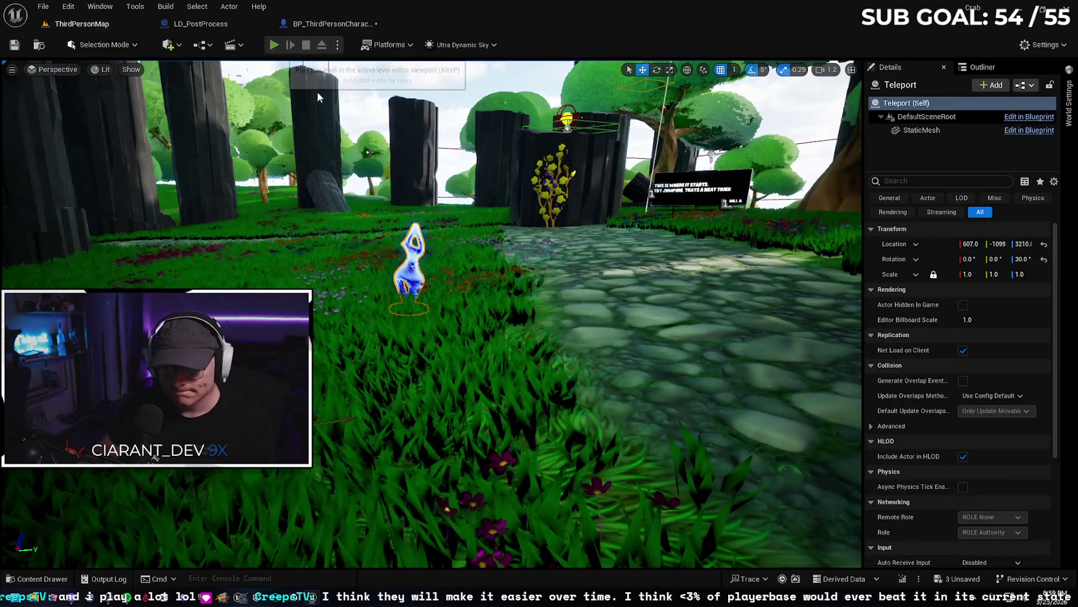
Step: Start Play-in-Editor and run the crab across the island to the furnace
key("alt+p")
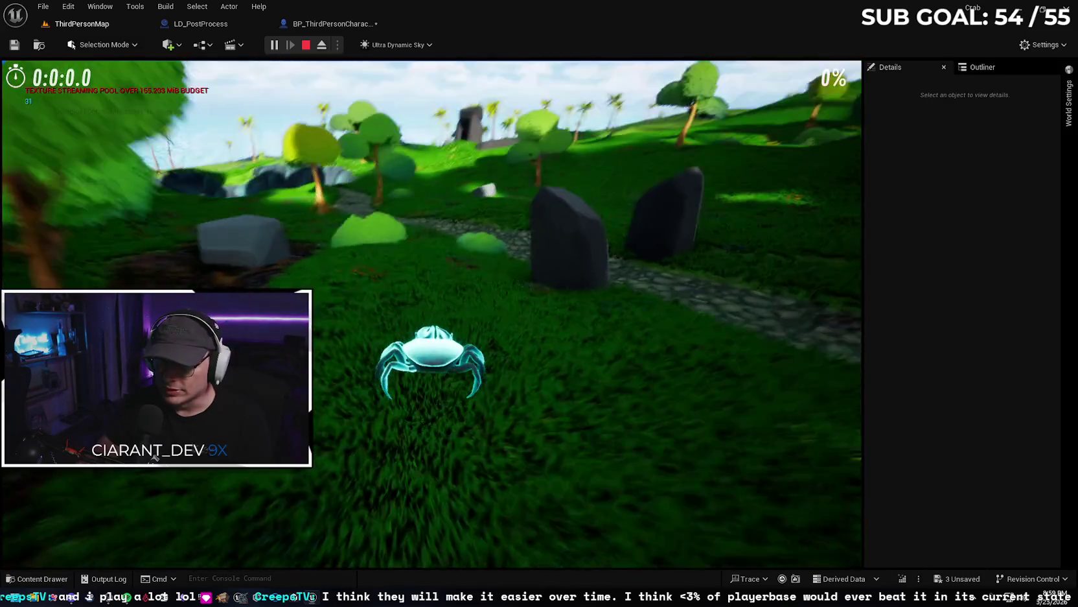
key("w")
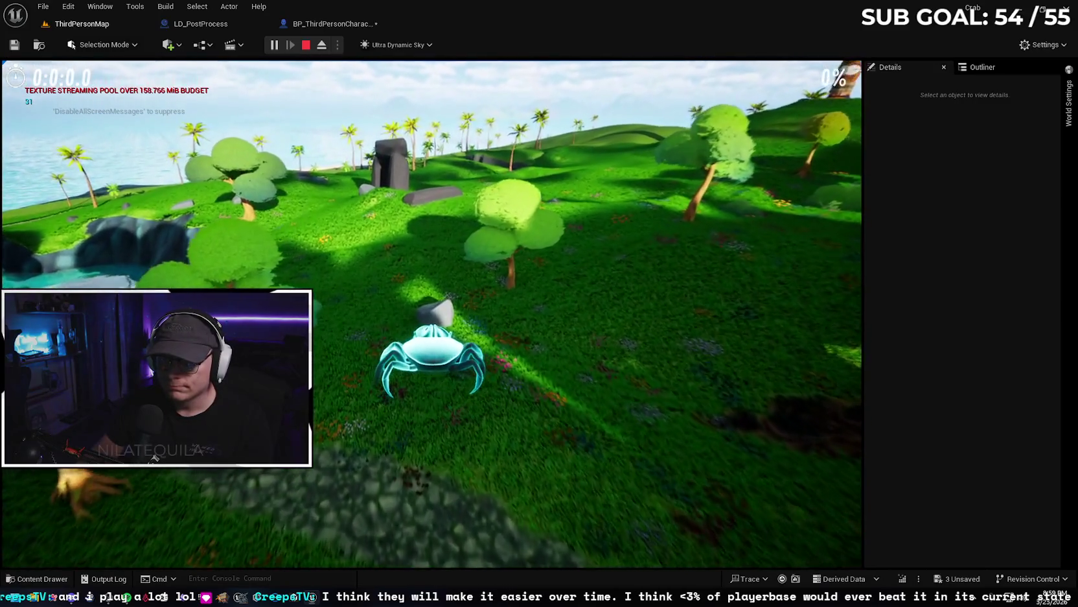
key("w")
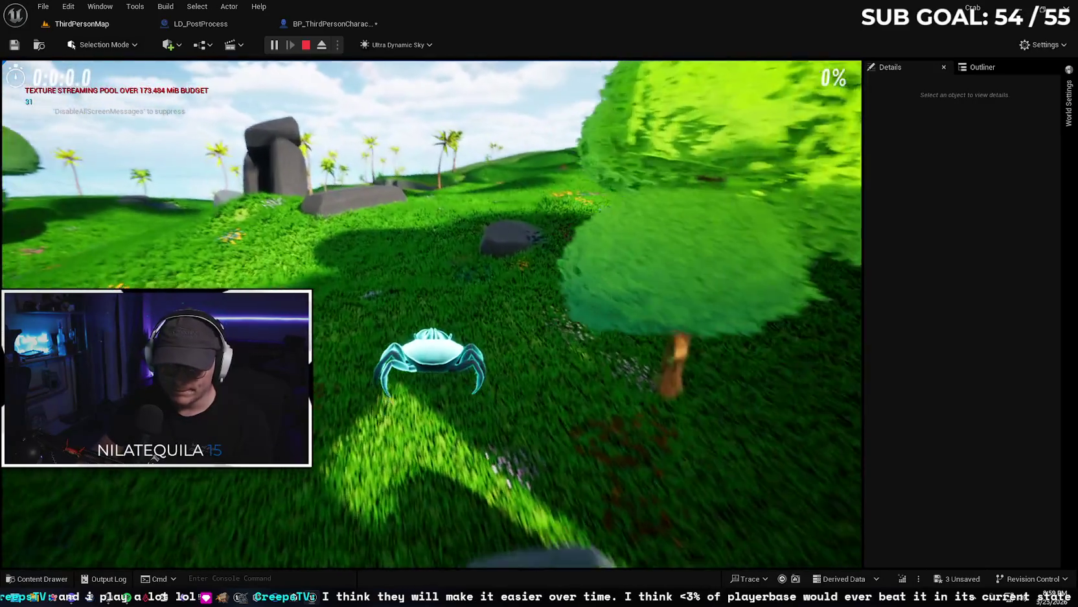
key("w")
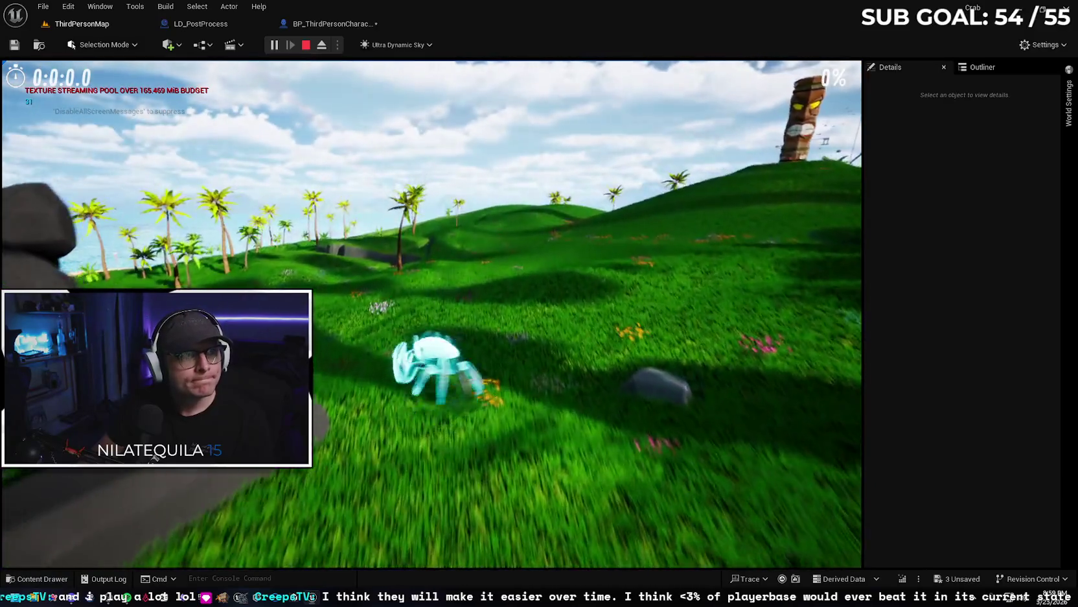
key("w")
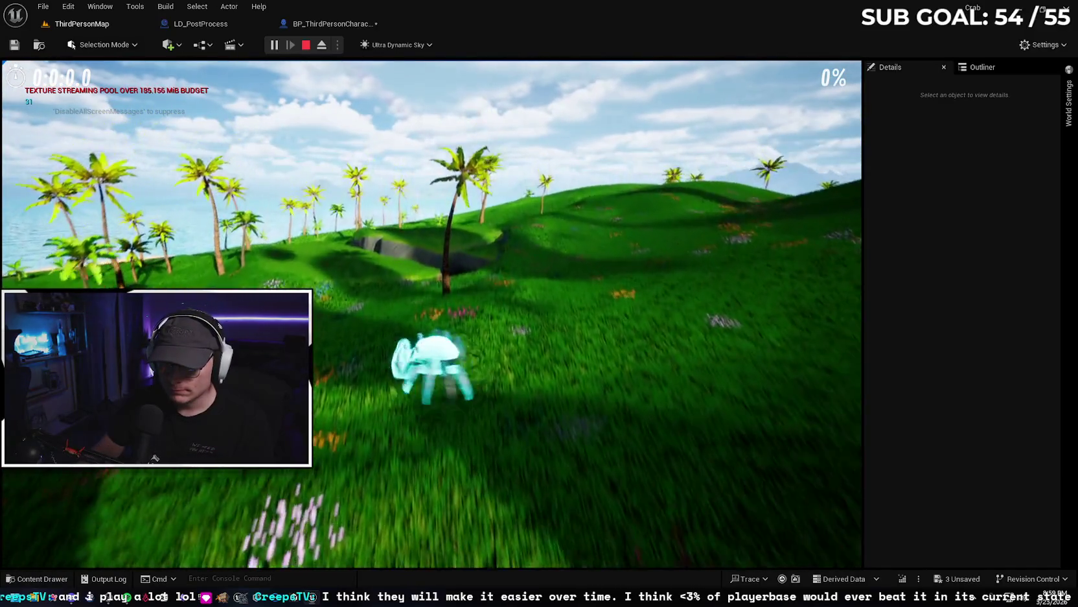
key("w")
key("w")
key("w")
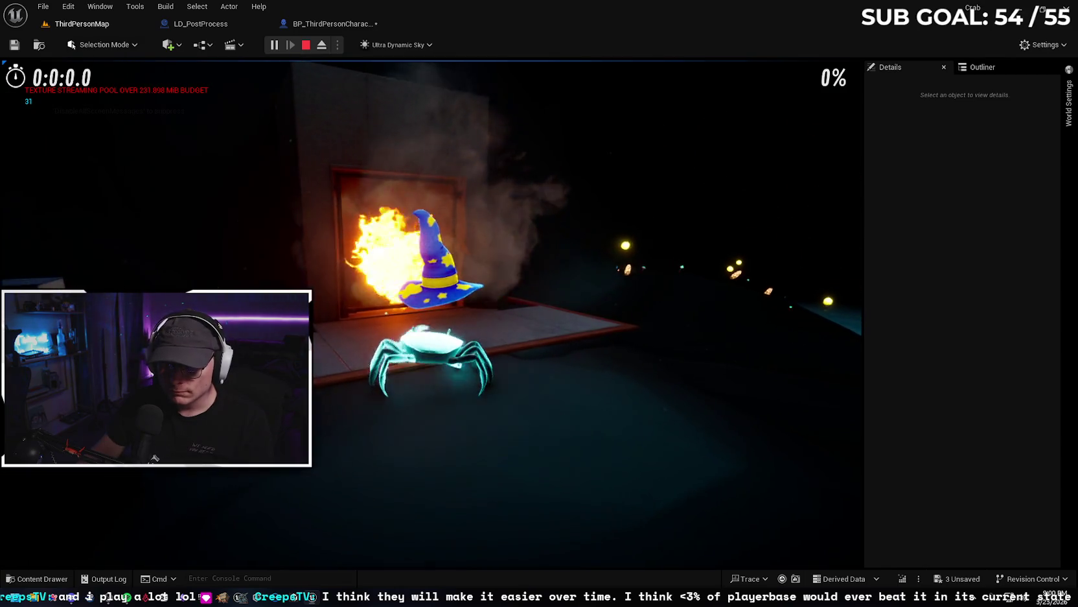
key("w")
Step: Equip the wizard hat on the crab from the in-game inventory
key("i")
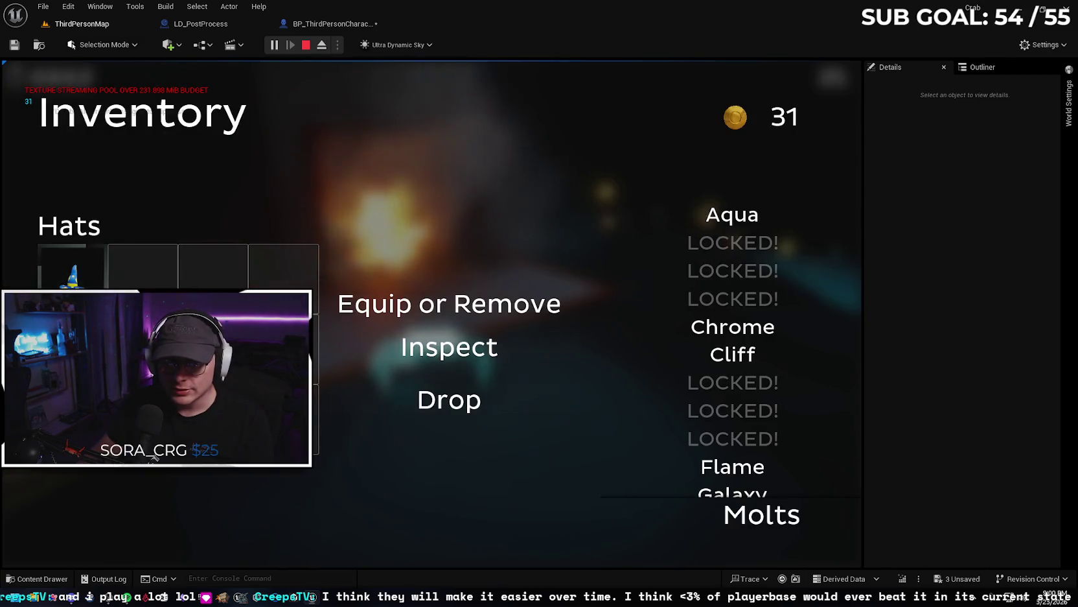
left_click(412, 318)
key("i")
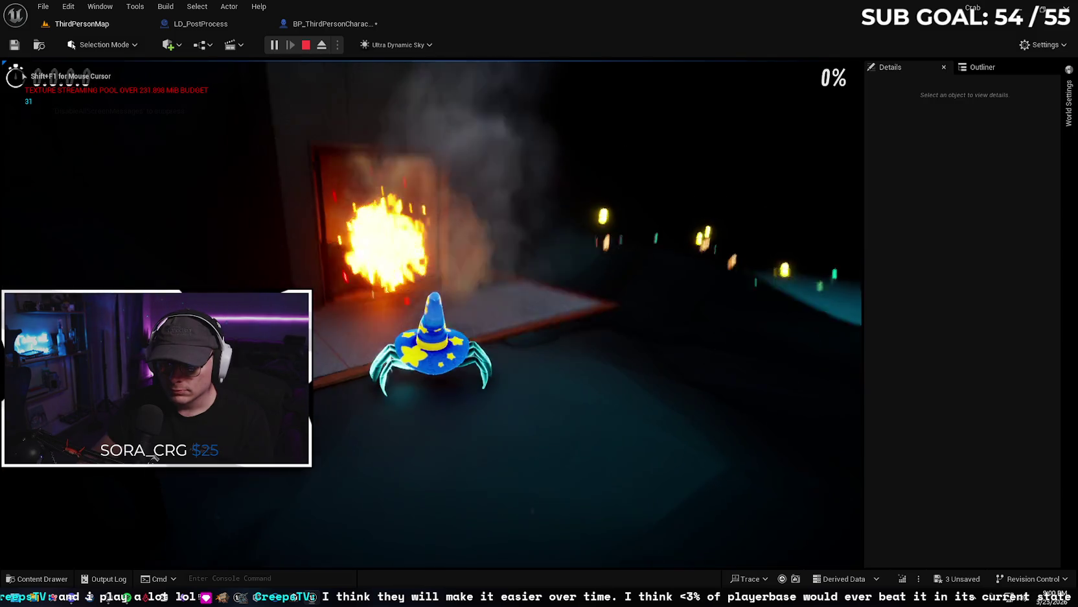
Step: Run the hatted crab across the field and along the stone path, then stop play
key("w")
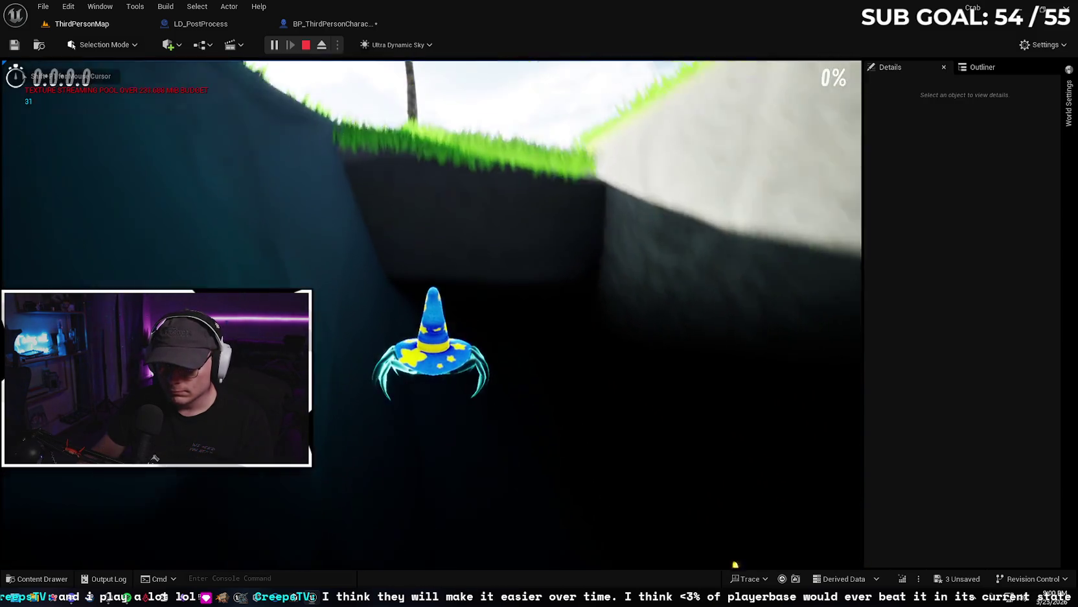
key("w")
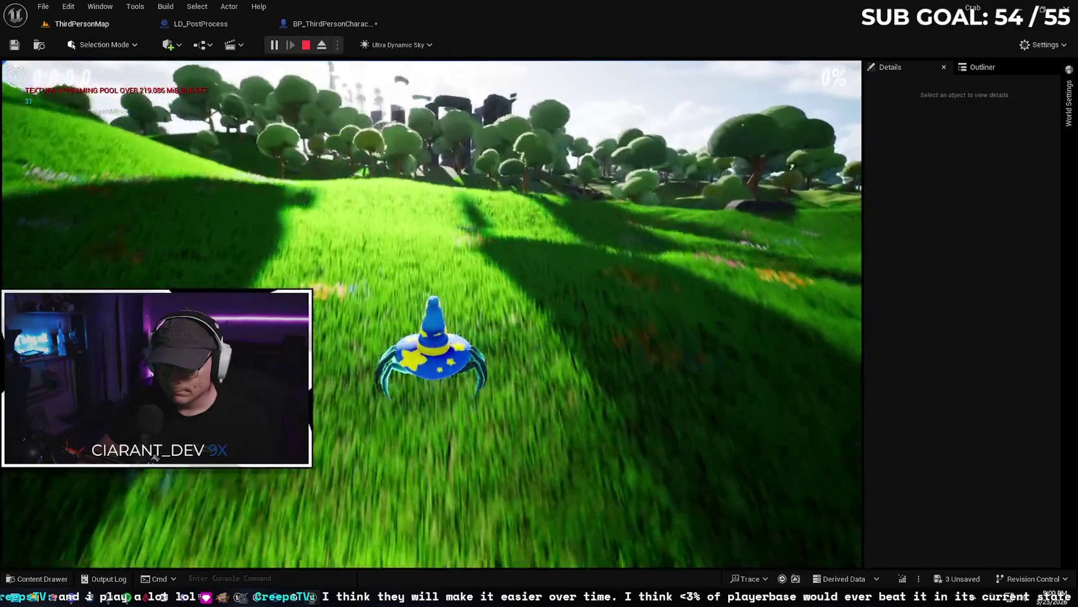
key("w")
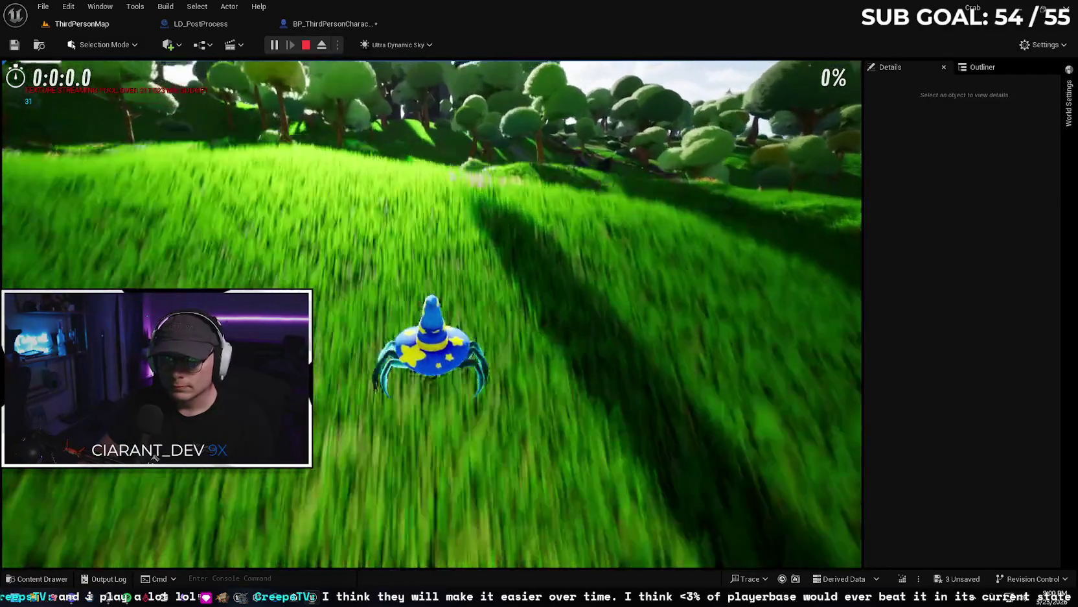
key("w")
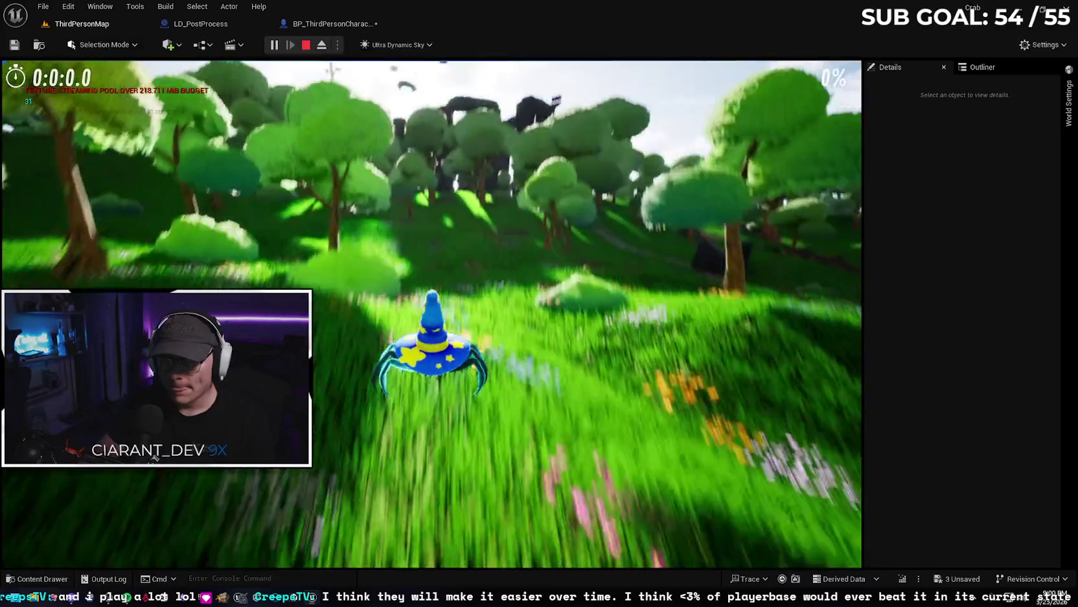
key("w")
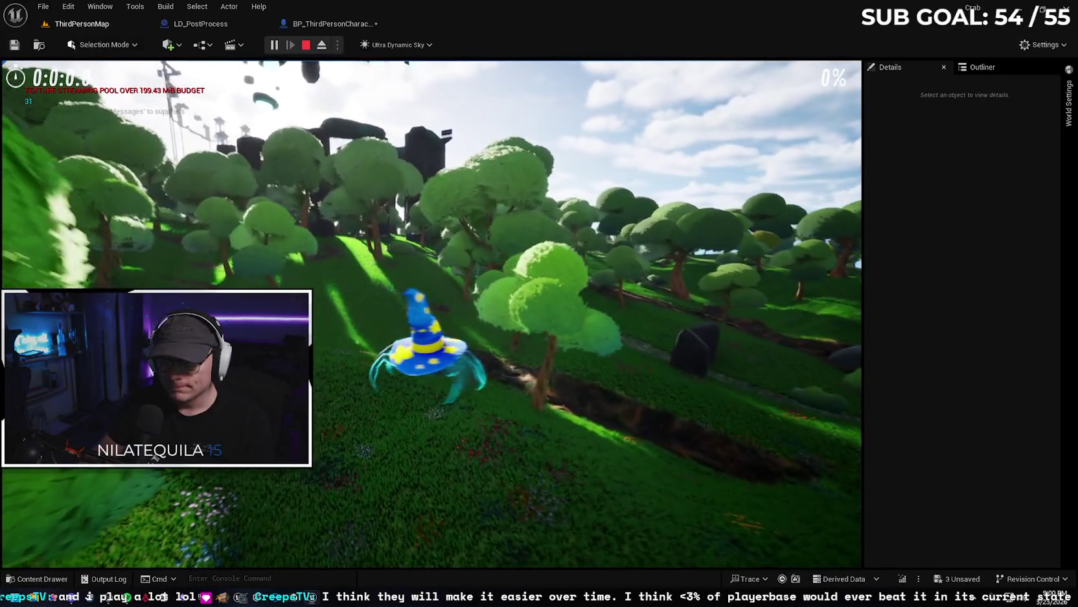
key("w")
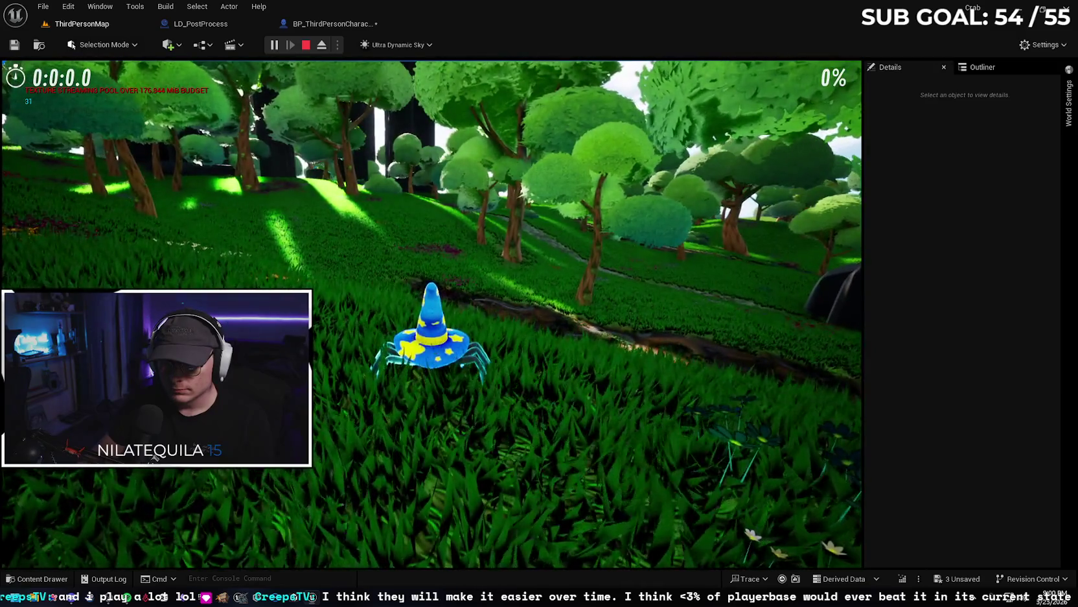
key("w")
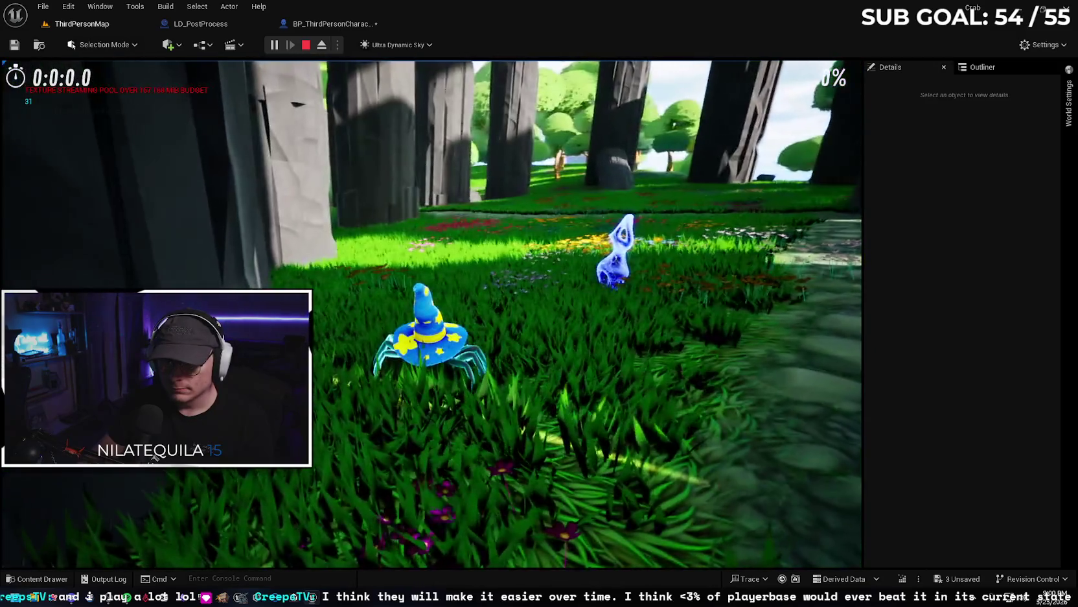
key("w")
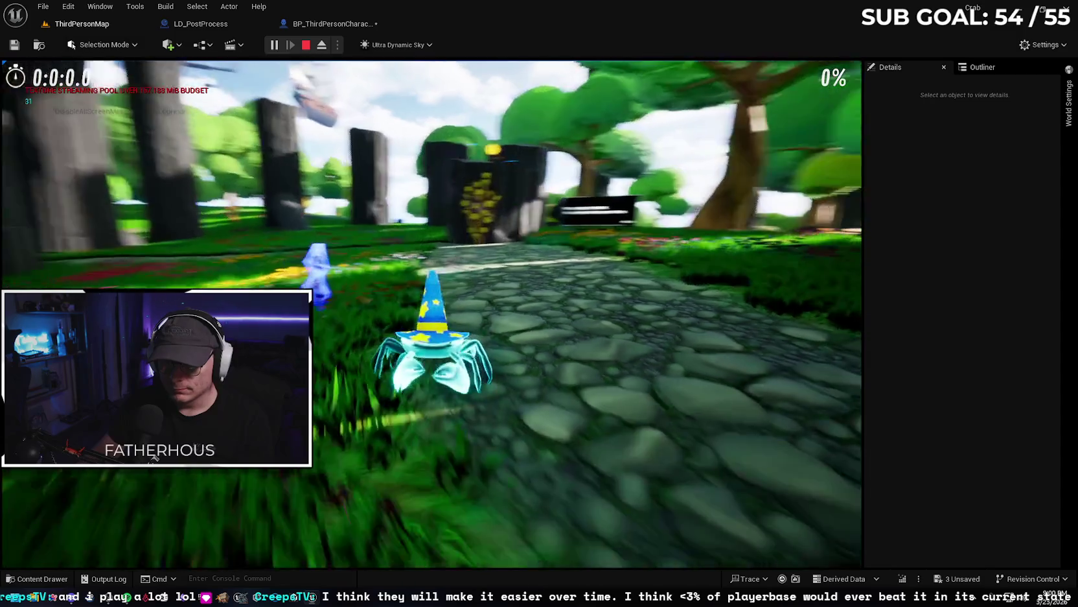
key("w")
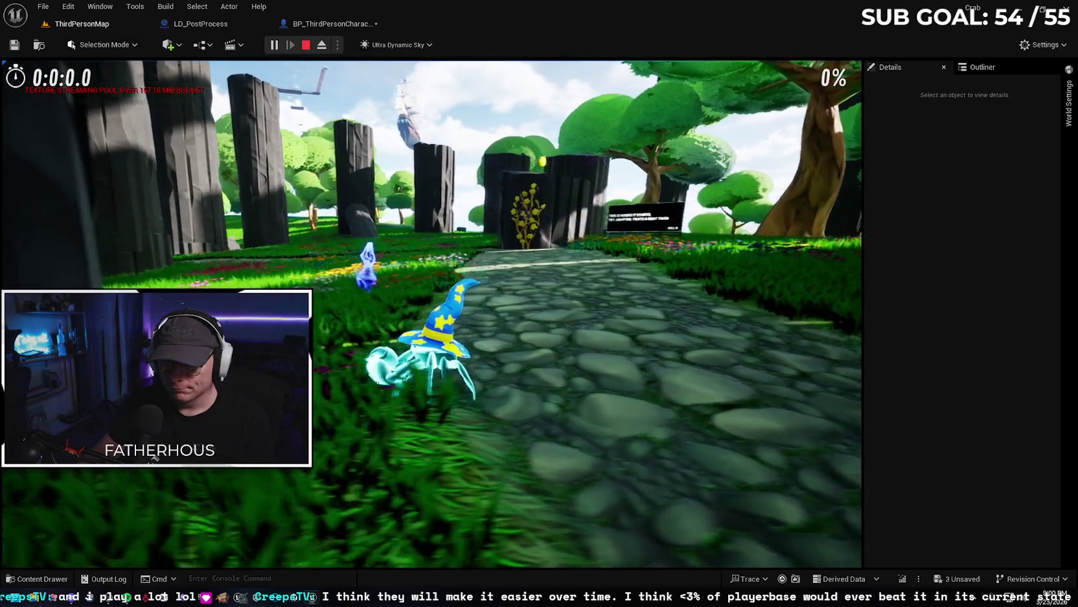
key("w")
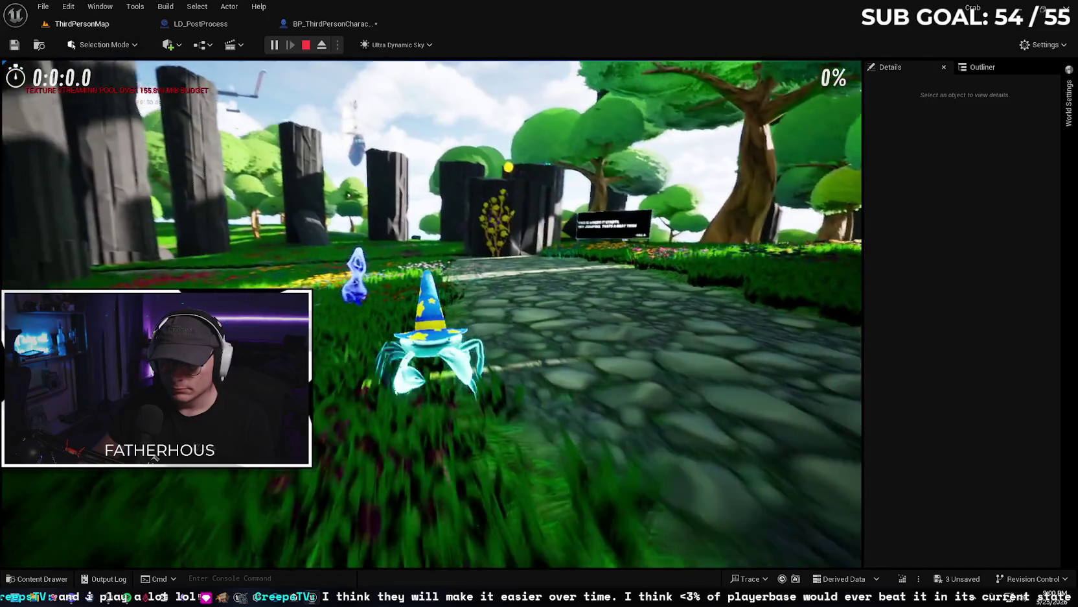
key("w")
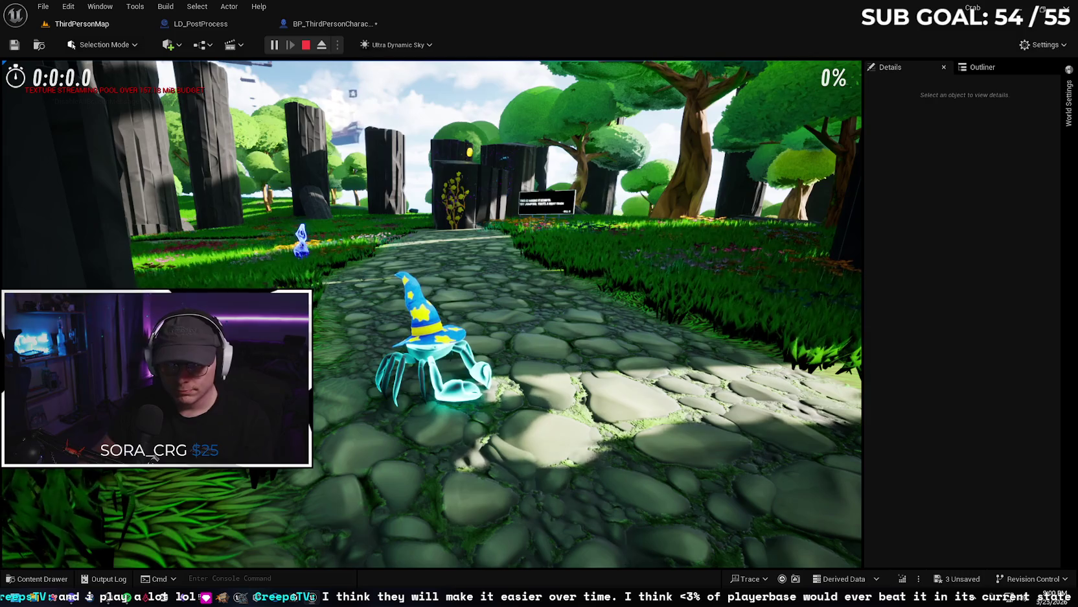
key("Escape")
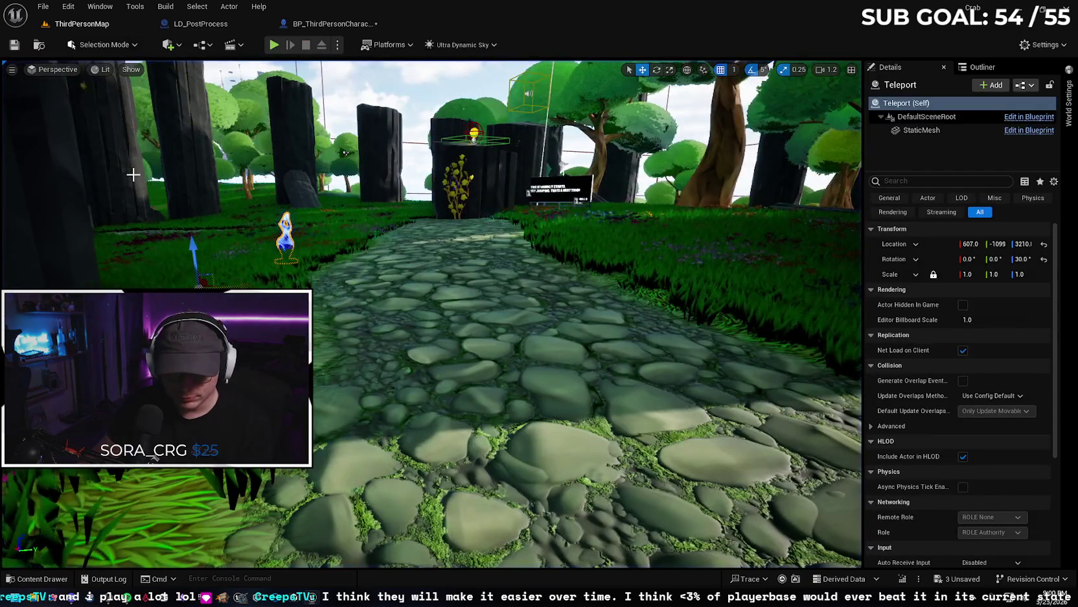
Step: In BP_ThirdPersonCharacter, move the teleport nodes into the Respawn comment
left_click(324, 26)
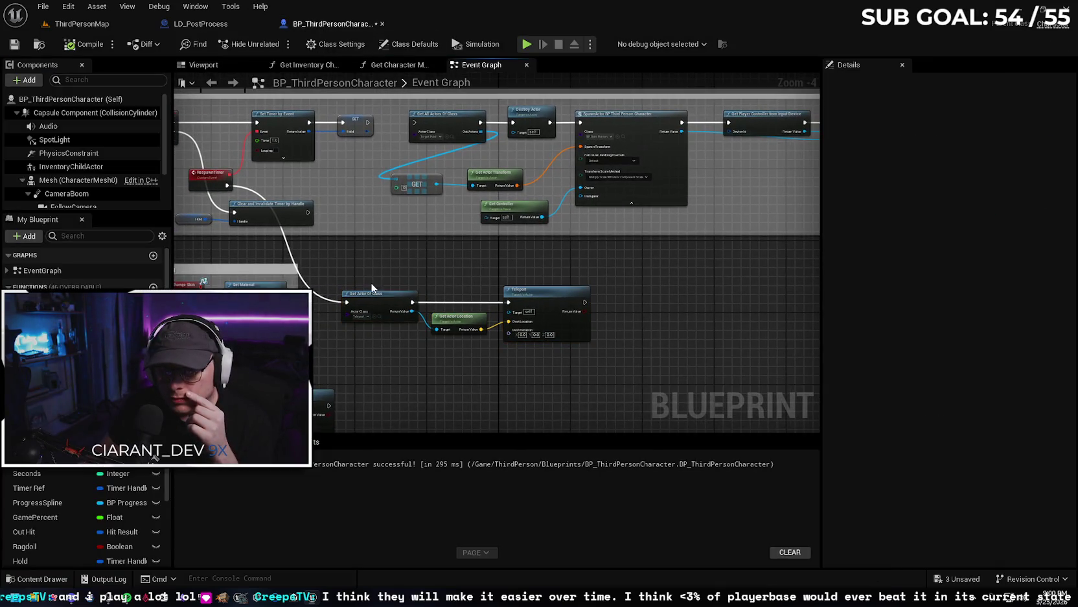
scroll(408, 267, "down", 2)
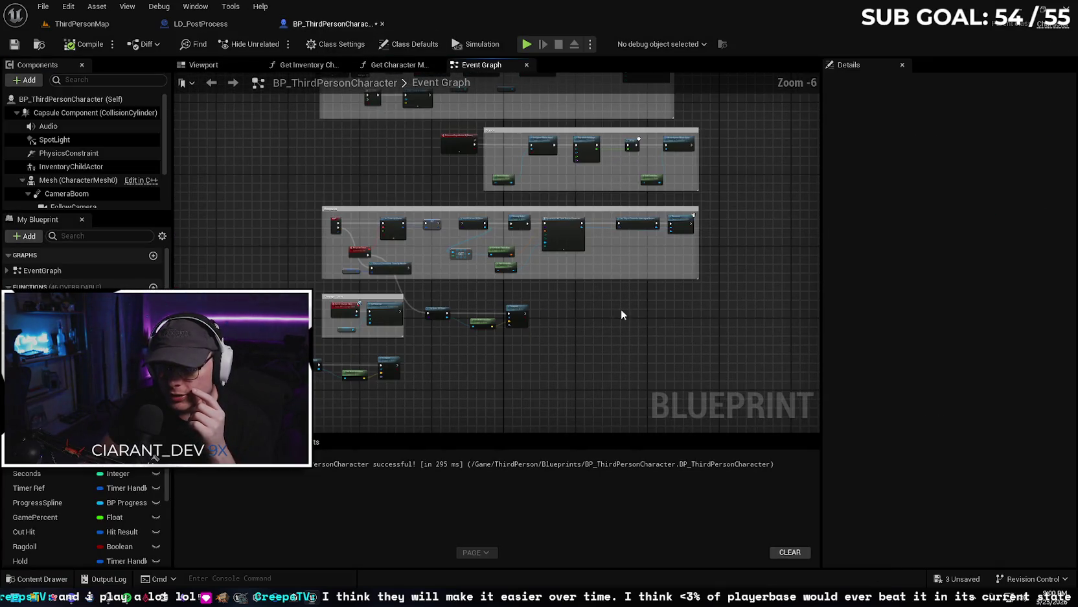
left_click_drag(680, 269, 680, 270)
left_click_drag(583, 245, 618, 266)
left_click_drag(658, 333, 664, 340)
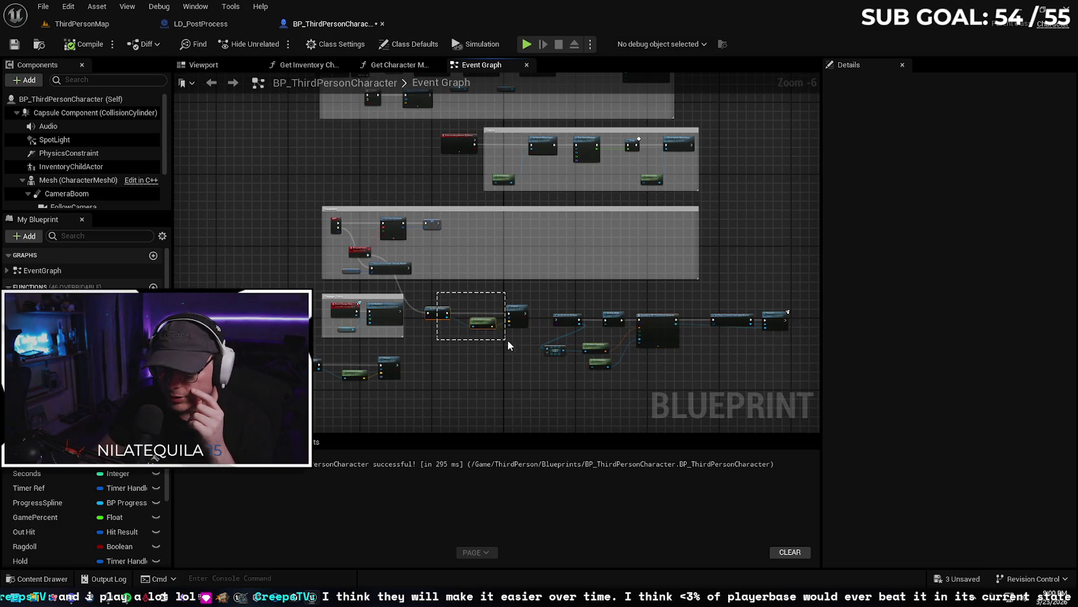
left_click_drag(526, 309, 526, 261)
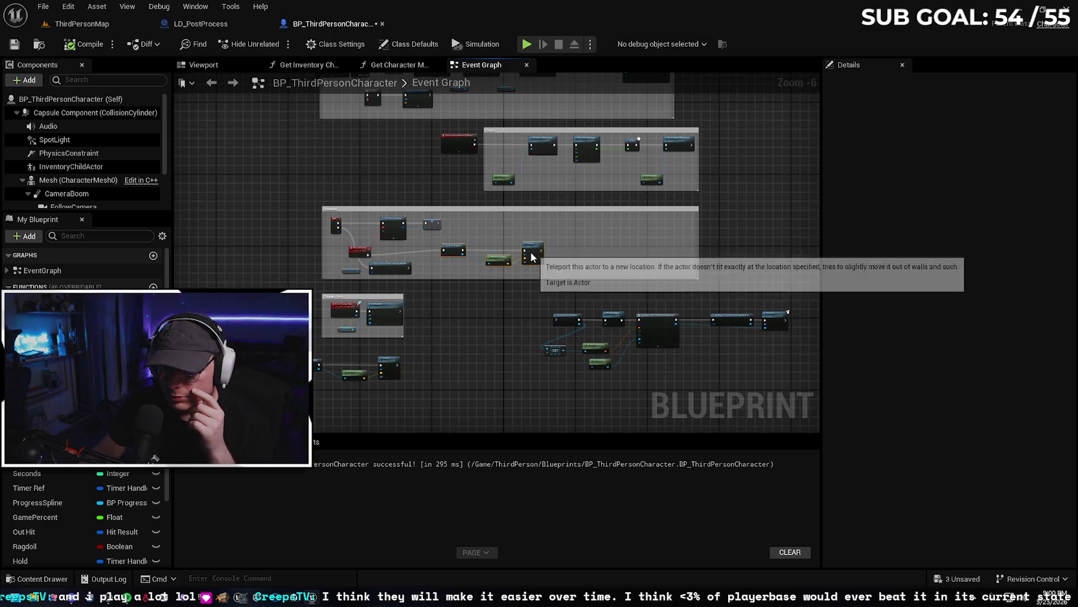
Step: Select the SpawnActor and possess nodes and wrap them in a new comment box
scroll(475, 247, "up", 2)
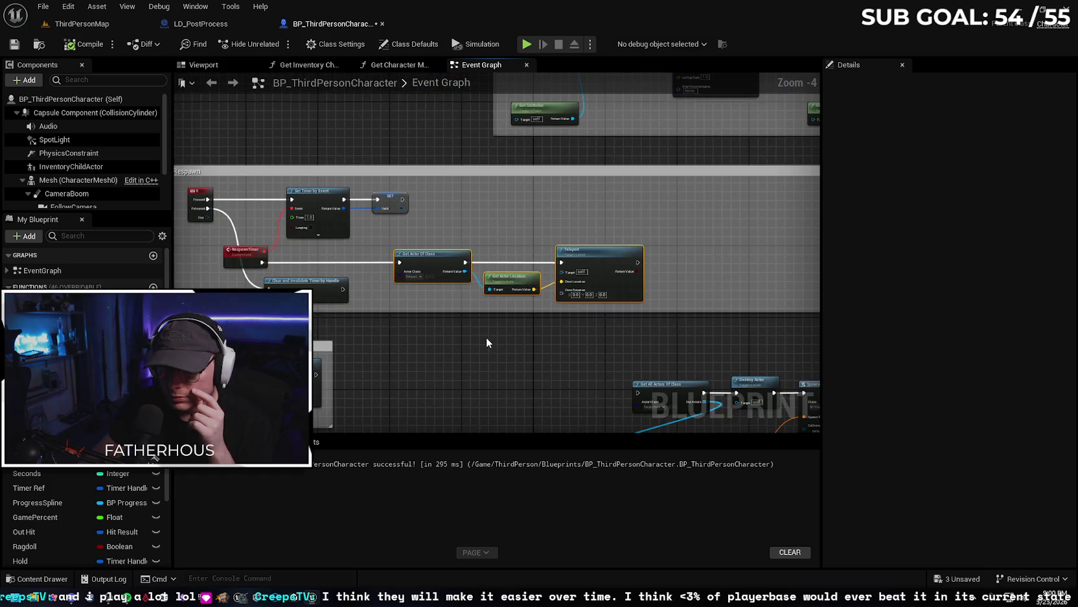
left_click_drag(494, 350, 287, 229)
mouse_move(652, 382)
left_mouse_down()
mouse_move(452, 293)
mouse_move(528, 297)
left_mouse_up()
scroll(529, 297, "down", 1)
left_click_drag(680, 310, 694, 315)
key("c")
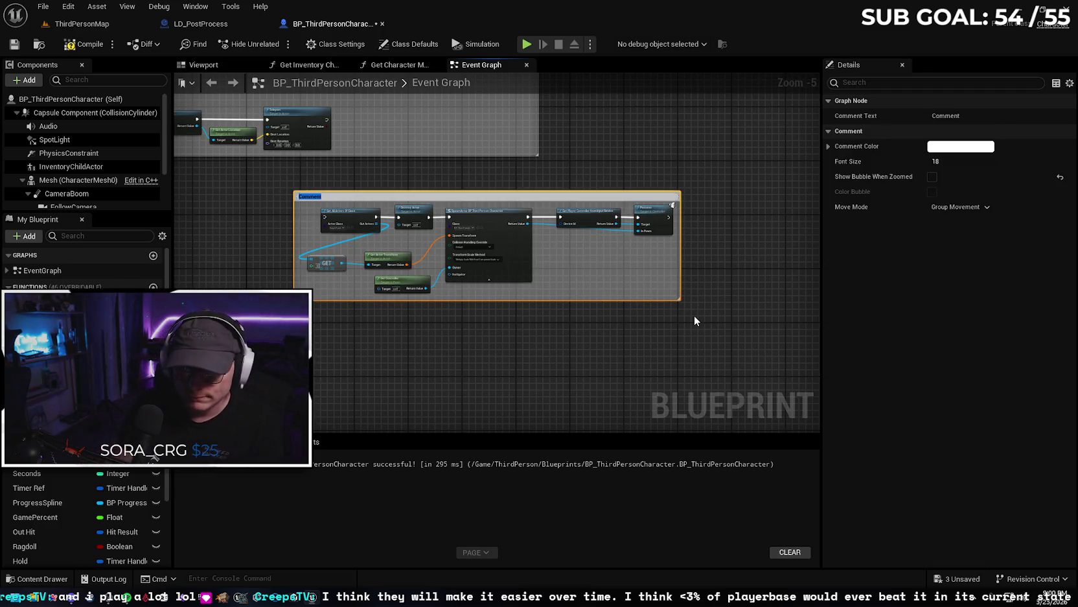
Step: Title the new comment 'Deprecated Respawn' and reposition it
type("cated")
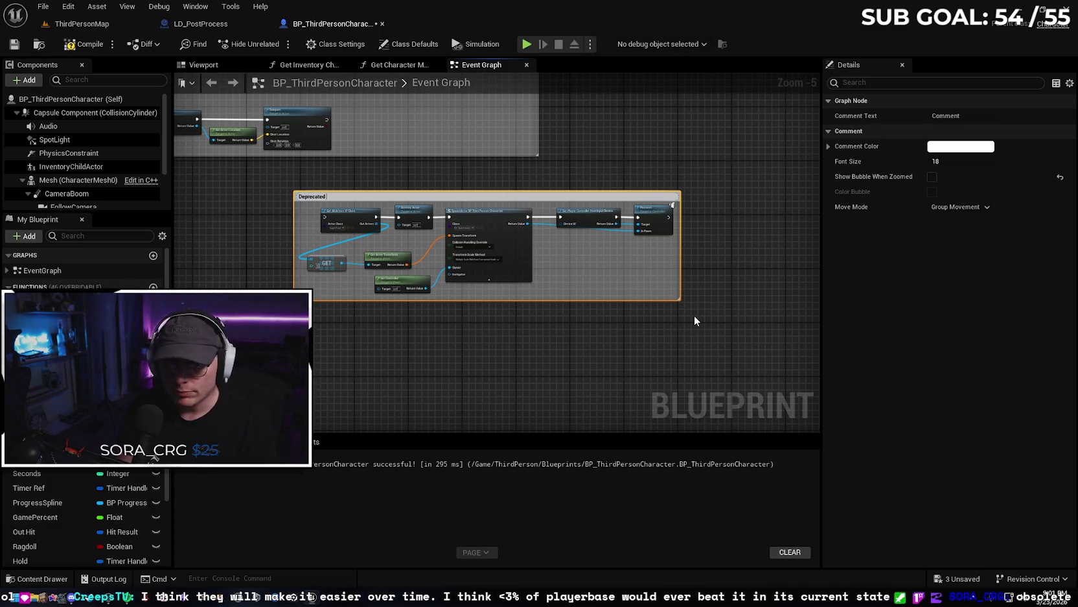
type("Res")
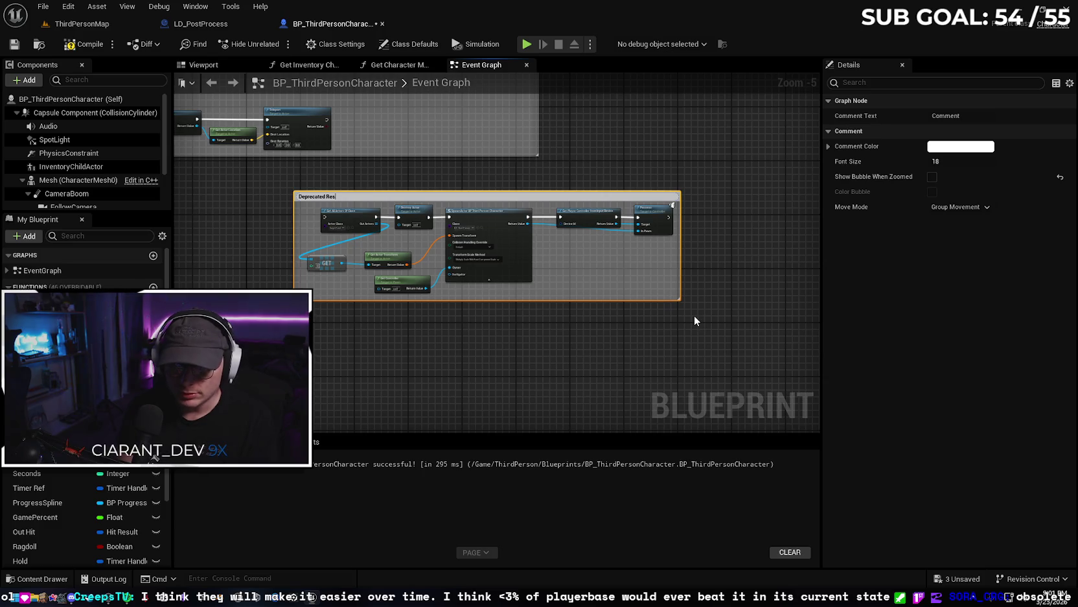
key("Return")
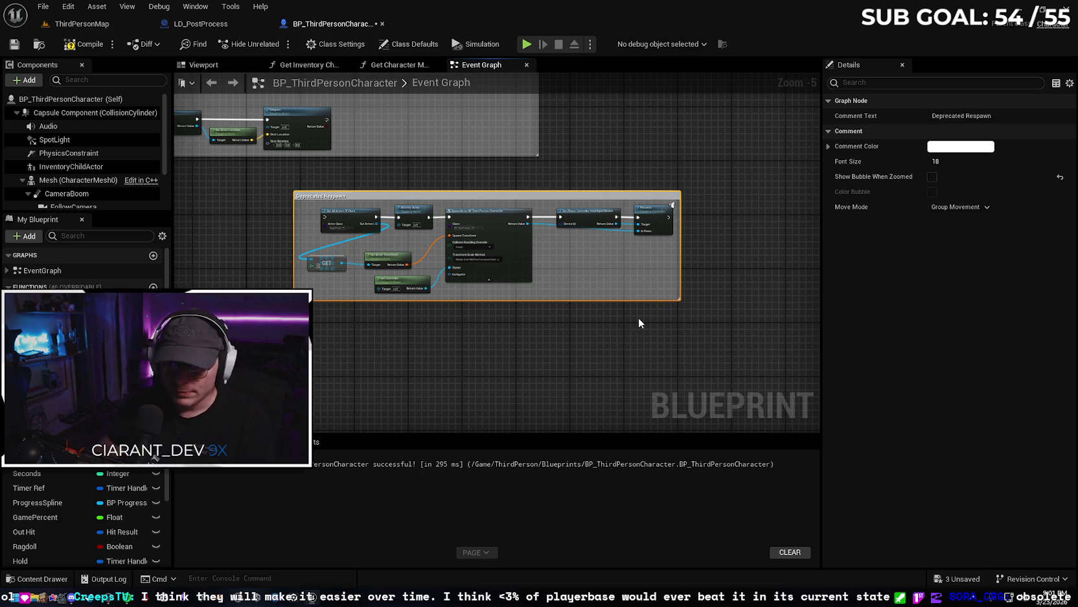
scroll(479, 337, "down", 4)
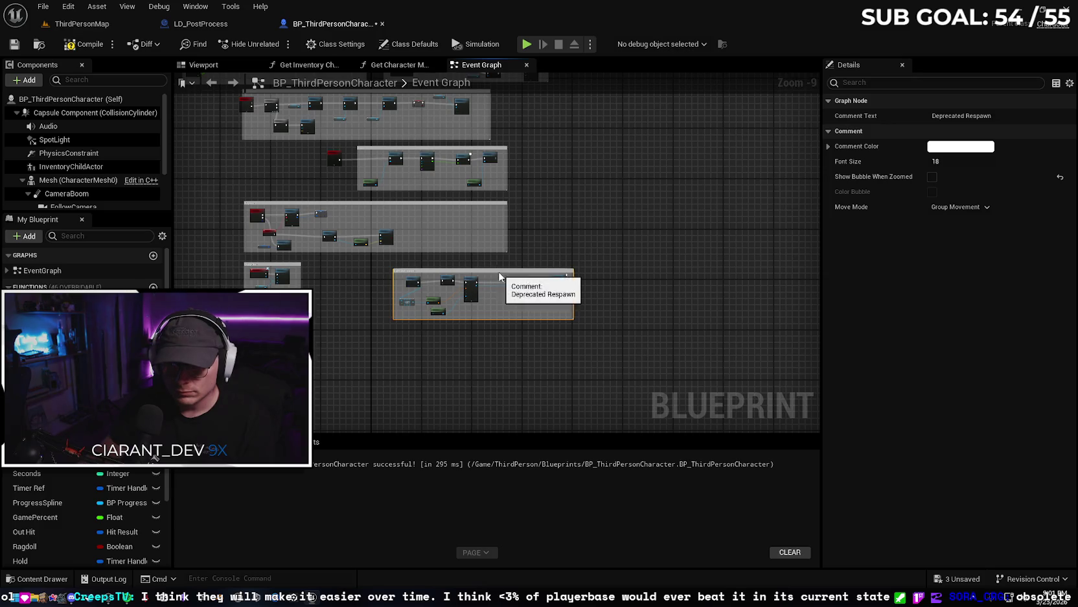
left_click_drag(497, 267, 341, 341)
scroll(402, 209, "up", 6)
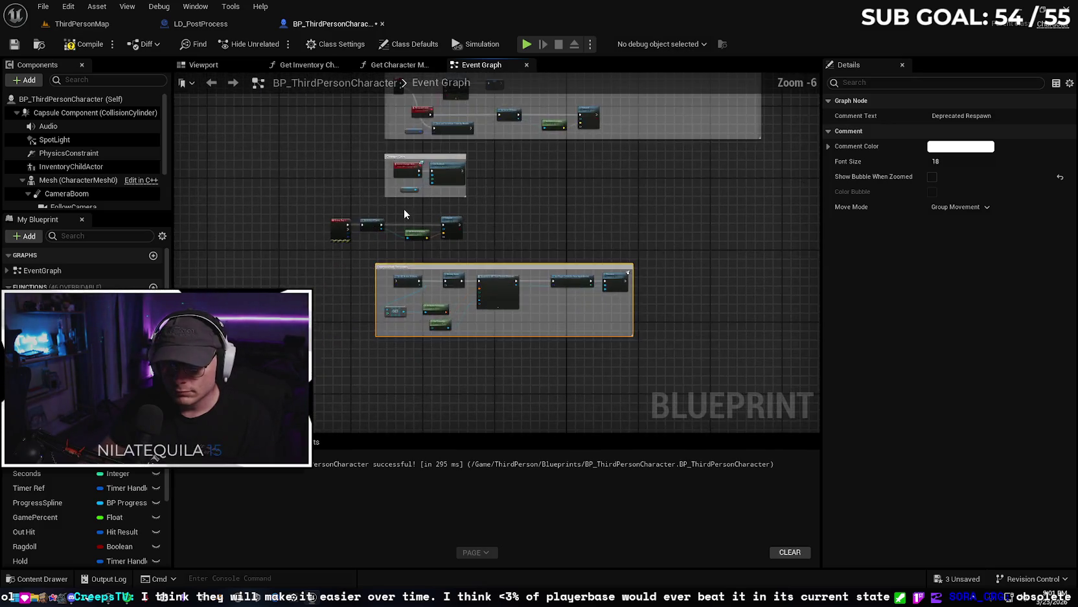
Step: Delete the Debug Key teleport nodes
right_click(322, 195)
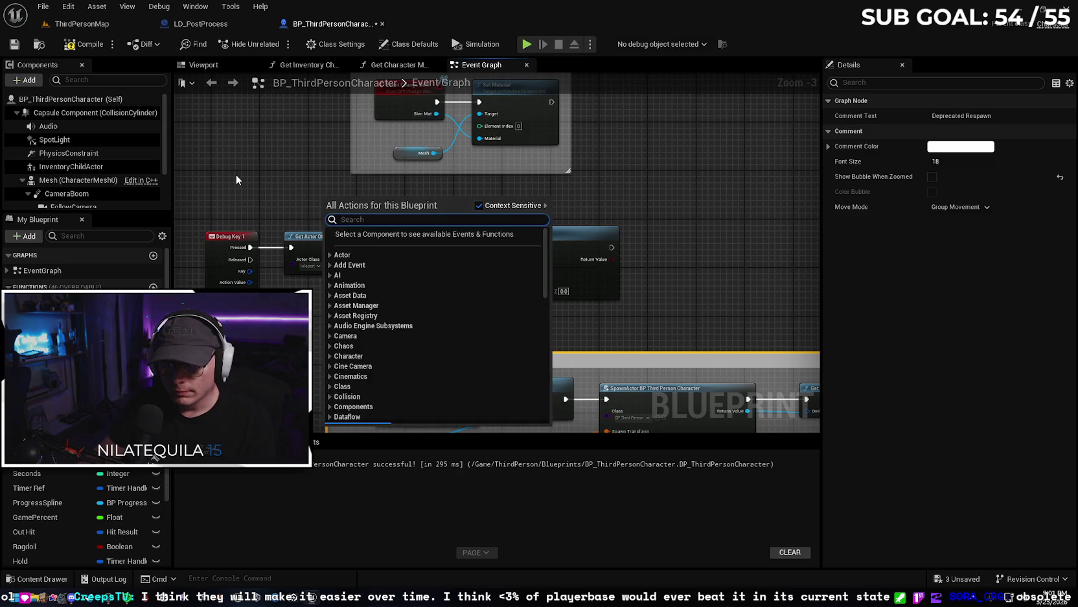
left_click(210, 174)
left_click_drag(210, 174, 608, 328)
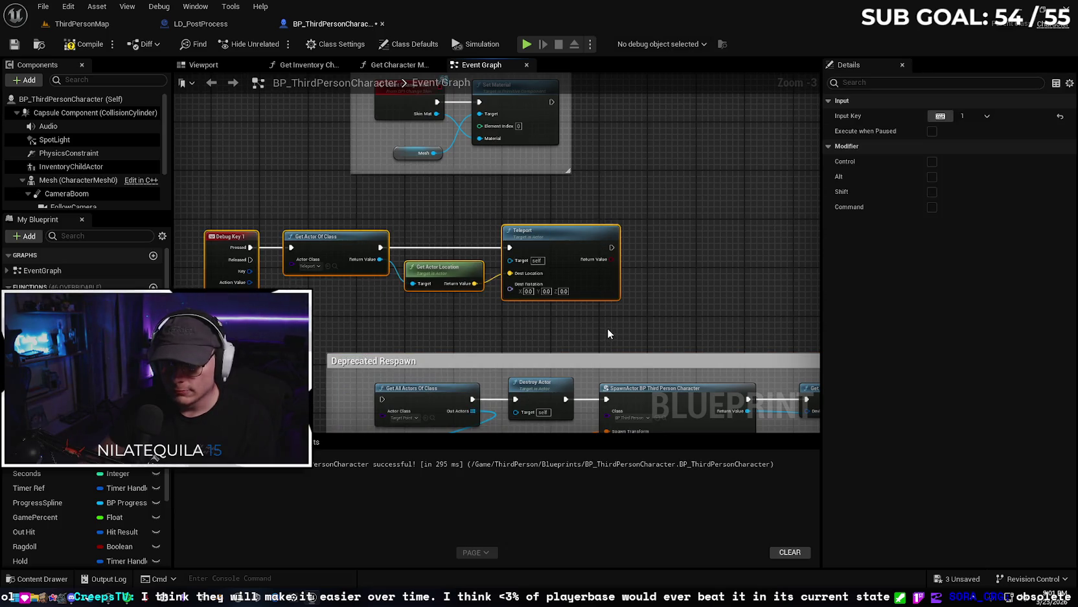
key("Delete")
Step: Move the Deprecated Respawn comment up and shift the Do Once, fade and print nodes right
mouse_move(532, 358)
left_mouse_down()
mouse_move(530, 249)
mouse_move(554, 211)
left_mouse_up()
scroll(644, 133, "down", 4)
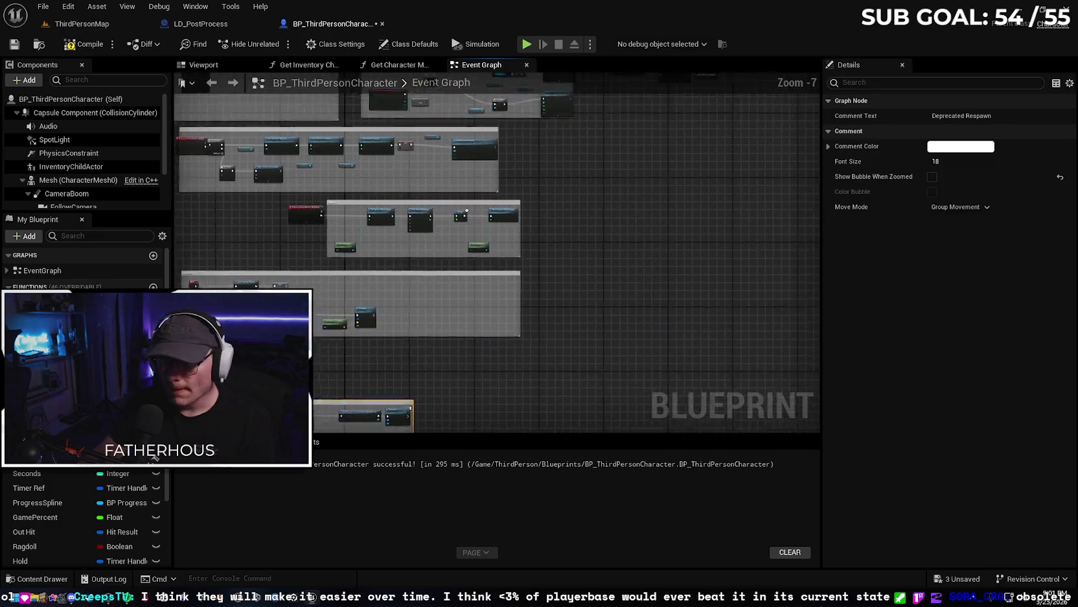
scroll(519, 289, "up", 2)
mouse_move(519, 290)
left_mouse_down()
mouse_move(662, 225)
mouse_move(712, 217)
left_mouse_up()
mouse_move(357, 146)
left_mouse_down()
mouse_move(596, 214)
mouse_move(703, 192)
left_mouse_up()
left_click_drag(643, 282, 431, 217)
left_click_drag(553, 148, 647, 148)
mouse_move(477, 285)
left_mouse_down()
mouse_move(777, 243)
mouse_move(335, 298)
left_mouse_up()
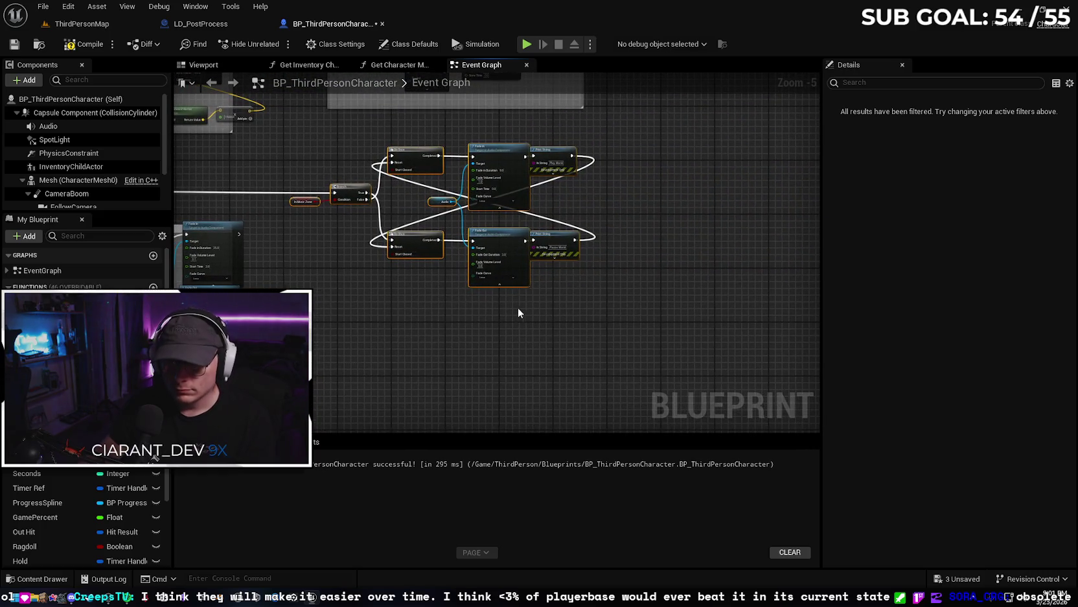
Step: Wrap the fade nodes in a comment titled 'Global Music' and widen it slightly
key("c")
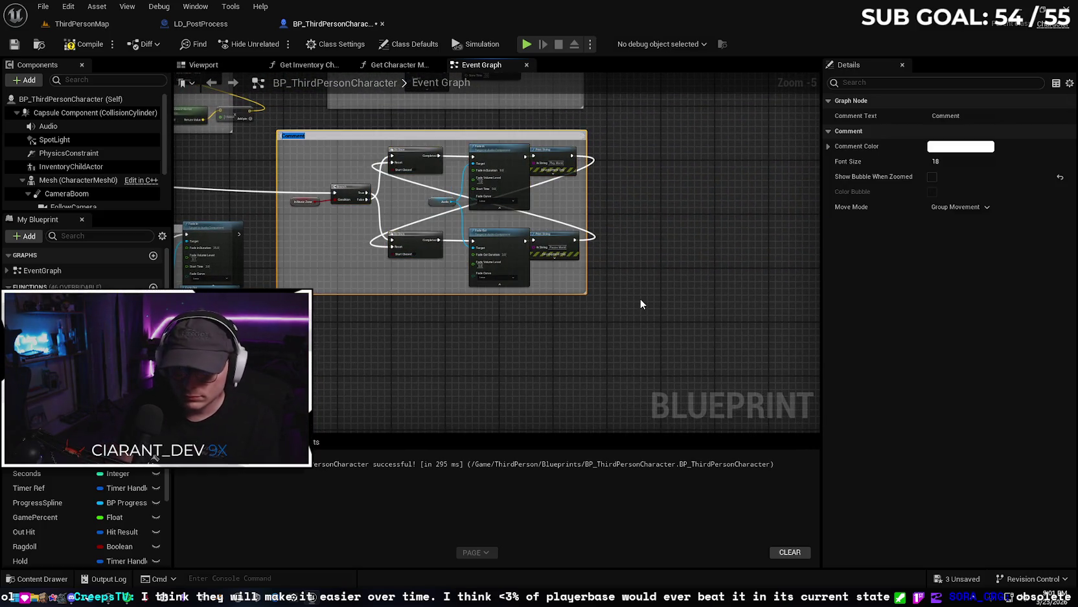
type("Go")
key("BackSpace")
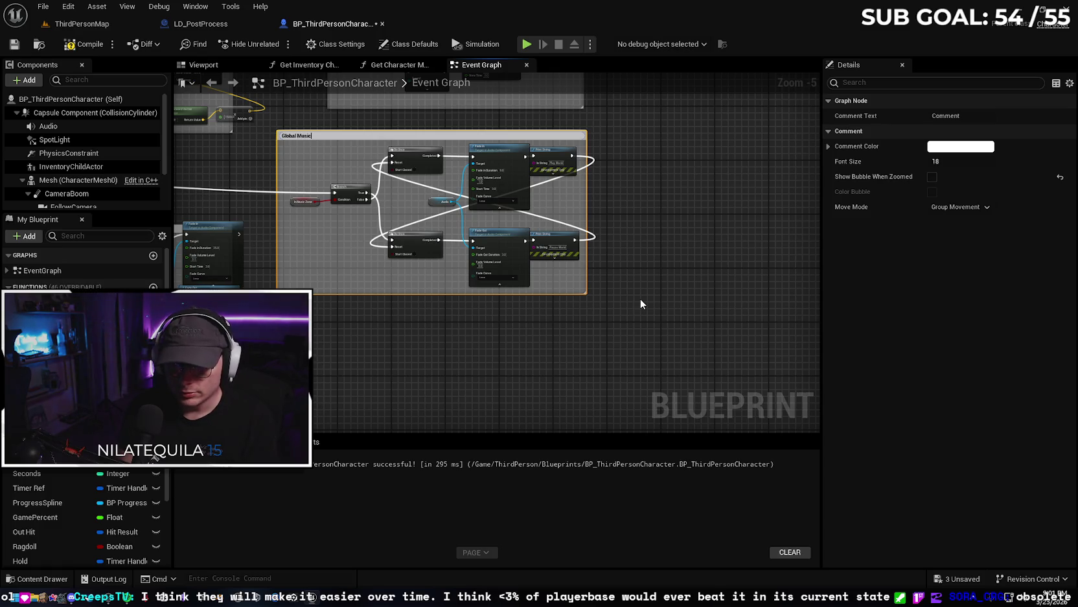
key("Return")
left_click(659, 292)
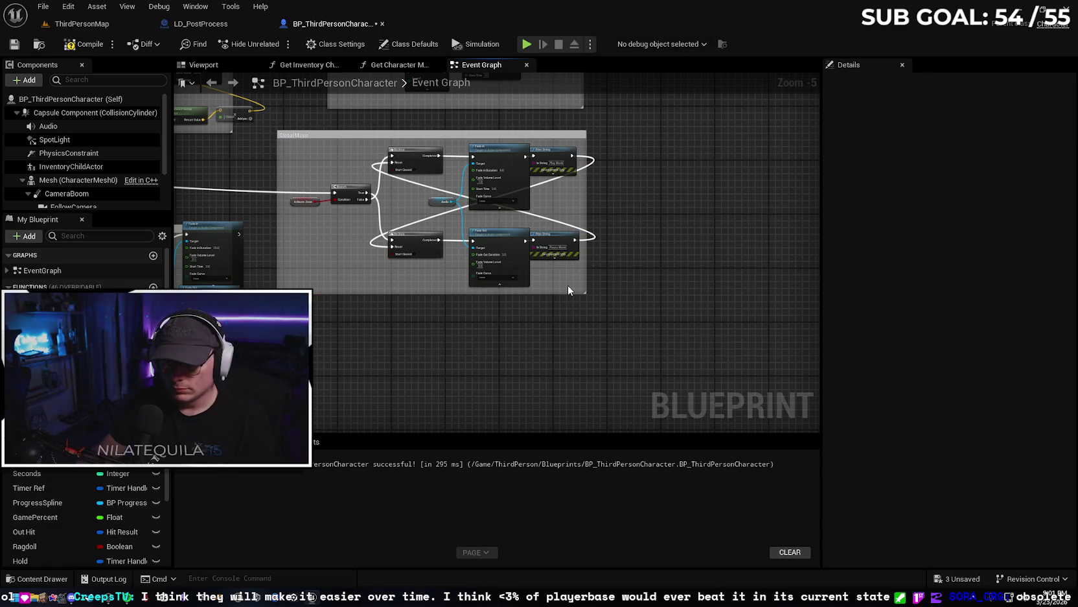
left_click_drag(589, 285, 609, 284)
Step: Compile and save the BP_ThirdPersonCharacter blueprint
scroll(613, 310, "down", 4)
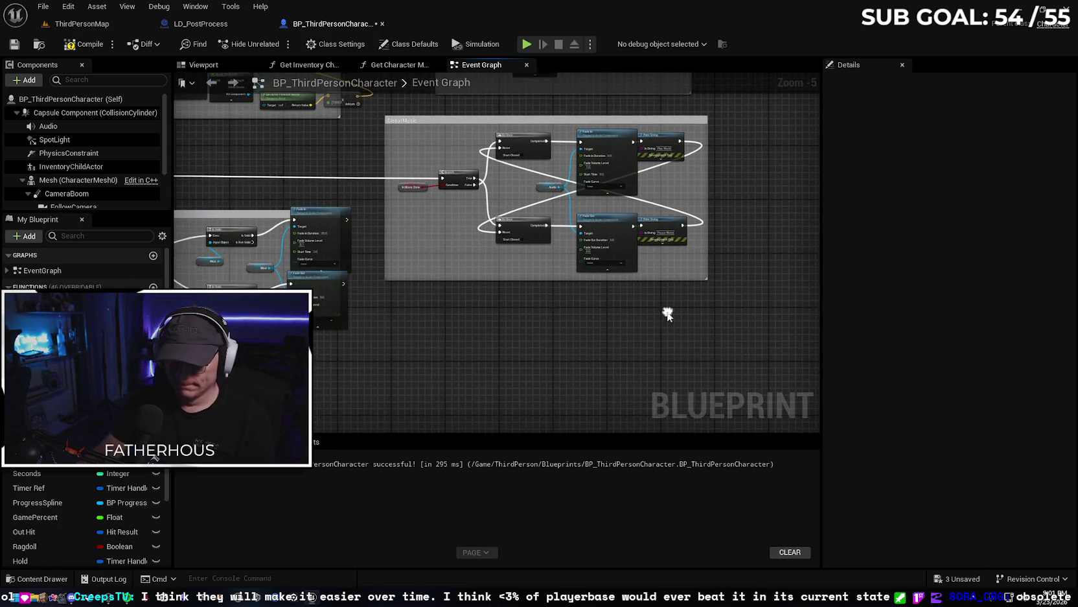
scroll(563, 333, "down", 2)
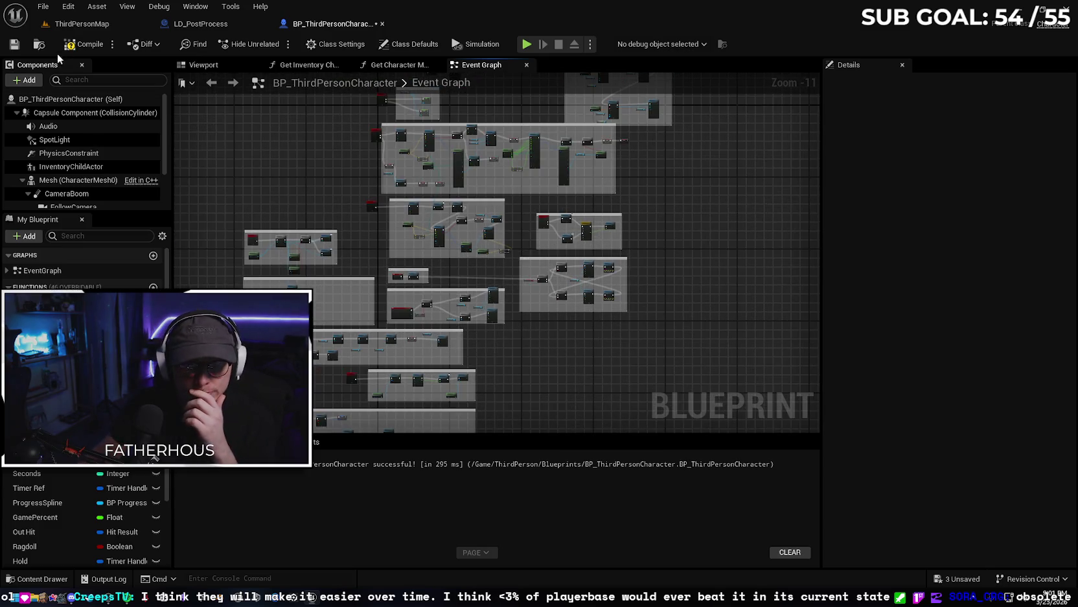
left_click(84, 44)
left_click(14, 45)
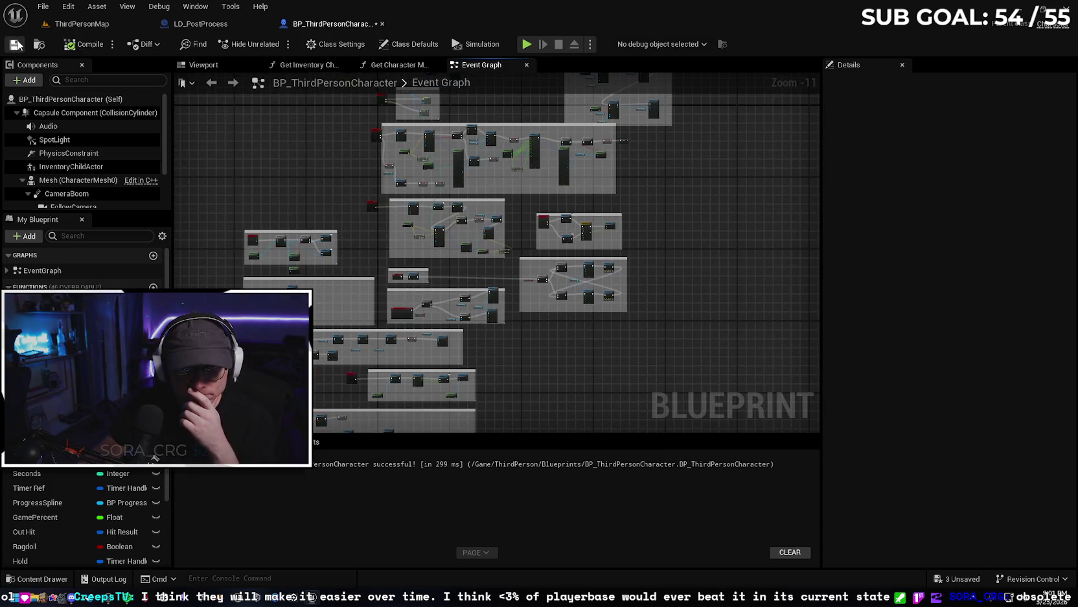
Step: Close the BP_ThirdPersonCharacter and LD_PostProcess editors and frame the Teleport actor
left_click(382, 24)
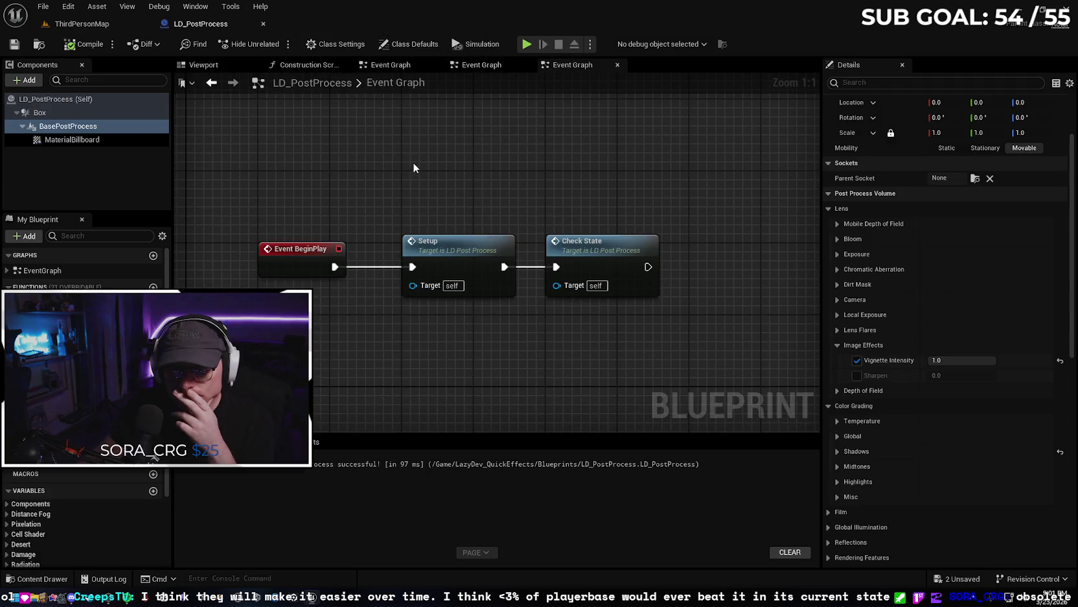
left_click(263, 24)
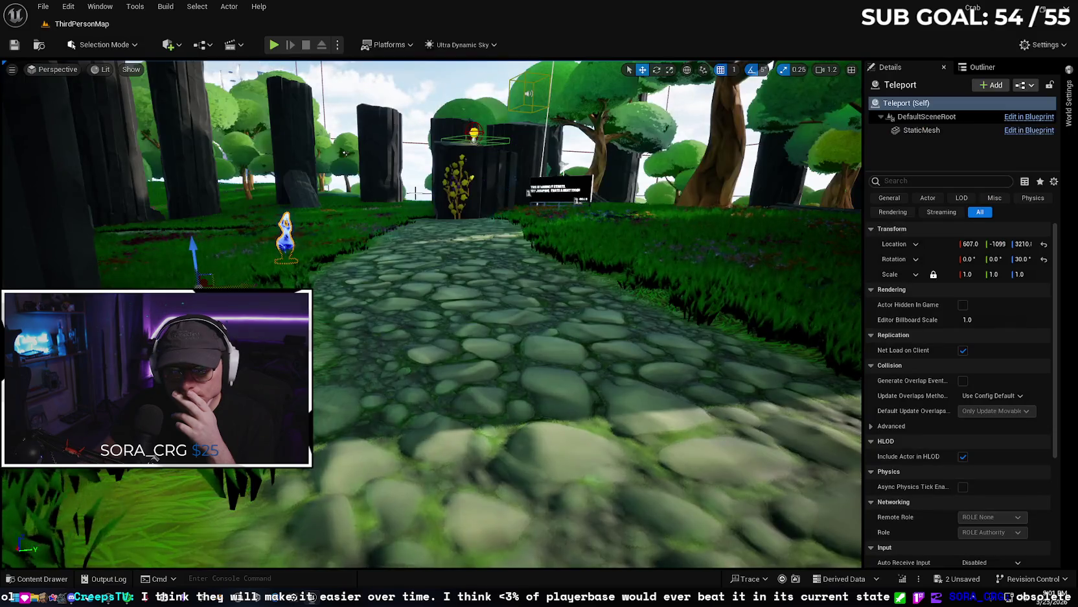
key("f")
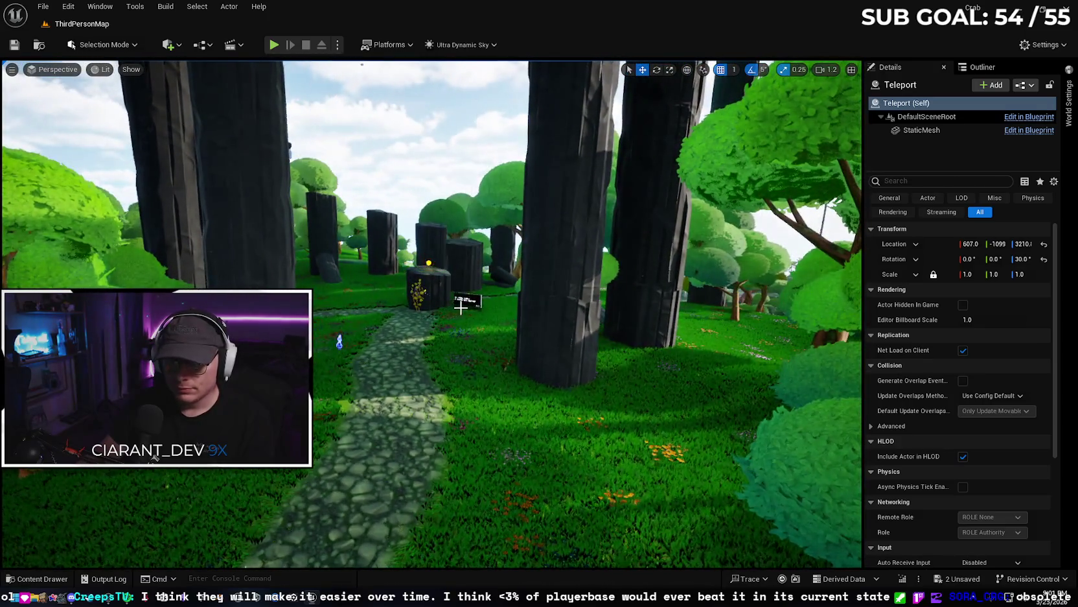
Step: Fly the view down the path and Save All unsaved content
left_click_drag(494, 465, 415, 465)
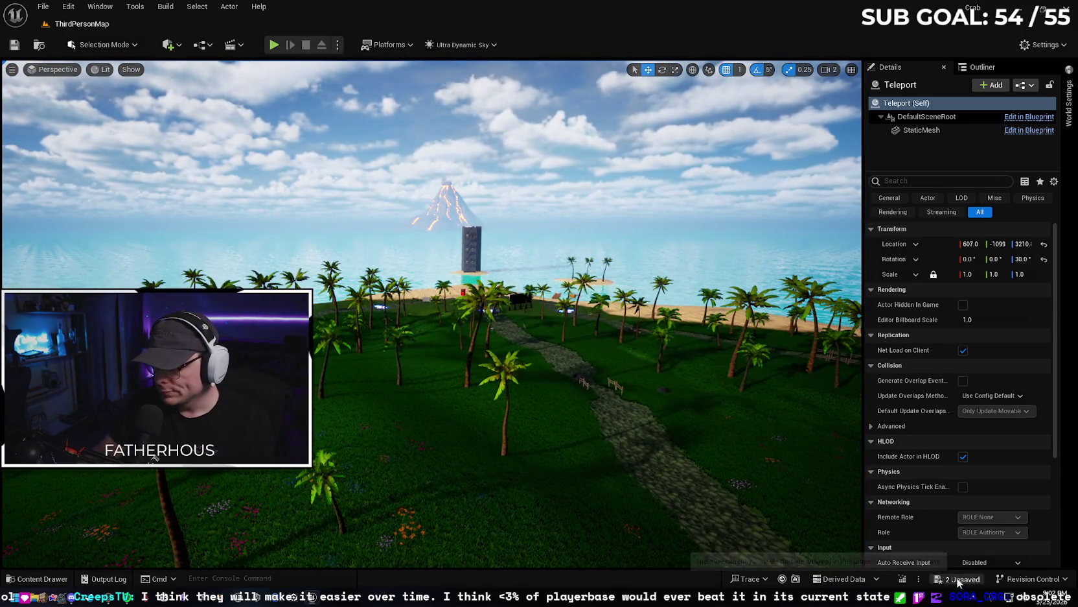
left_click(611, 428)
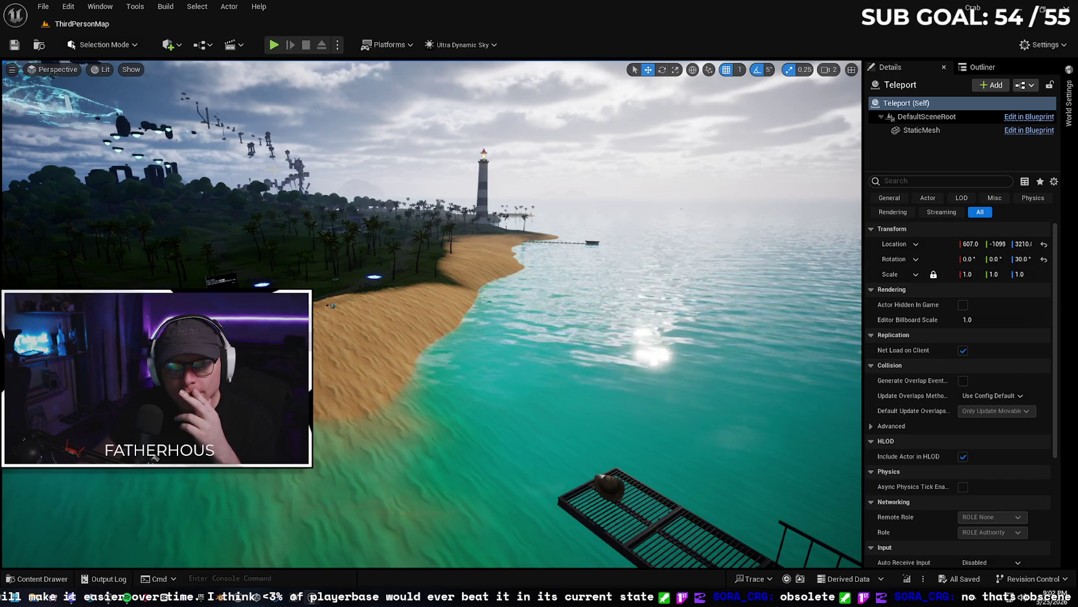
left_click(46, 11)
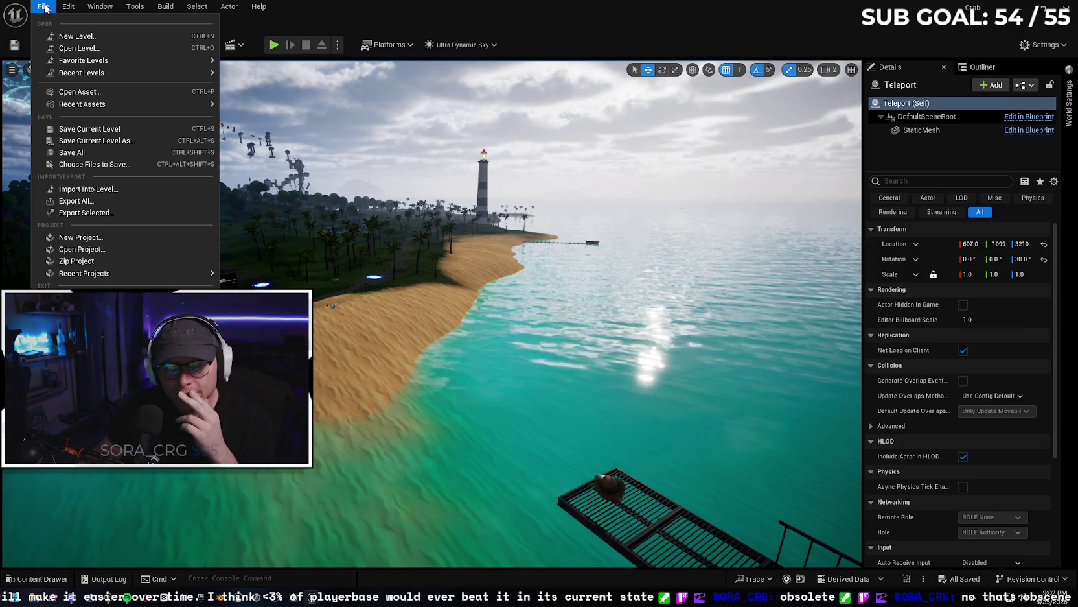
Step: Load MainMenu from Recent Levels and play it to show the Scuttle Up title screen
mouse_move(117, 72)
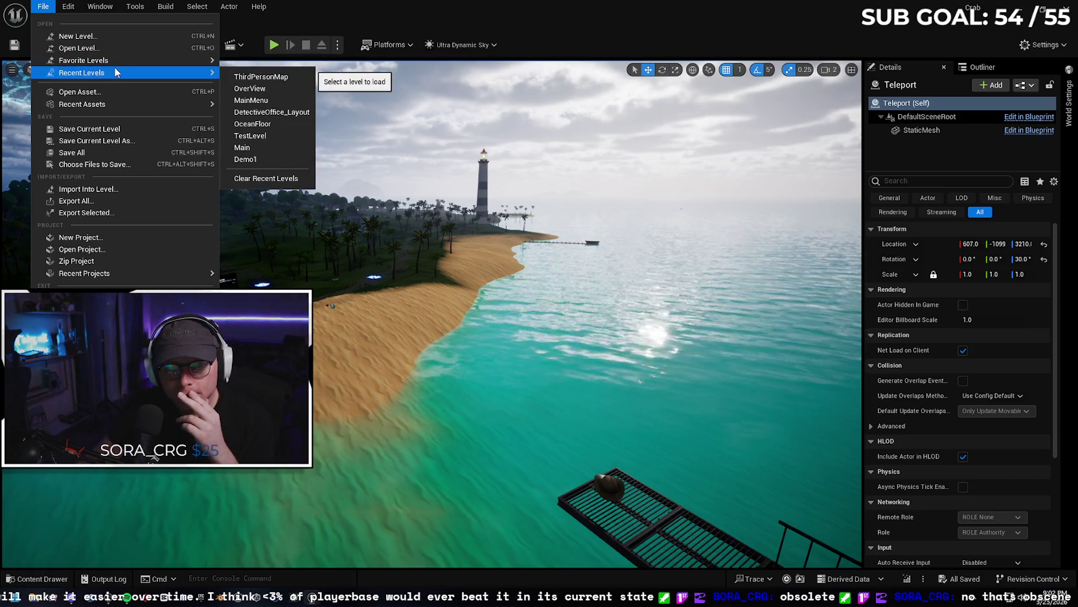
left_click(266, 100)
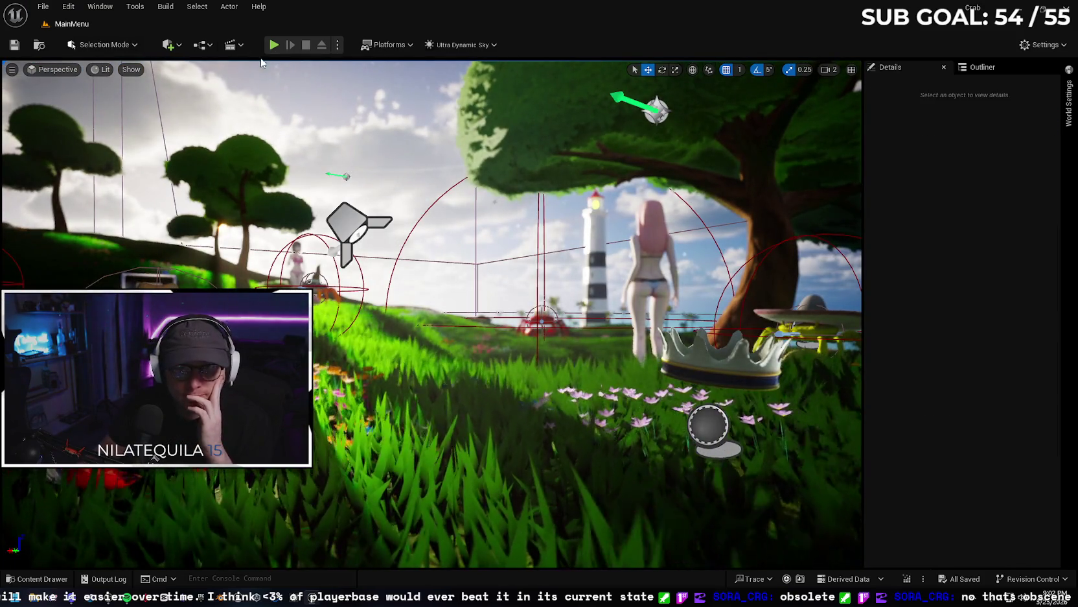
left_click(274, 46)
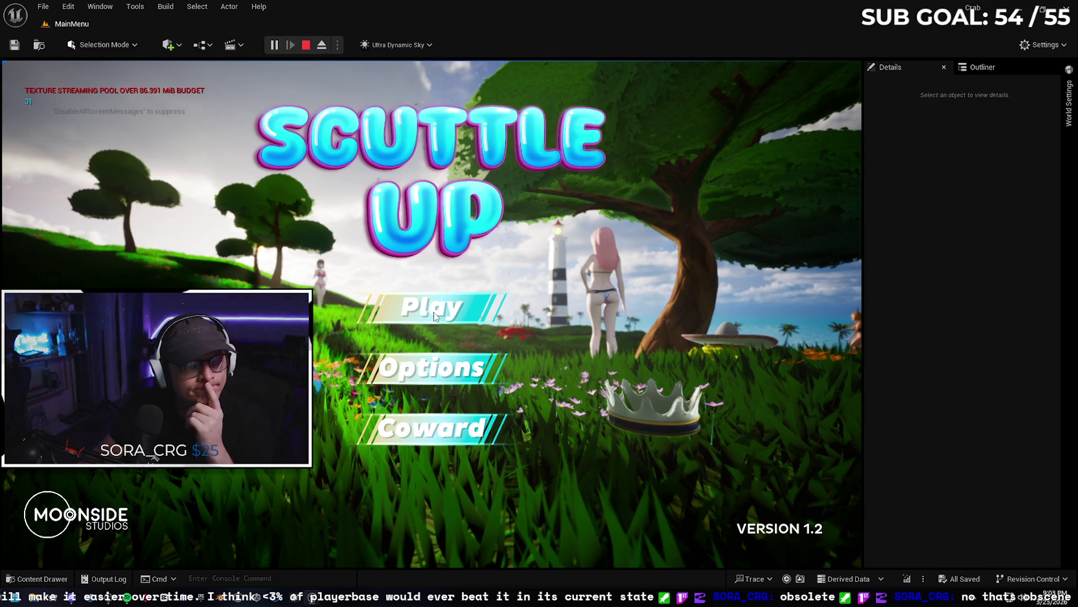
Step: Start the game from the title menu, let the crab spawn in the office, then stop play
left_click(434, 315)
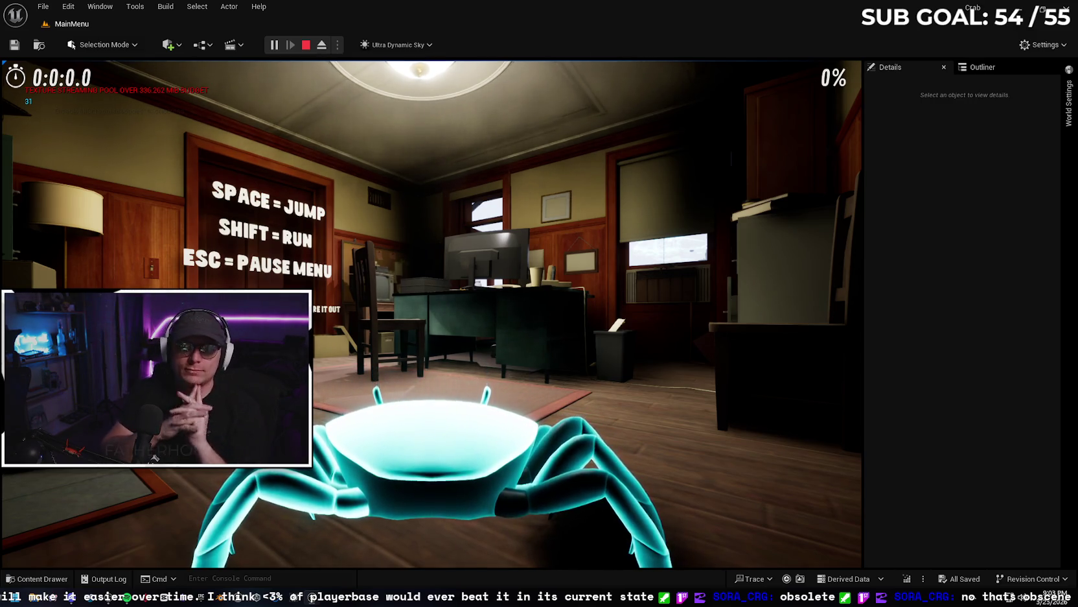
key("Escape")
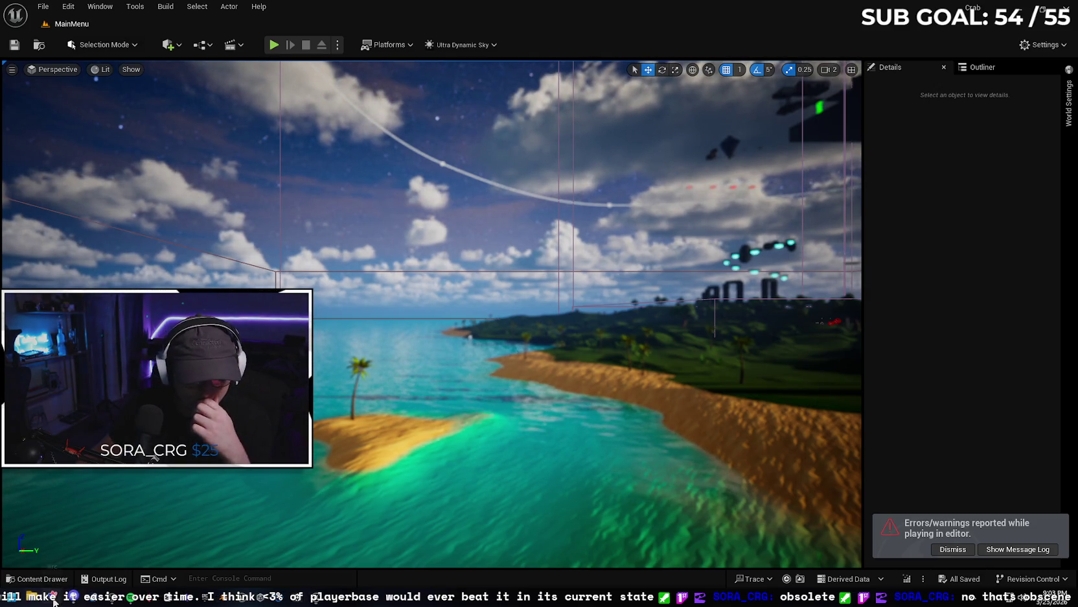
left_click(26, 577)
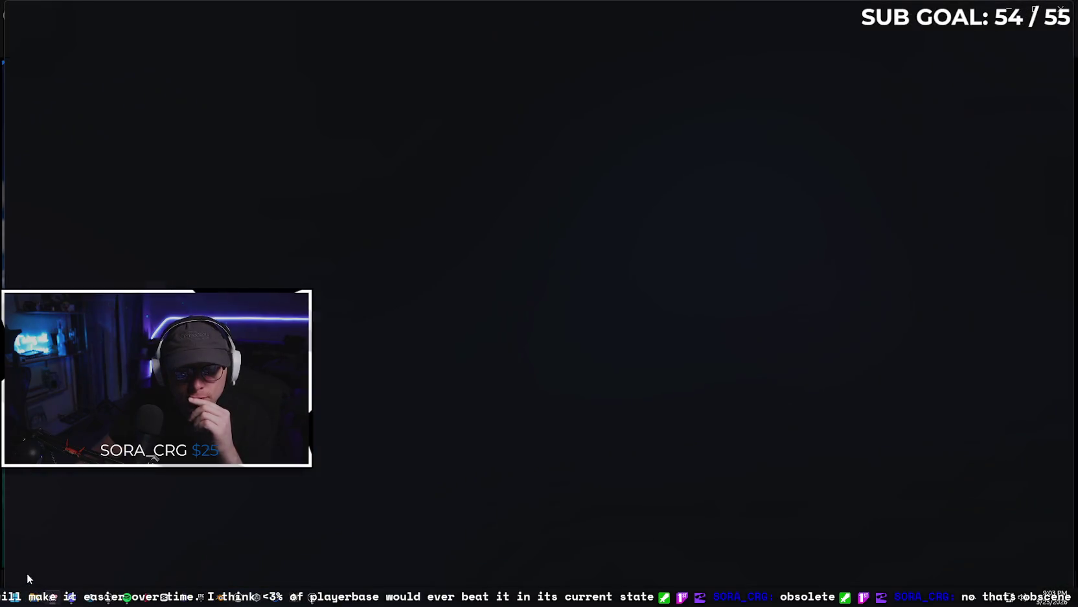
Step: Open Gemini from the Arc sidebar and begin the prompt 'Okay, heres what i got and need'
left_click(62, 72)
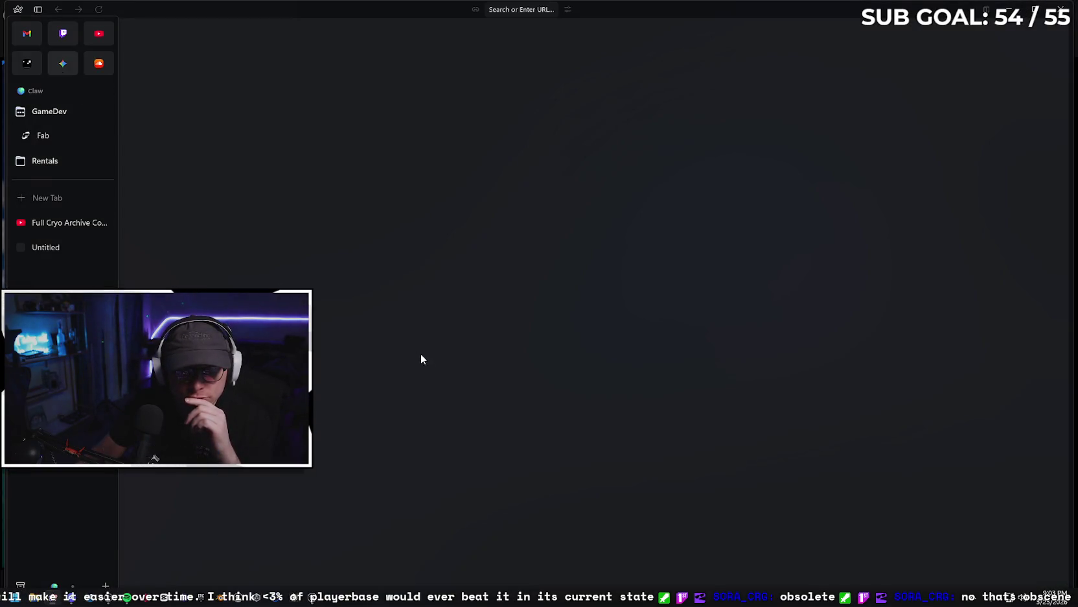
type("ot and need")
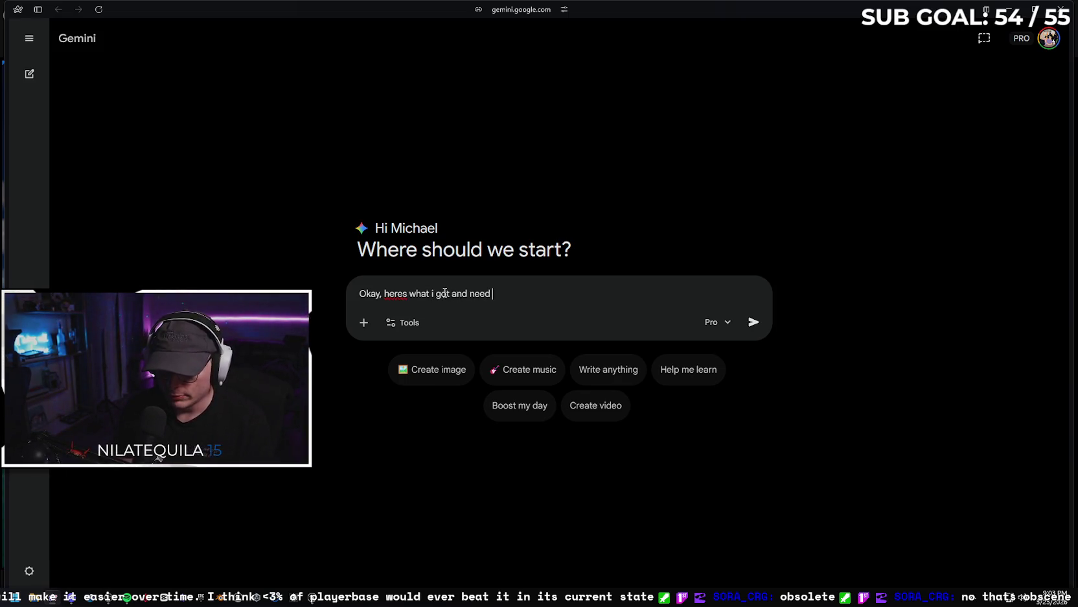
Step: Explain that player-attached global music checks for a music zone and fades out otherwise
type("solve")
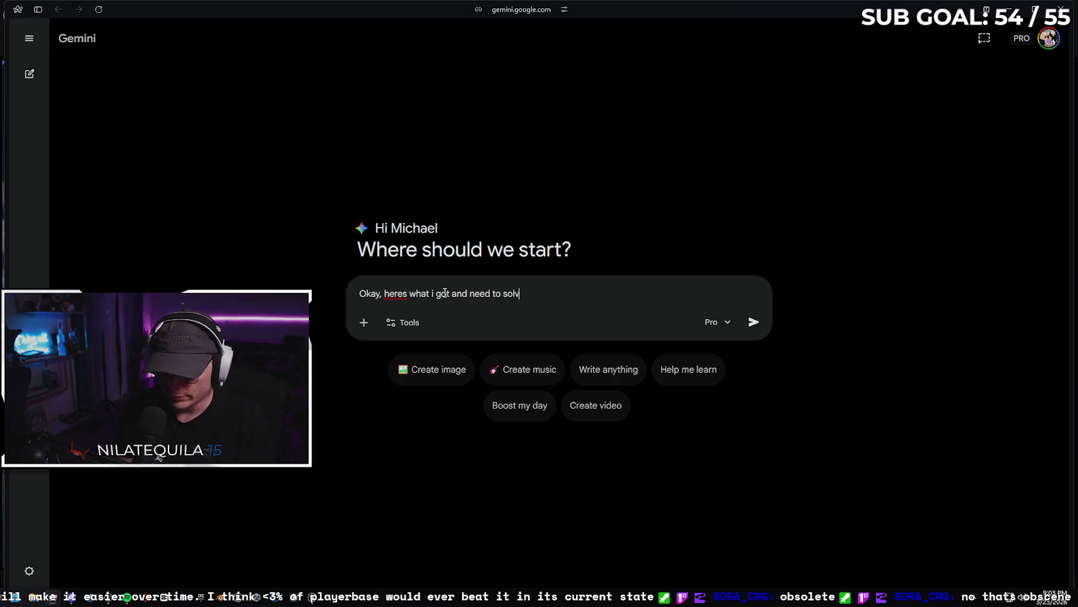
key("shift+Return")
key("shift+Return")
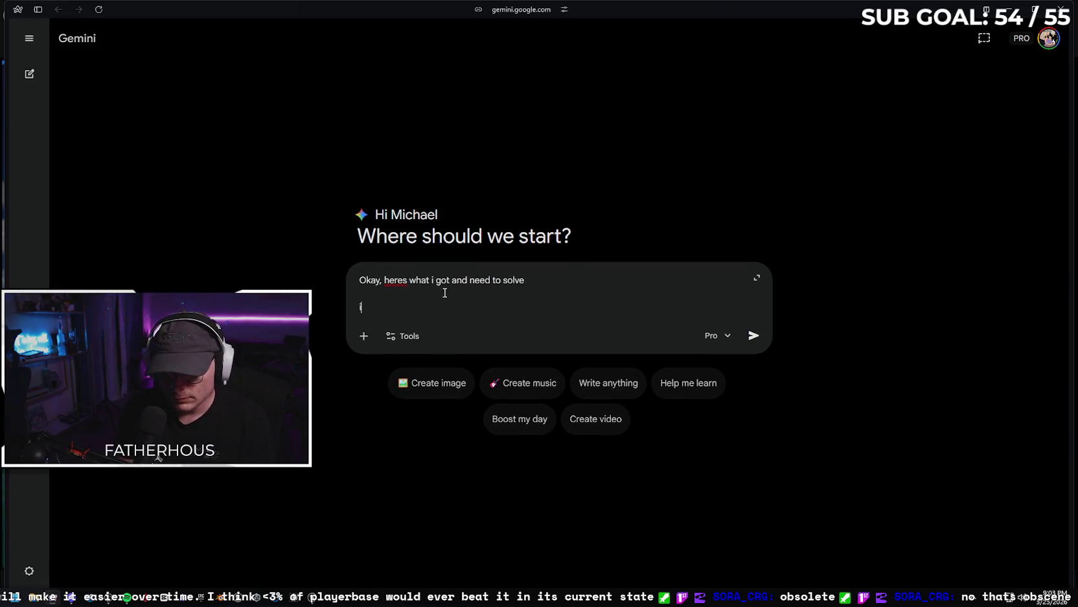
type("inunreal, I have a")
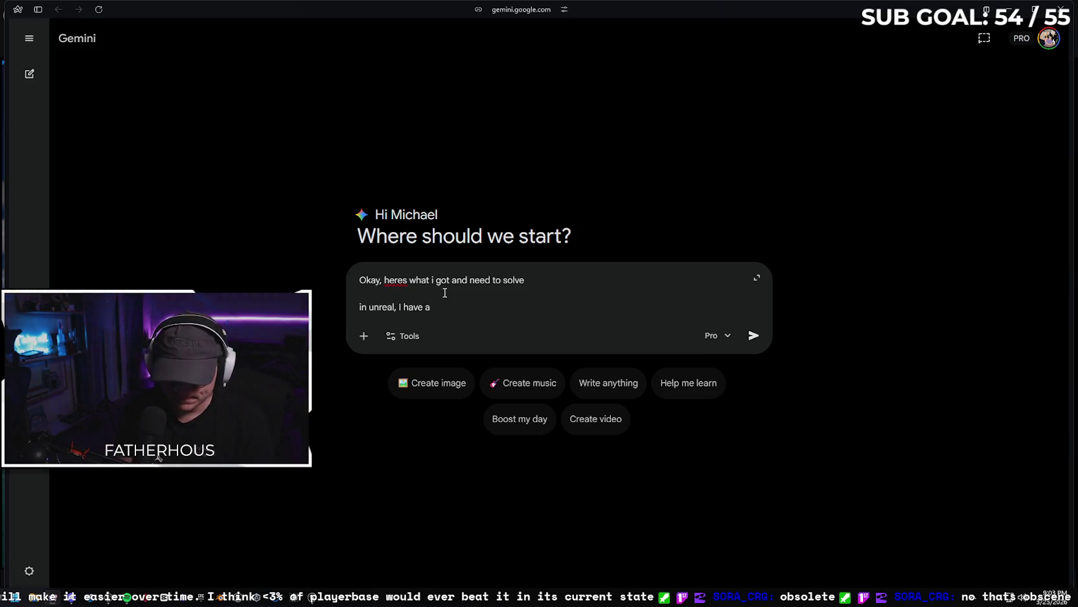
type("global music")
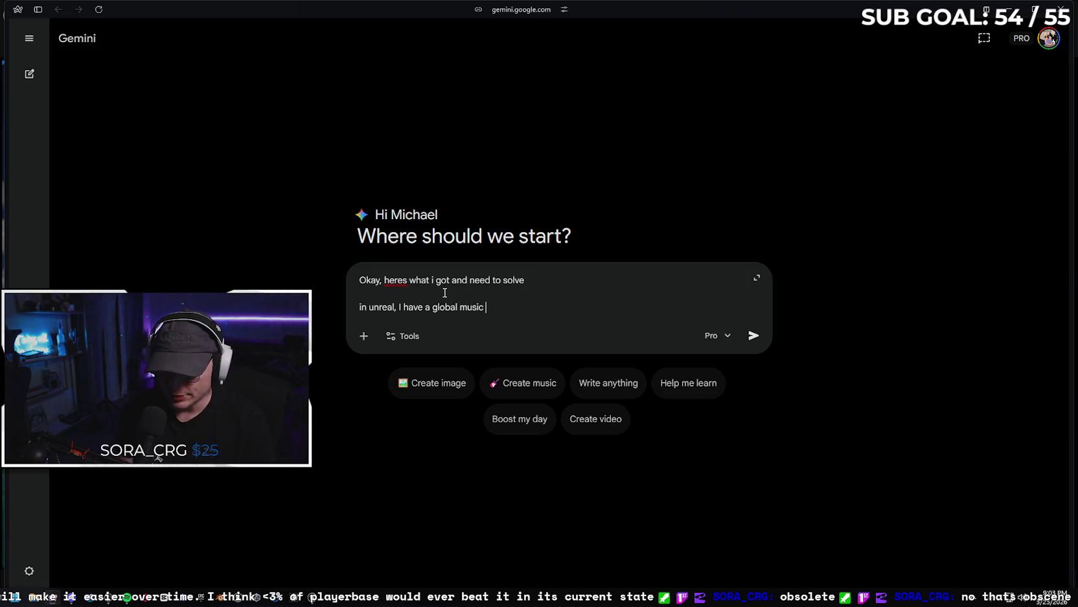
type("tached to the player.")
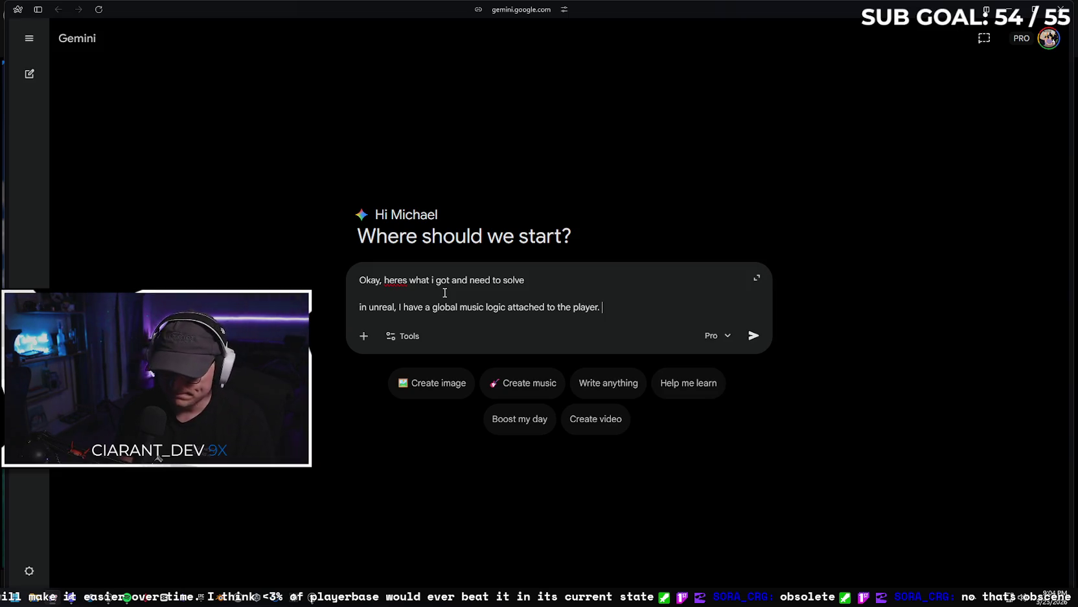
type("asically, it checks")
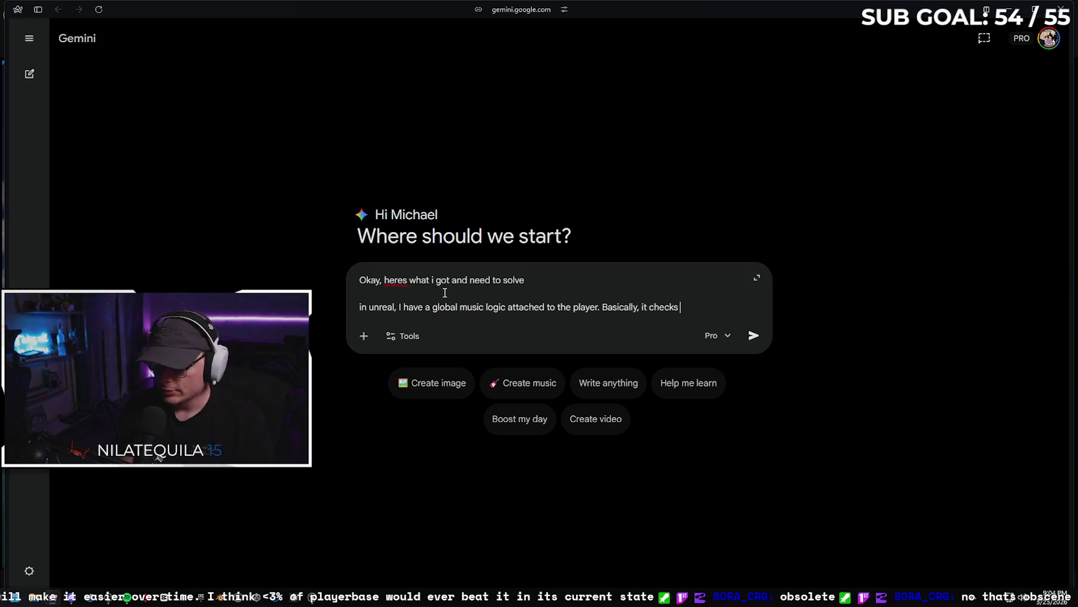
type(" to see if the player is")
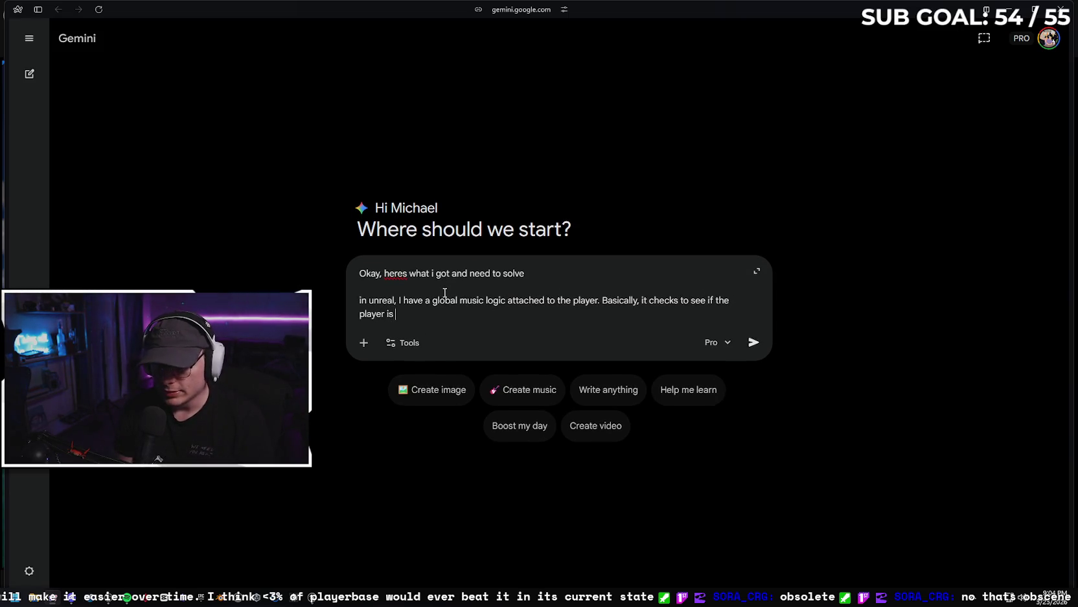
type(" in a music ")
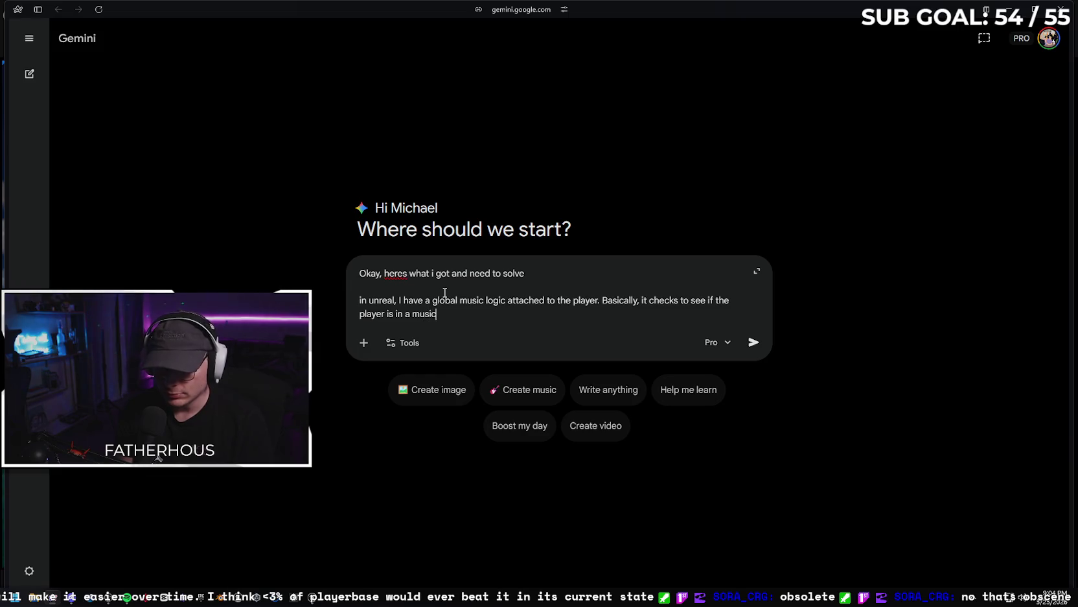
type("zone, if not, f")
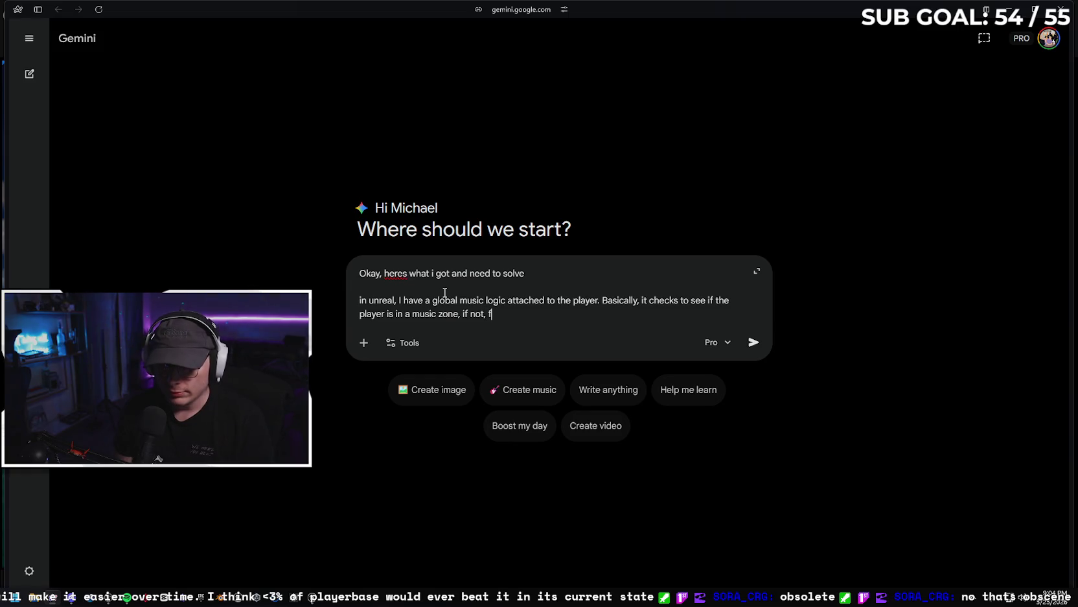
key("BackSpace")
type("play global")
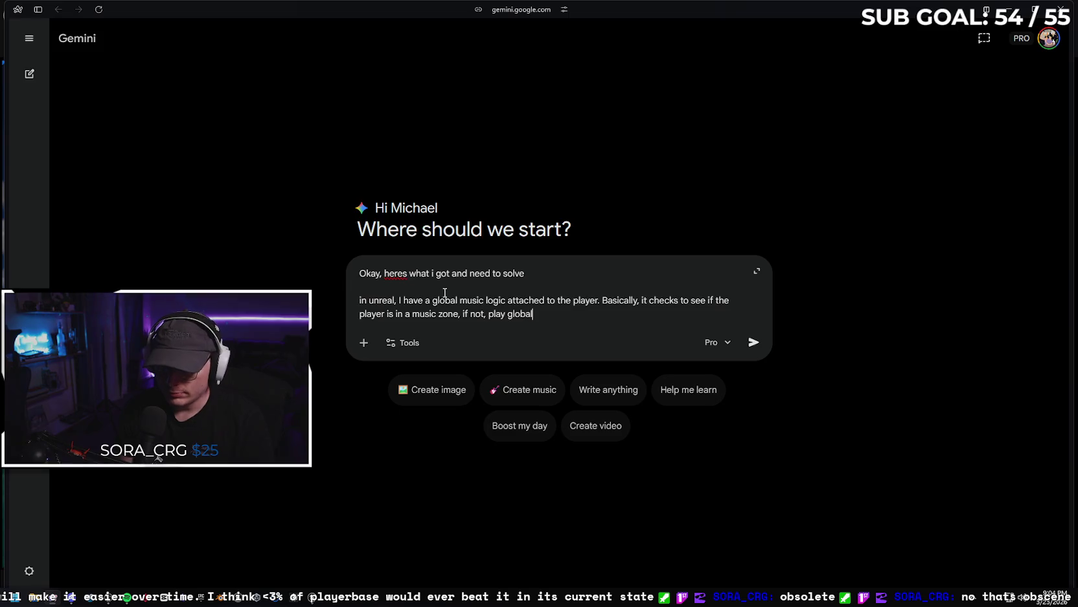
type(", ")
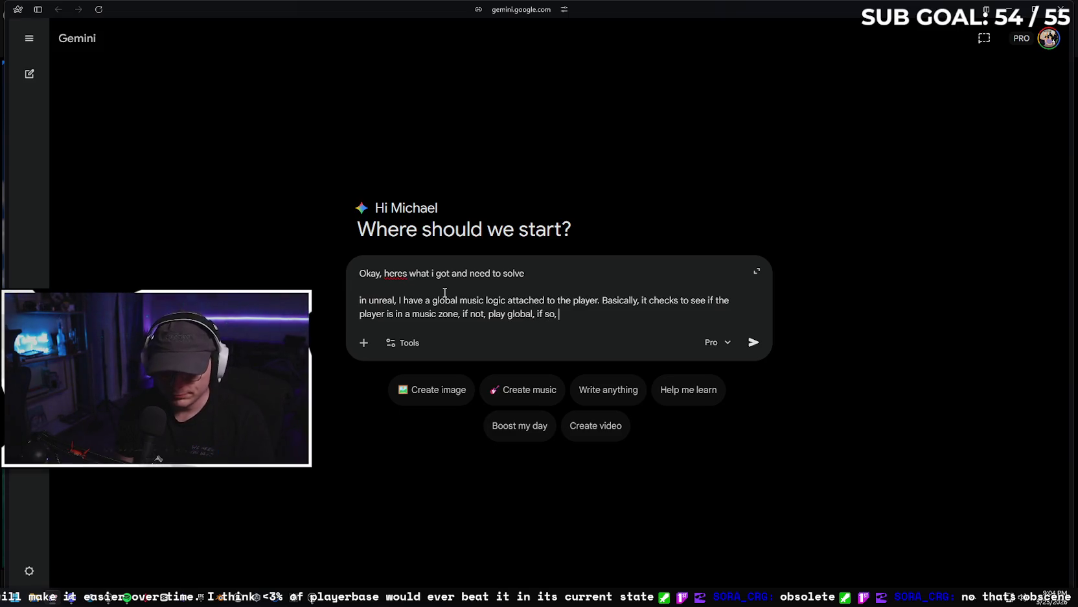
type("fade out global")
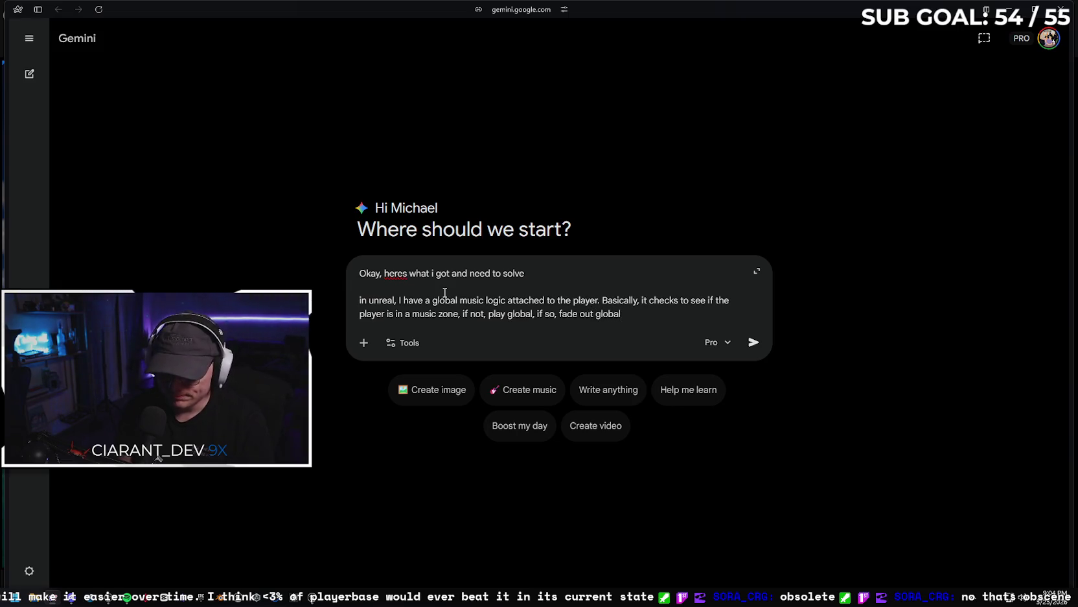
Step: Add a paragraph stating the problem: the player spawns in a music zone
key("shift+Return")
key("shift+Return")
type("pr")
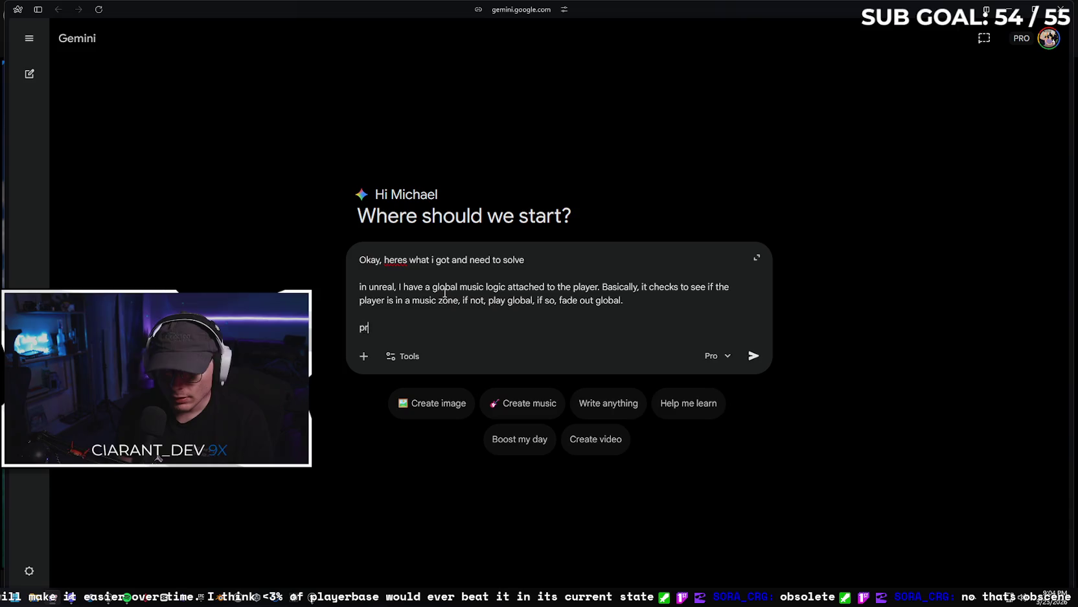
type("oblem is,")
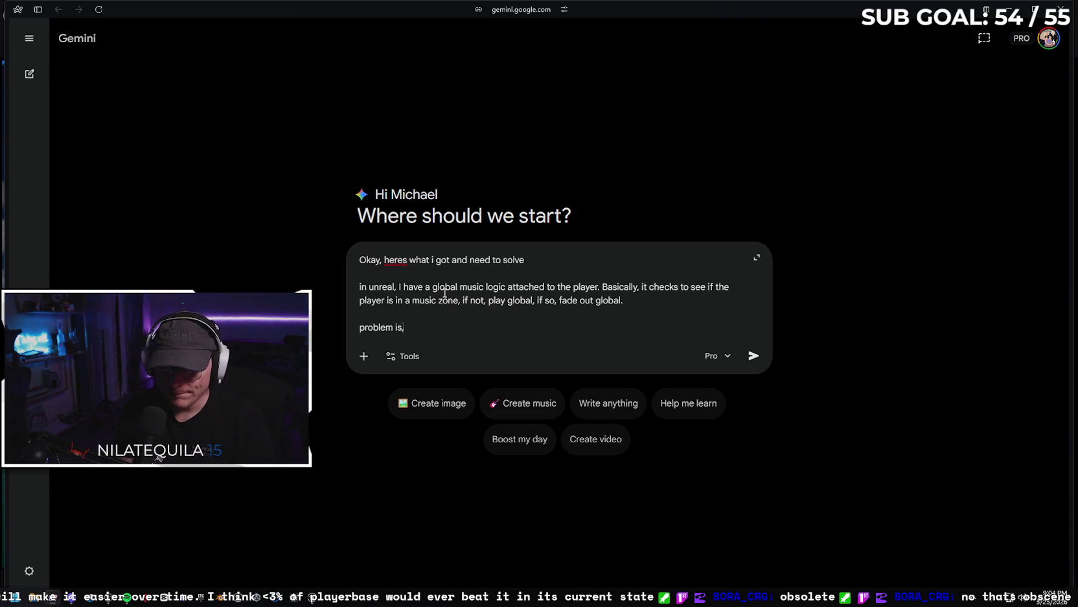
type(" the player ")
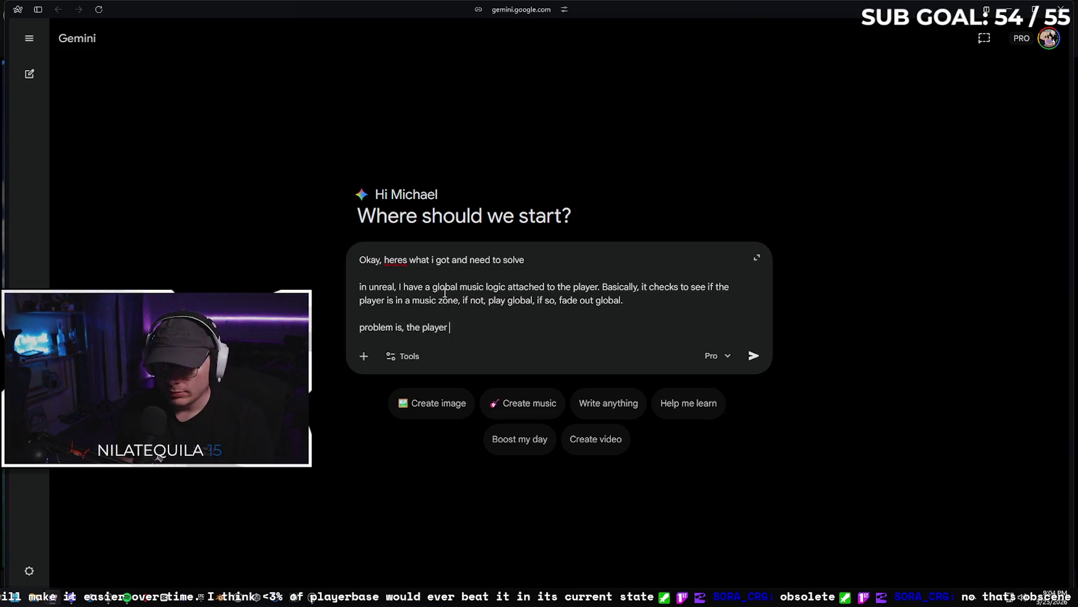
type("spawns")
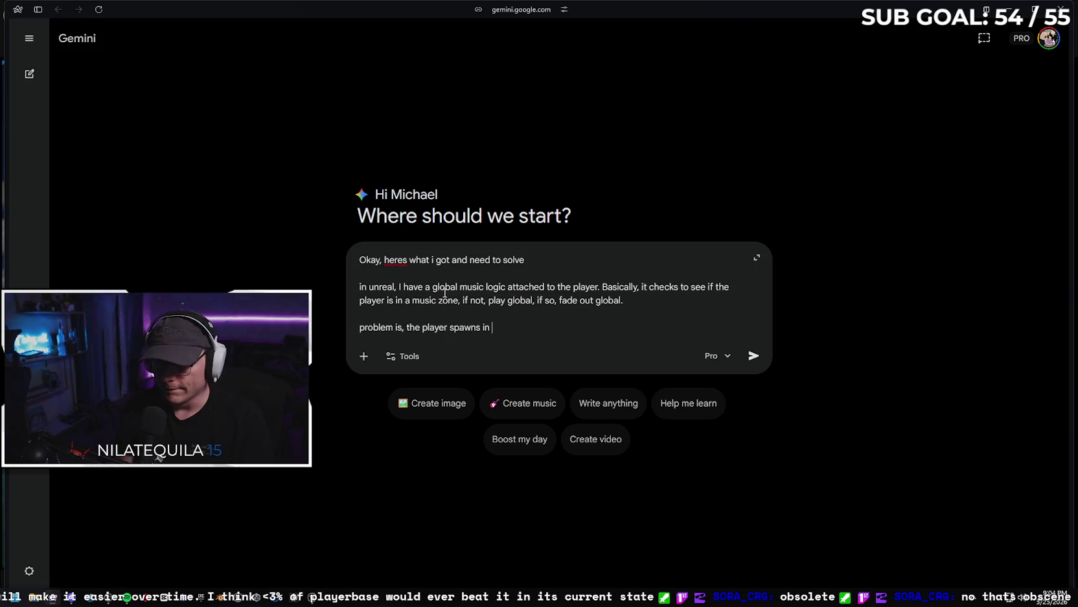
type(" in ")
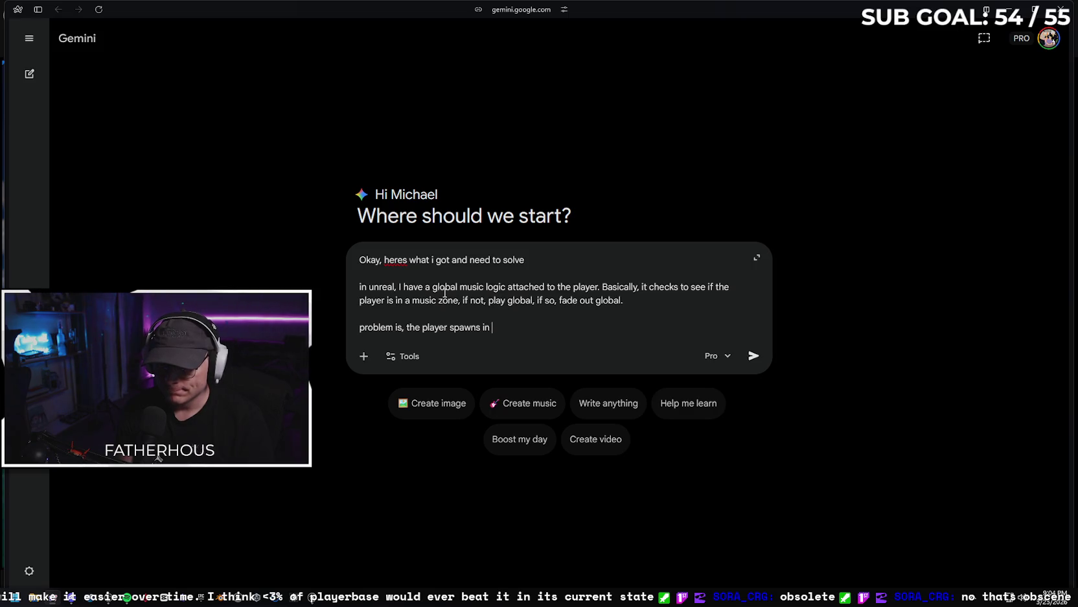
type("a m")
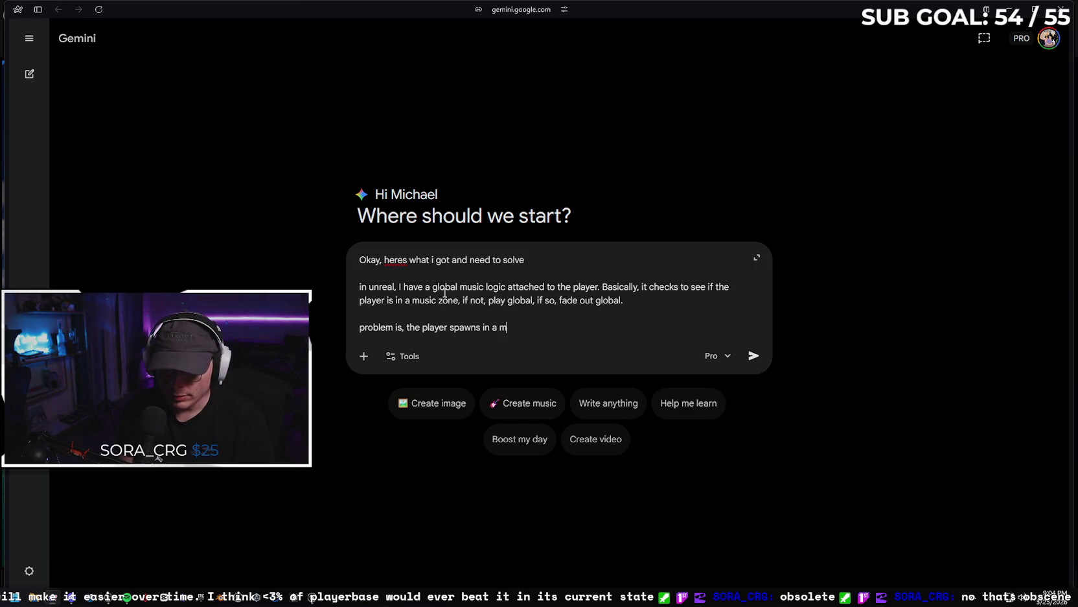
type("one")
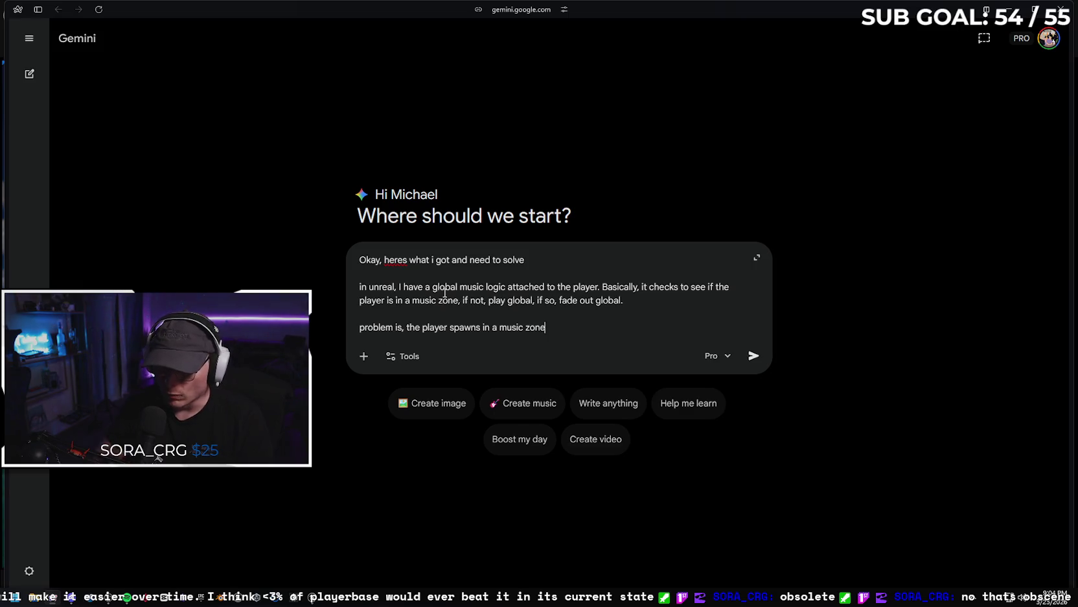
left_click(311, 597)
Step: Reopen ThirdPersonMap from File > Recent Levels
left_click(39, 6)
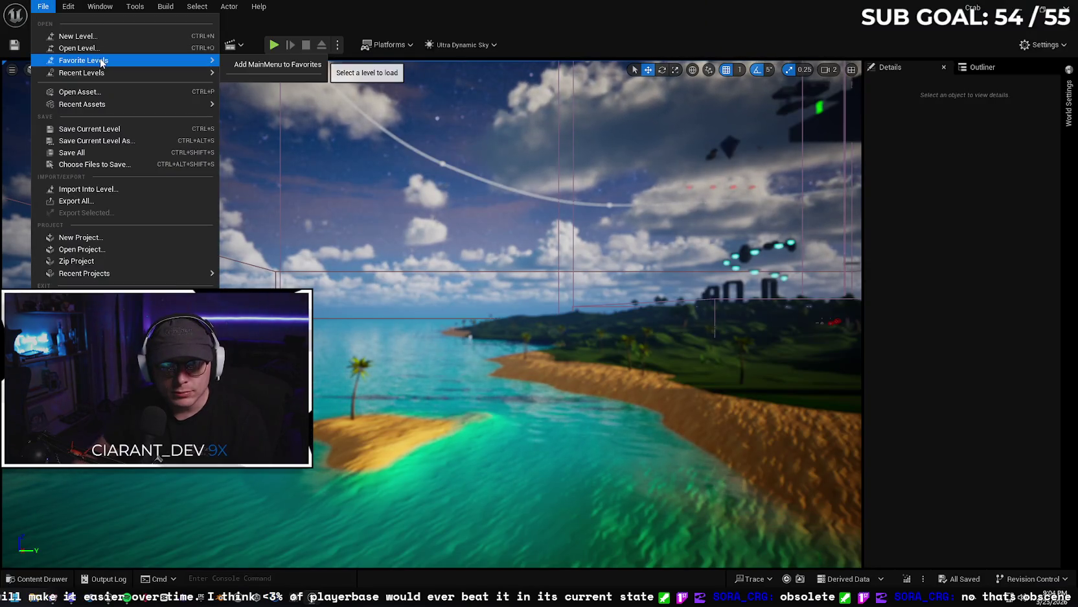
mouse_move(106, 73)
left_click(269, 90)
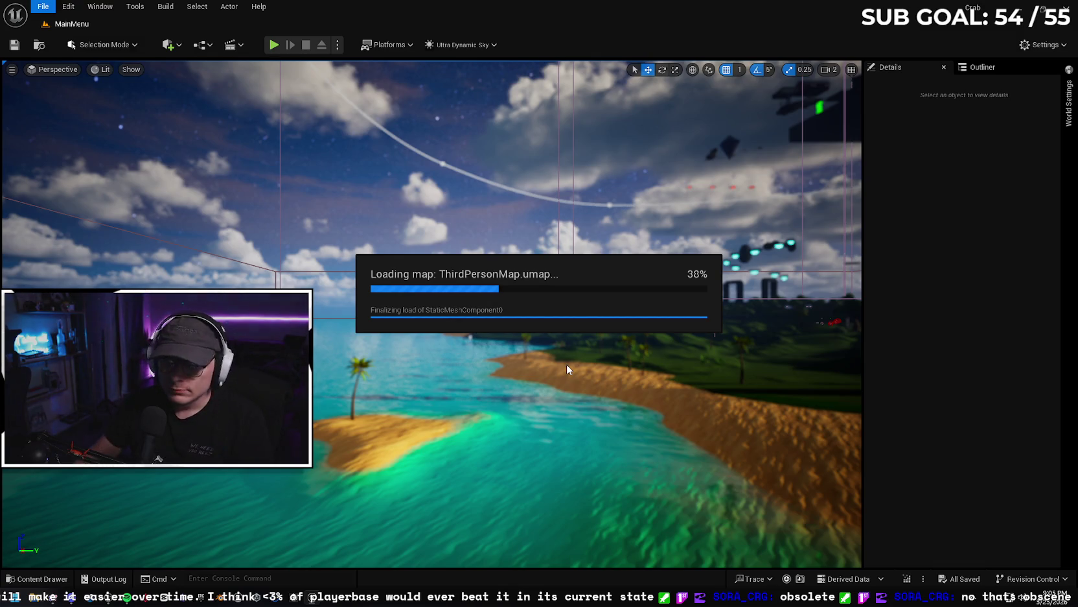
Step: Fly to the office building and select the BP_Office_BGM music zone actor
left_click_drag(566, 364, 515, 352)
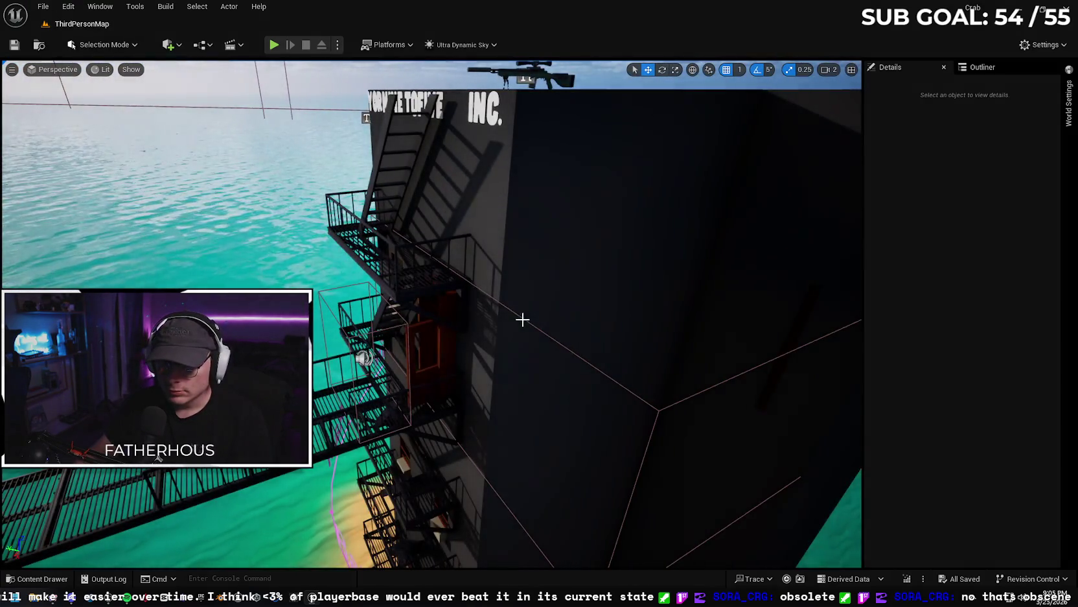
key("ctrl+a")
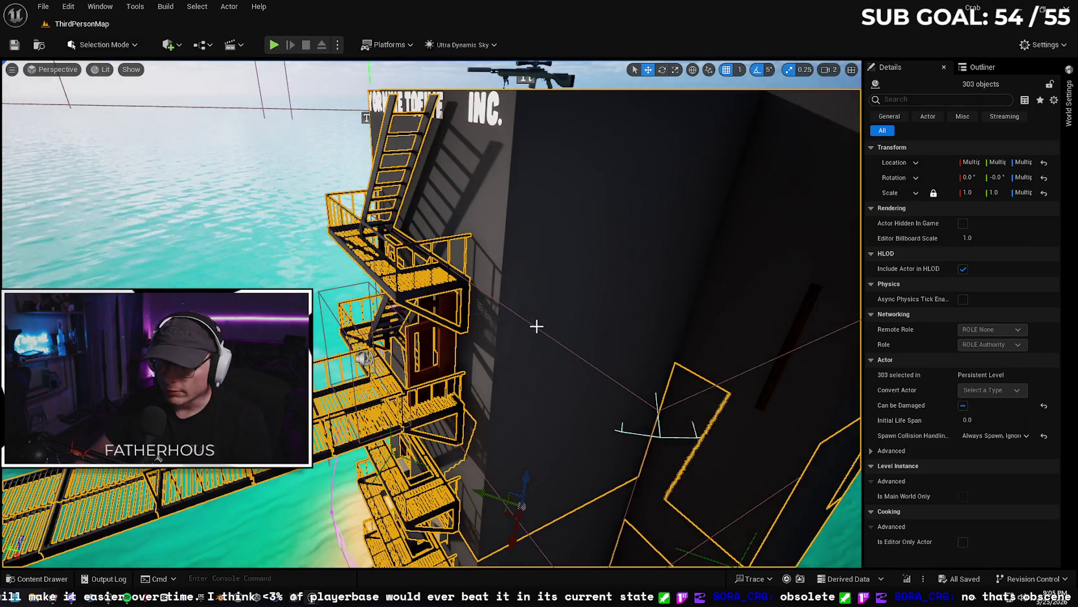
left_click(537, 328)
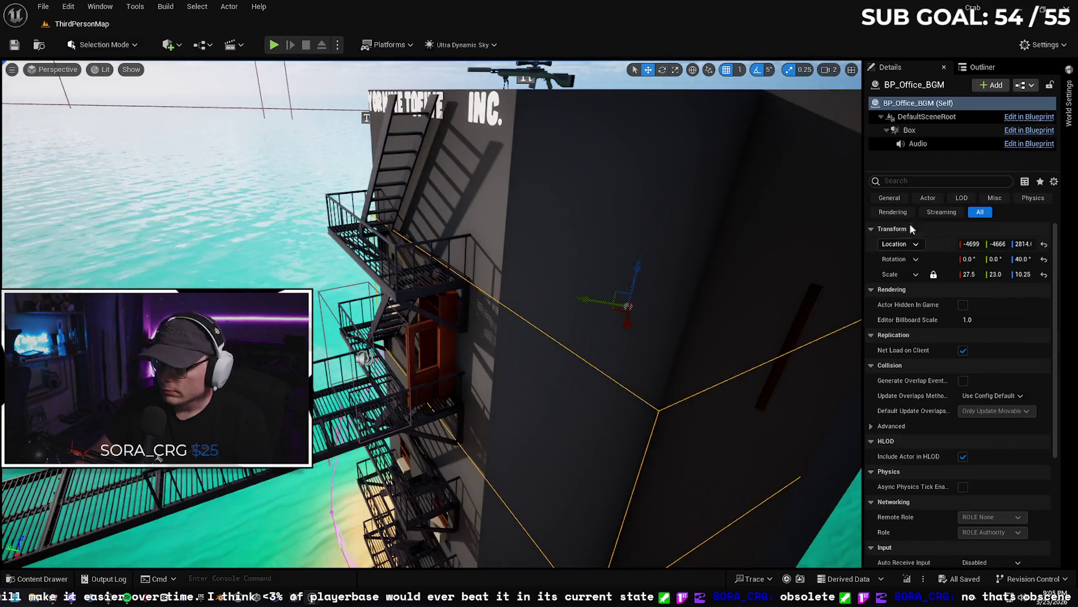
Step: Wire Event BeginPlay directly into the overlap Branch, bypassing the Delay, compile BP_Office_BGM, and return to ThirdPersonMap
left_click(1029, 117)
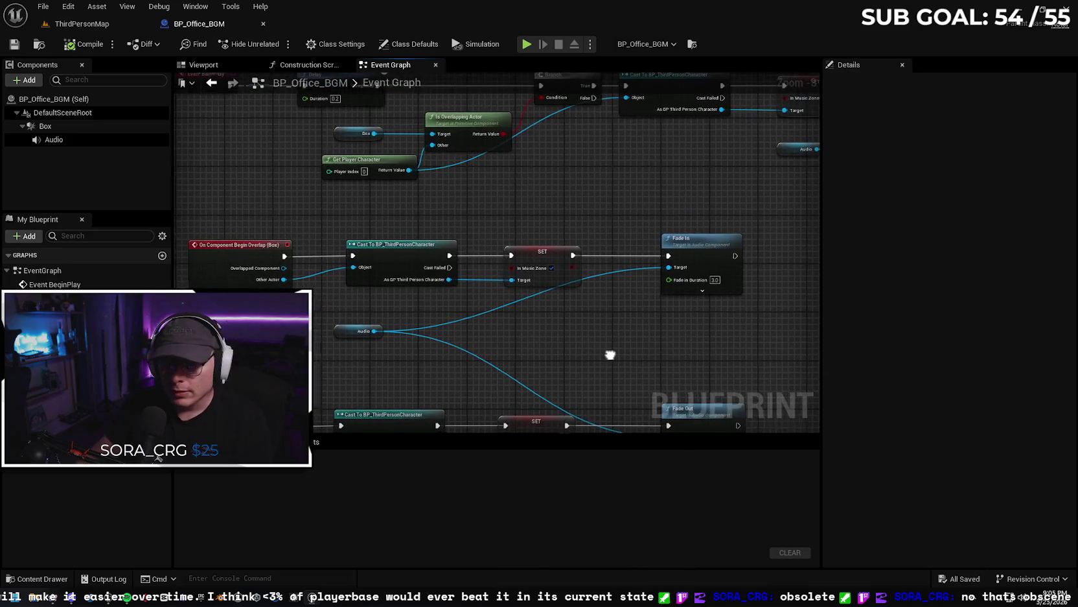
mouse_move(640, 232)
left_mouse_down()
mouse_move(590, 246)
mouse_move(638, 236)
mouse_move(629, 248)
mouse_move(425, 271)
left_mouse_up()
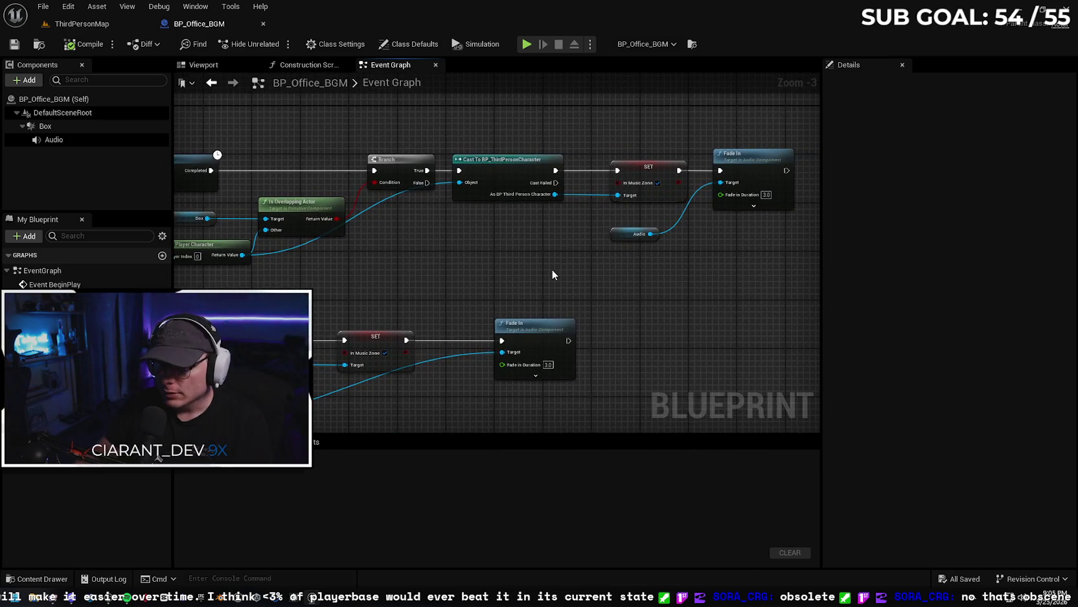
mouse_move(560, 240)
left_mouse_down()
mouse_move(534, 269)
mouse_move(694, 256)
left_mouse_up()
mouse_move(537, 267)
left_mouse_down()
mouse_move(599, 263)
mouse_move(589, 264)
mouse_move(609, 278)
left_mouse_up()
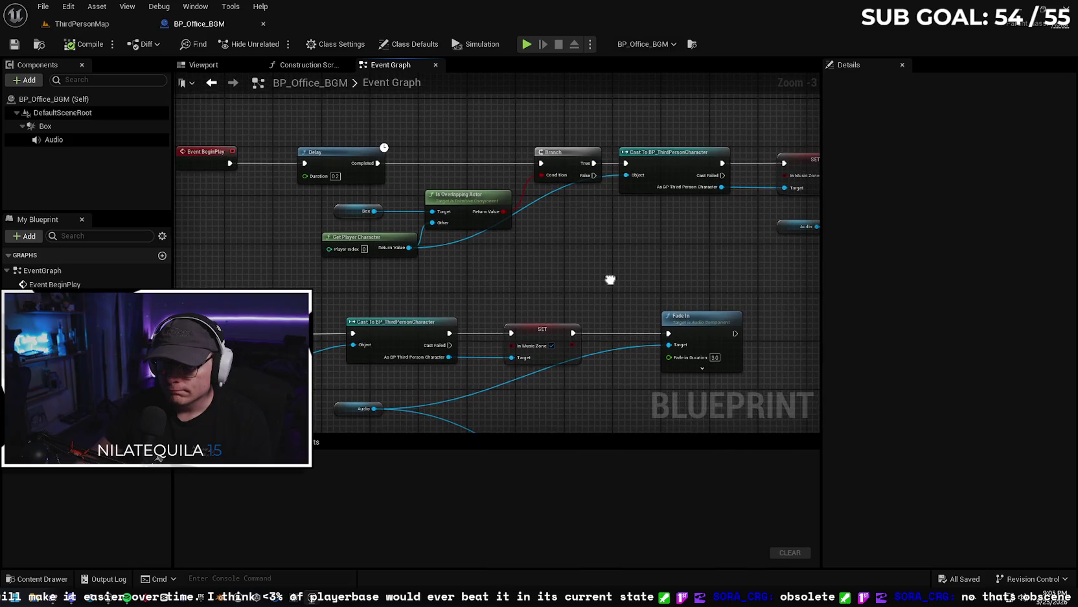
mouse_move(230, 163)
left_mouse_down()
mouse_move(457, 140)
mouse_move(541, 163)
left_mouse_up()
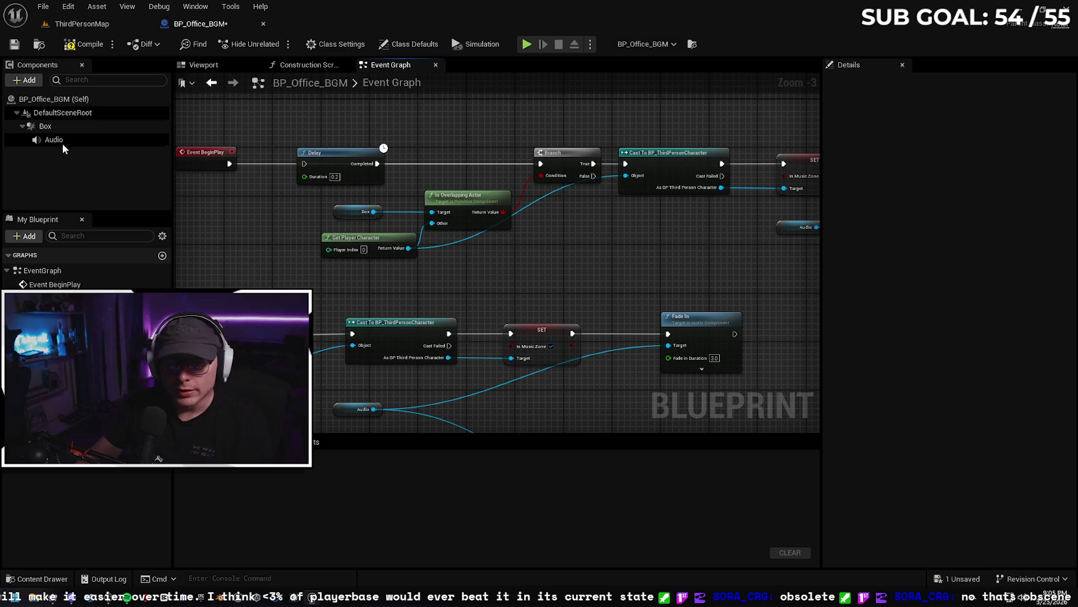
left_click(74, 43)
left_click(81, 23)
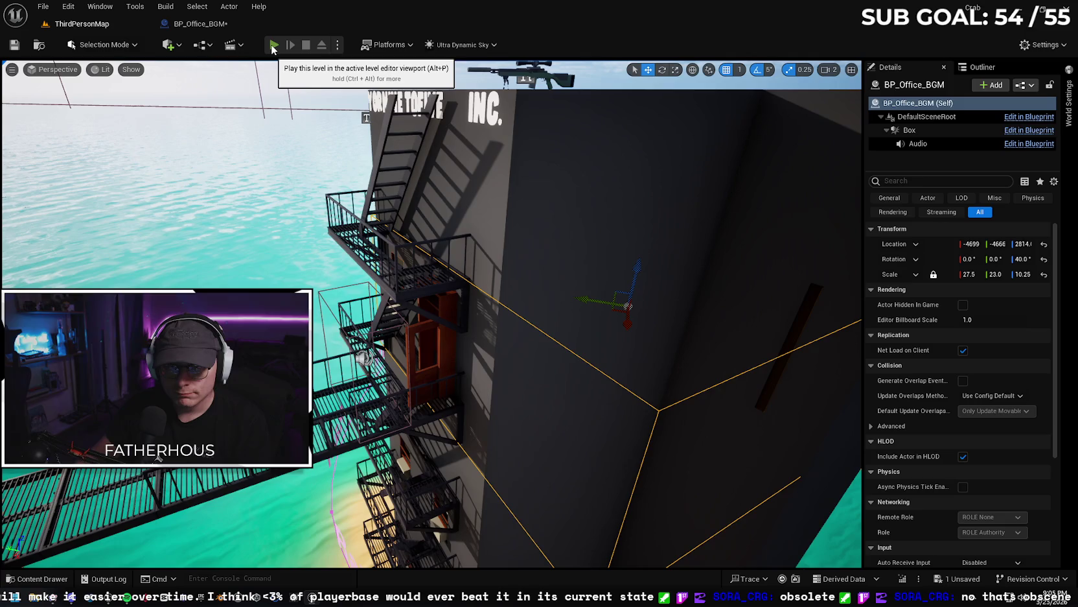
Step: Playtest from inside the office, then reconnect BeginPlay through the 0.2 Delay node
left_click(273, 45)
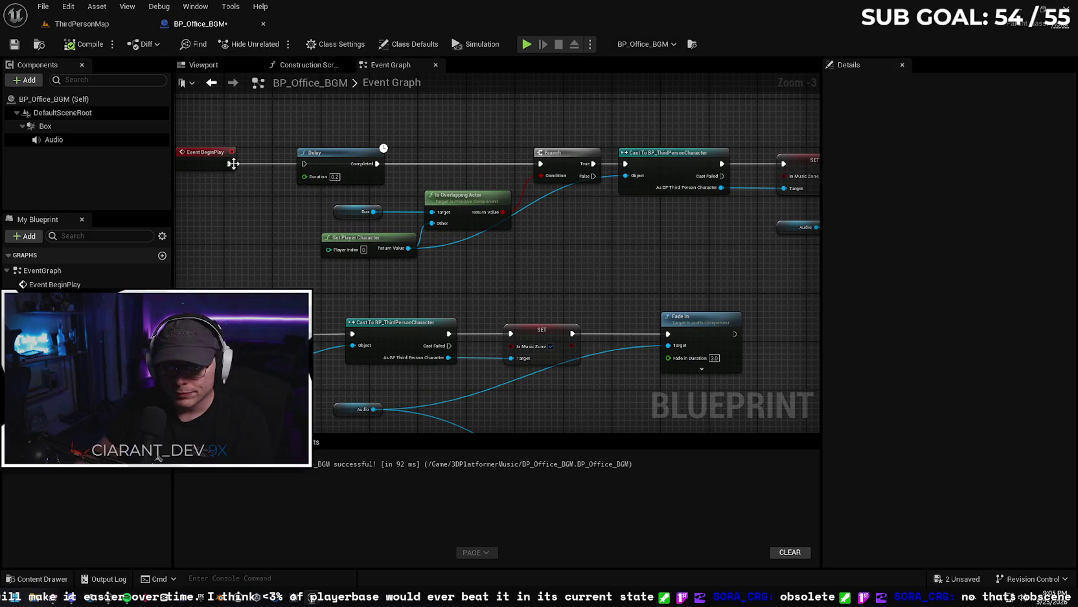
left_click_drag(233, 164, 309, 162)
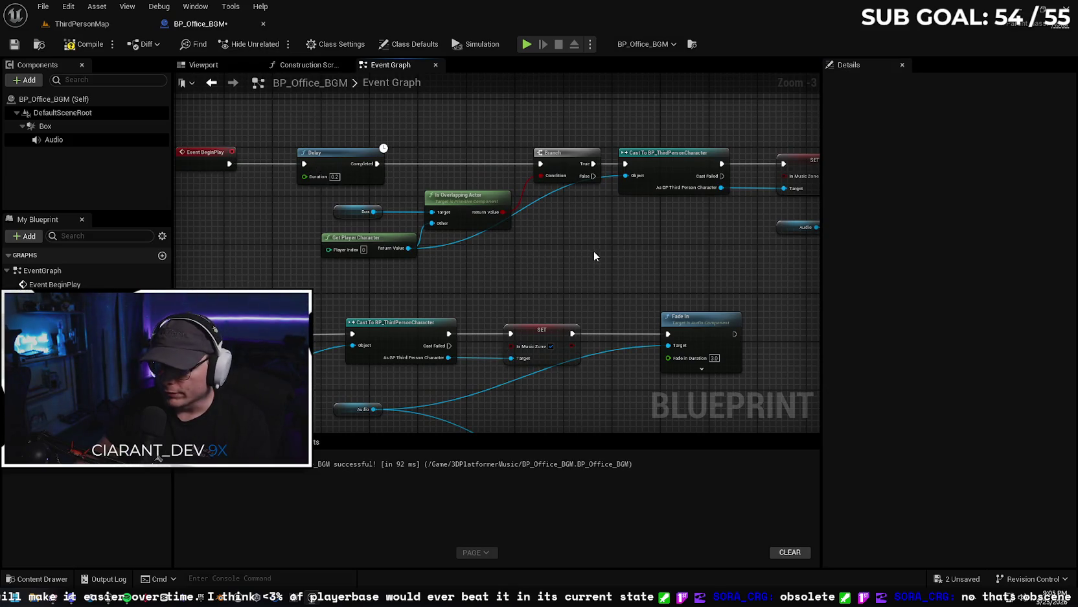
Step: Nudge the Delay node slightly right in BP_Office_BGM's graph, then return to Gemini in Arc
left_click_drag(615, 259, 485, 260)
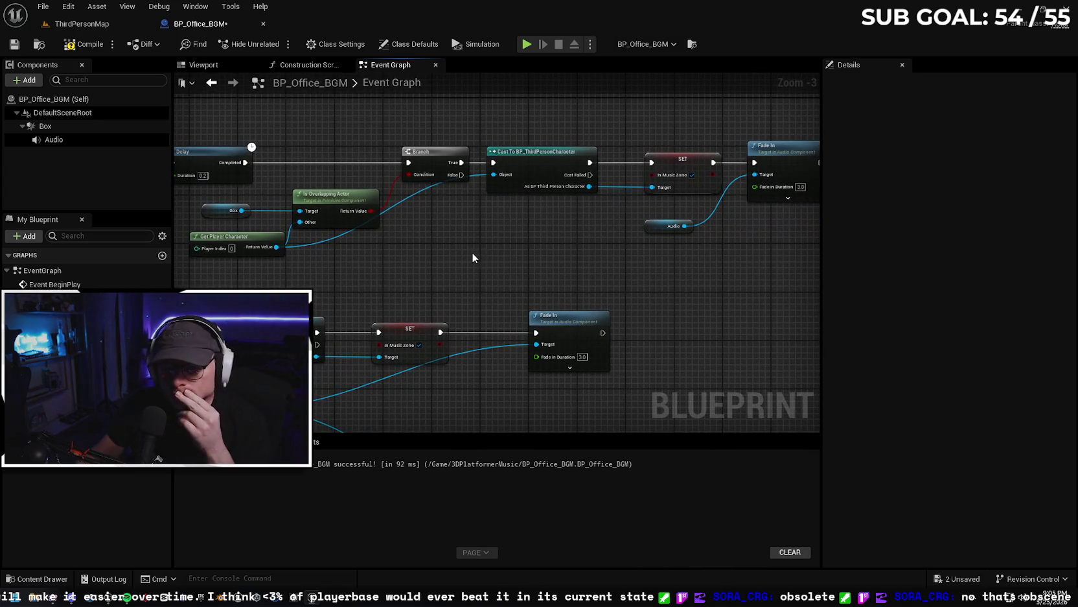
scroll(473, 255, "down", 1)
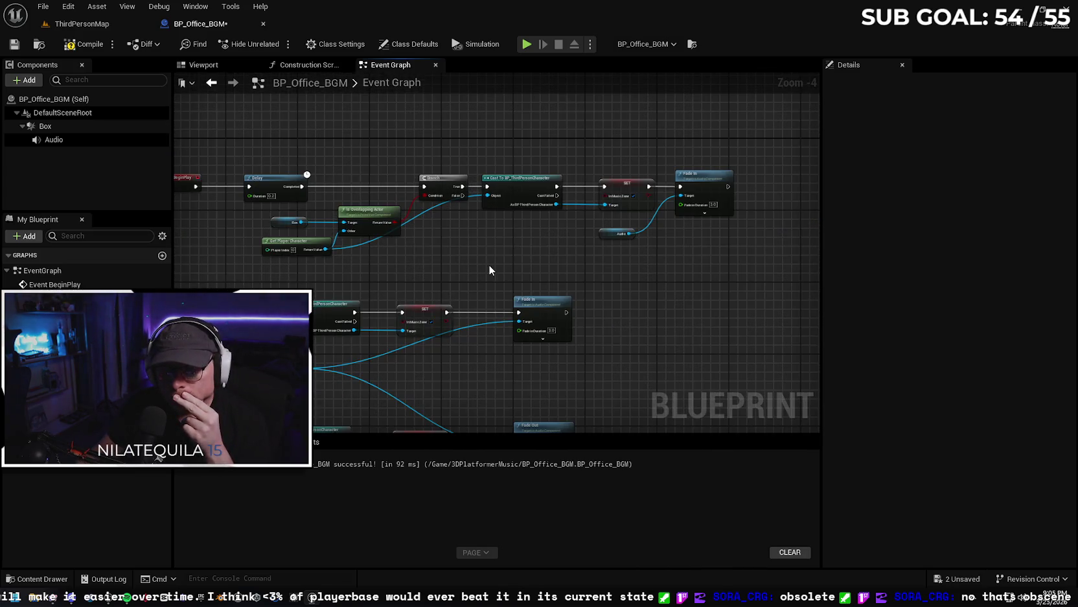
left_click_drag(446, 252, 484, 242)
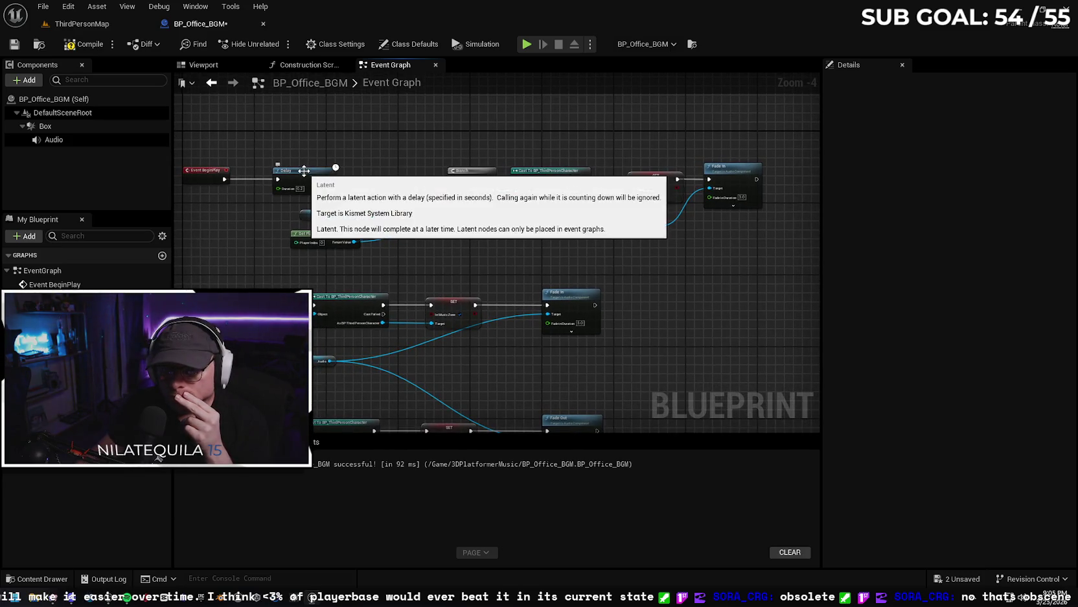
left_click_drag(303, 168, 359, 172)
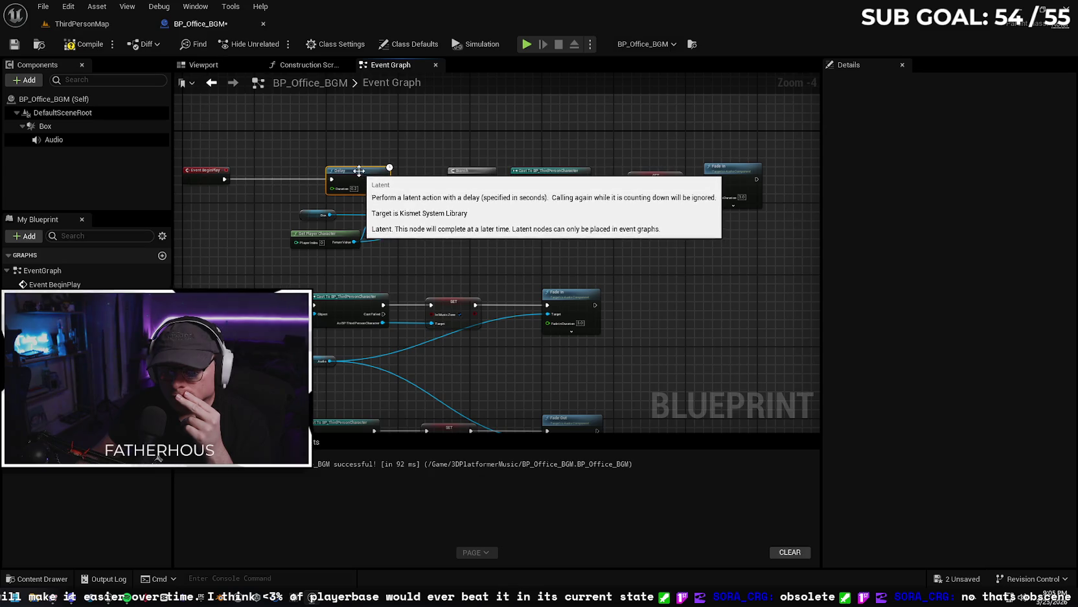
left_click(285, 272)
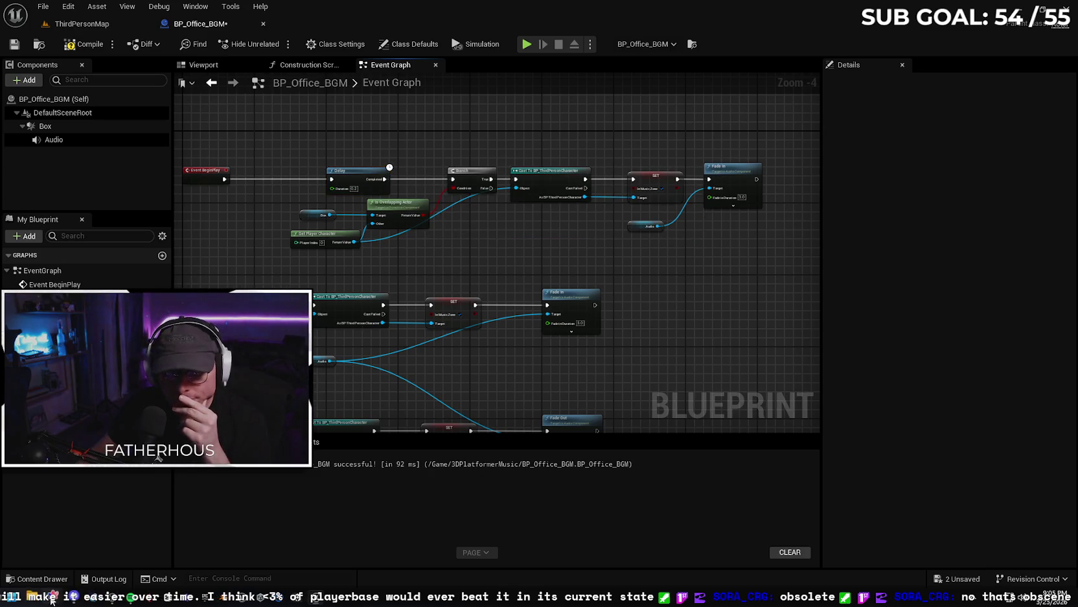
mouse_move(51, 599)
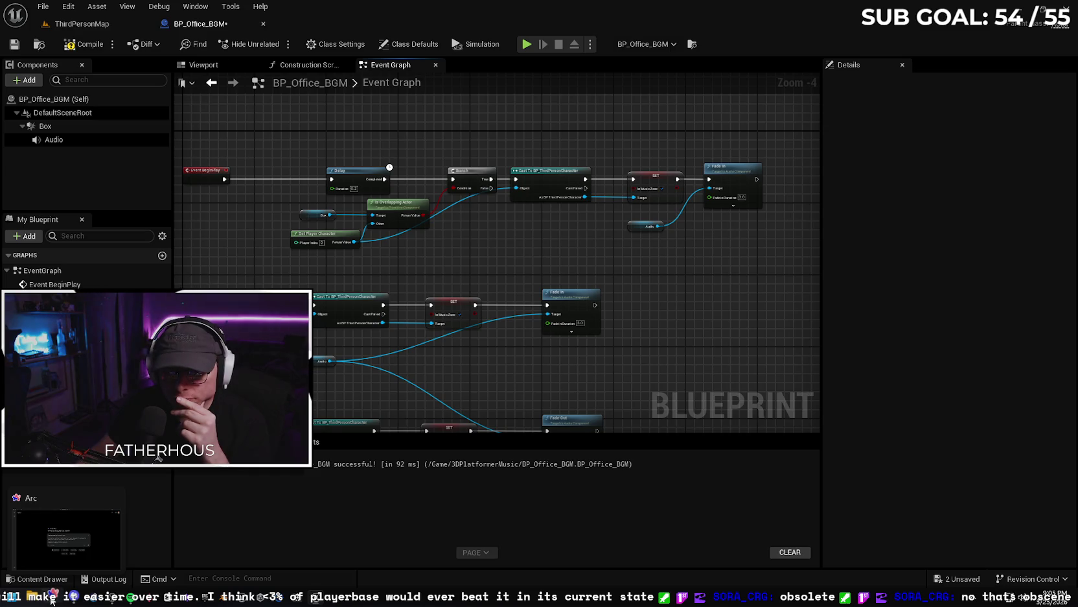
left_click(51, 598)
Step: Continue the Gemini prompt with "There is a check for overlap in the BP" about the spawn music zone
type(". There is")
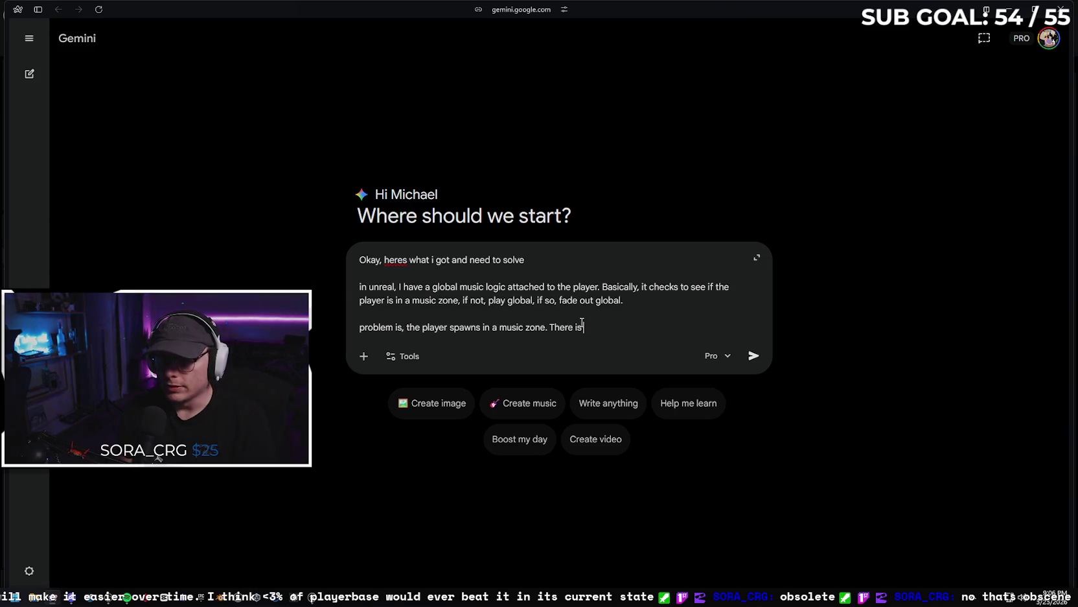
type("k for")
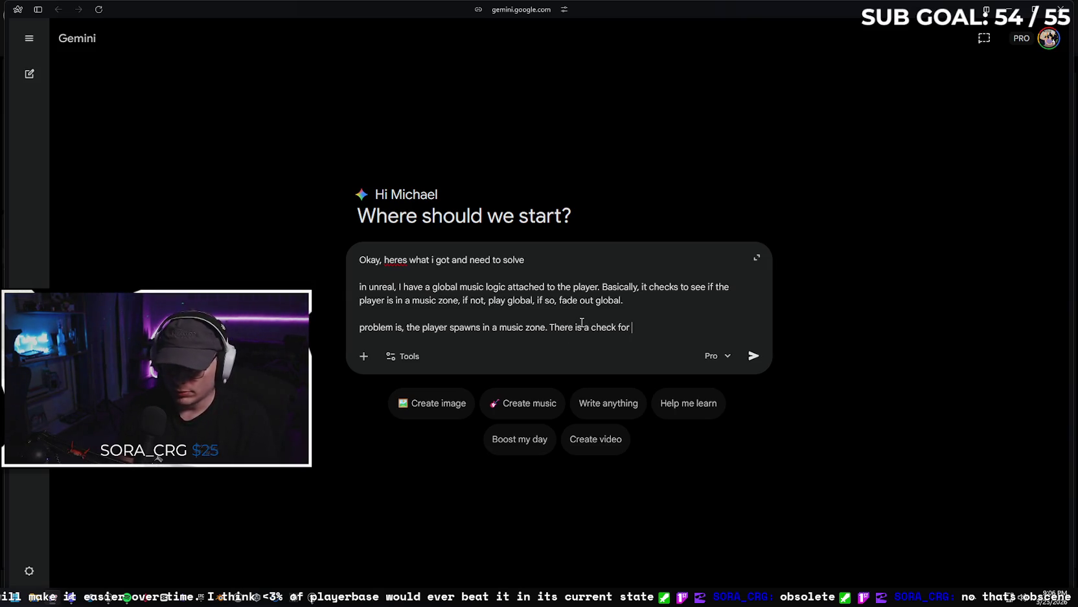
type("erlap that")
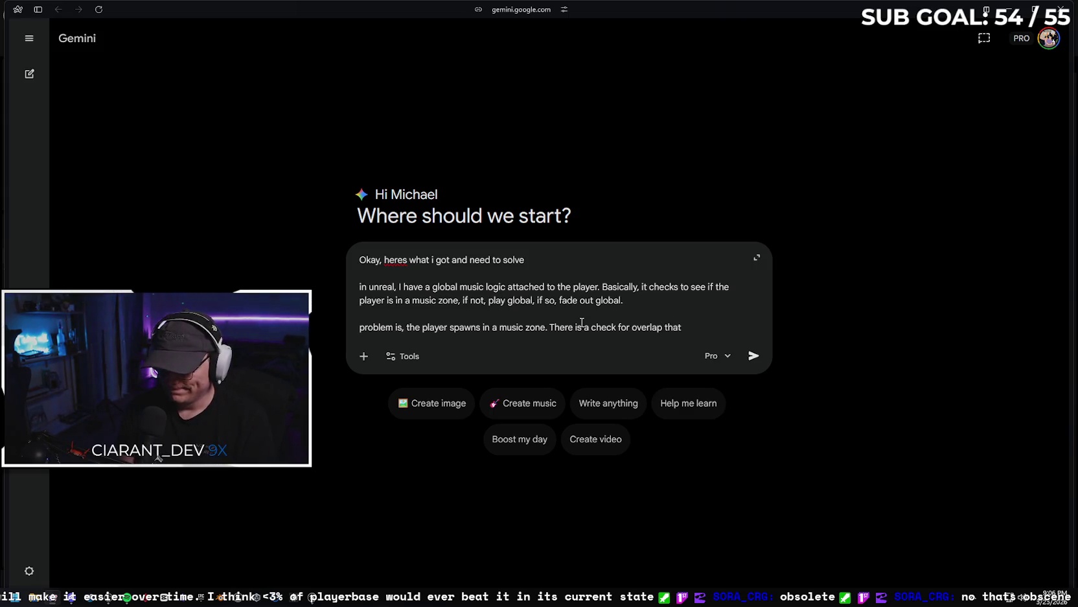
key("BackSpace")
key("BackSpace")
key("BackSpace")
type("in the BP")
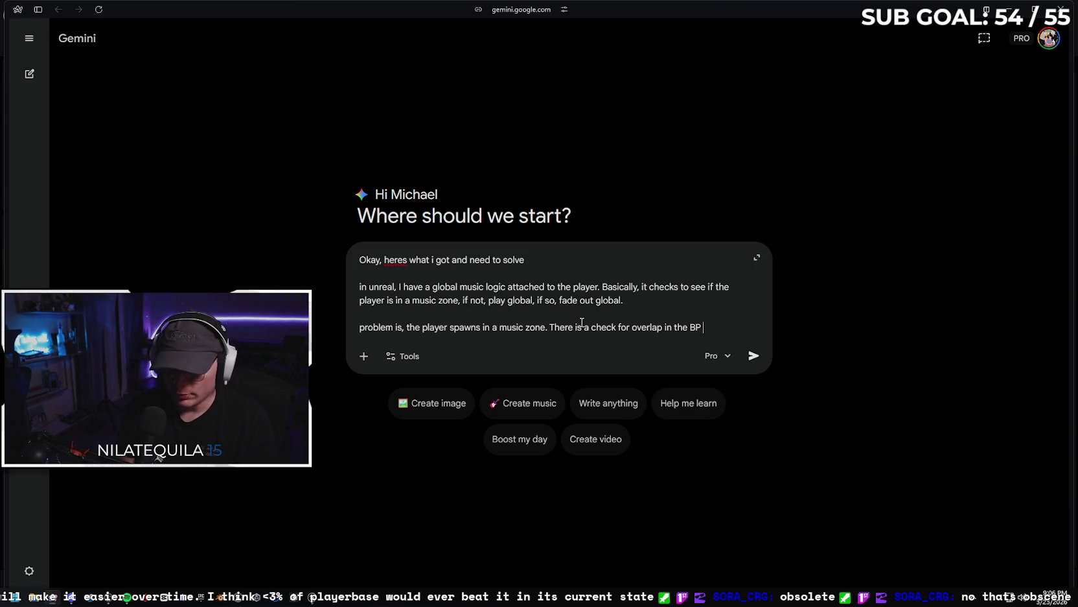
type(" spawn music")
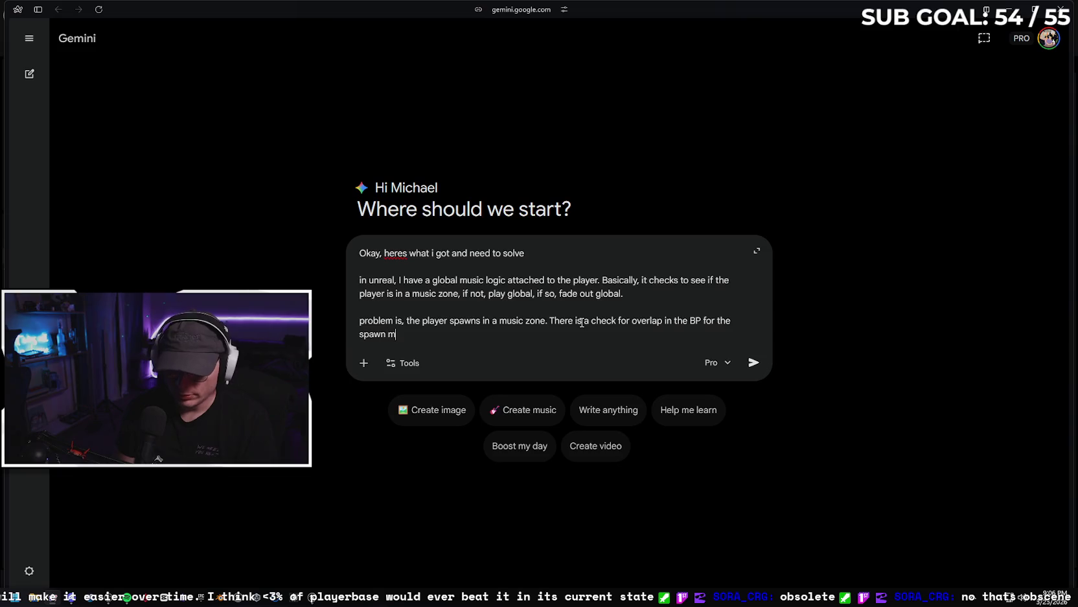